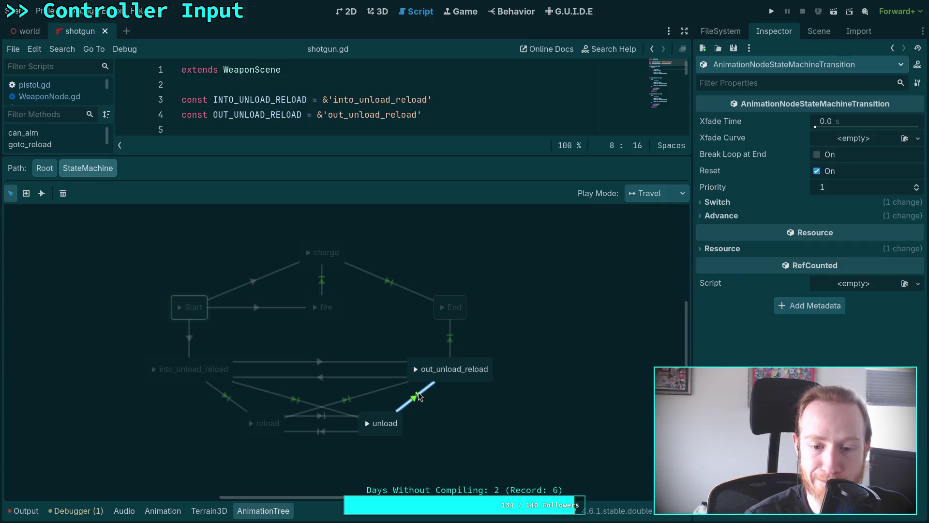
Inspect the out_unload_reload to End transition's advance settings, then clear the selection.
{"action": "left_click", "coordinate": [450, 337]}
{"action": "left_click", "coordinate": [722, 216]}
{"action": "left_click", "coordinate": [721, 216]}
{"action": "left_click", "coordinate": [394, 297]}
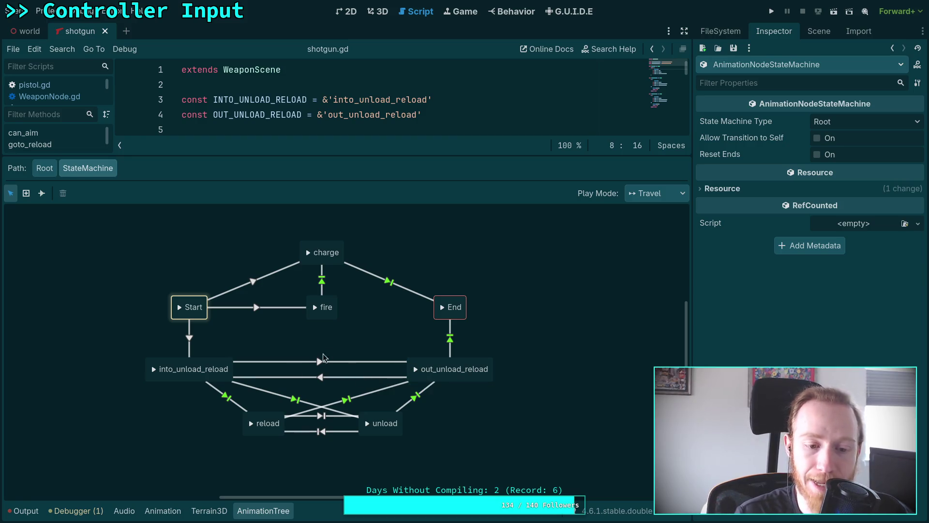
Inspect the transitions leaving Start, including those to into_unload_reload and fire.
{"action": "left_click", "coordinate": [189, 340]}
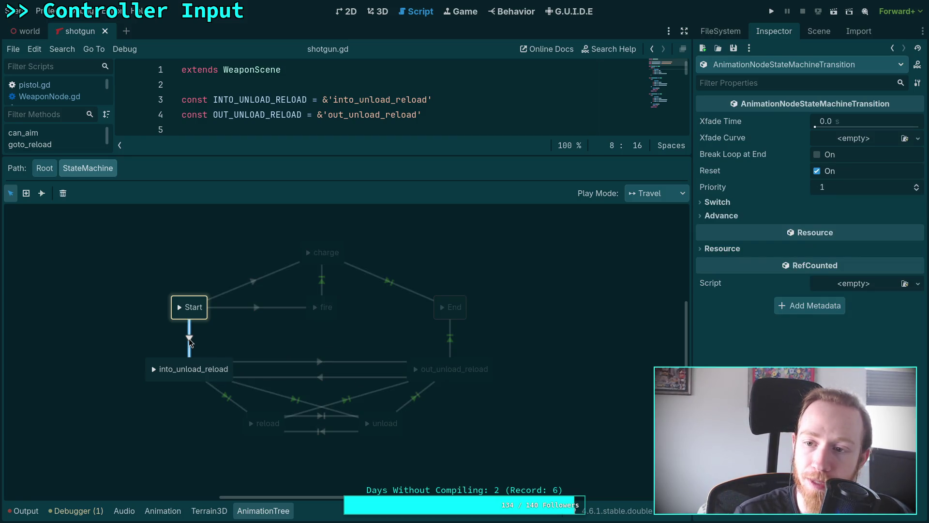
{"action": "left_click", "coordinate": [252, 283]}
{"action": "left_click", "coordinate": [257, 308]}
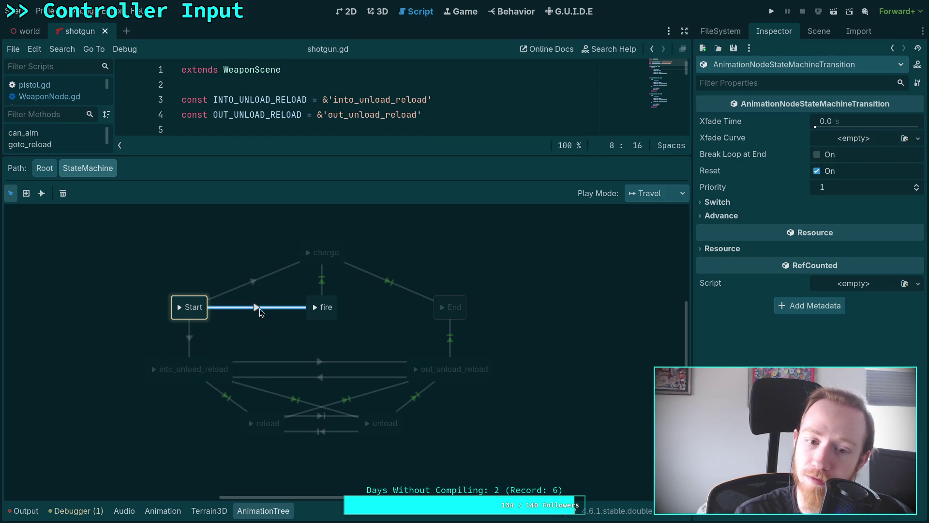
{"action": "left_click", "coordinate": [278, 344]}
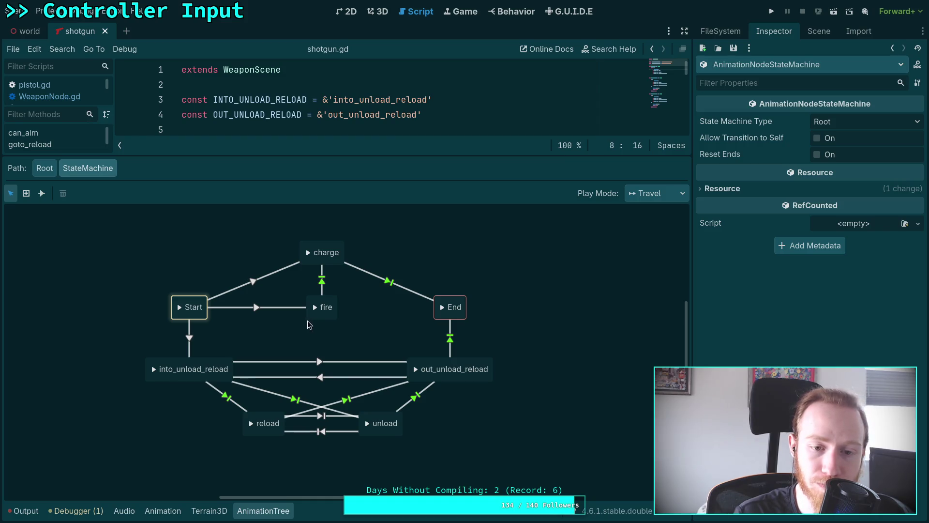
Enlarge the script editor and review the reload to out_unload_reload transition's advance and switch settings.
{"action": "mouse_move", "coordinate": [347, 157]}
{"action": "left_mouse_down"}
{"action": "mouse_move", "coordinate": [343, 327]}
{"action": "mouse_move", "coordinate": [347, 191]}
{"action": "left_mouse_up"}
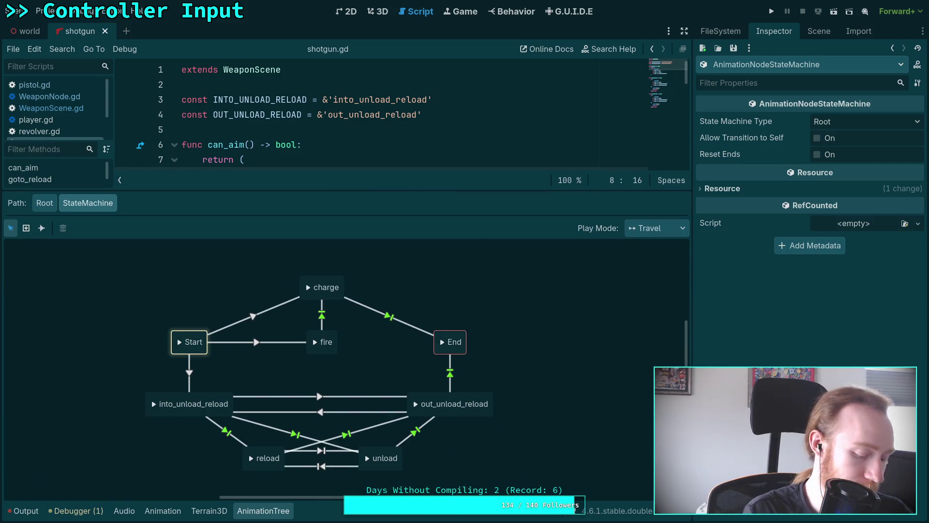
{"action": "left_click", "coordinate": [343, 434]}
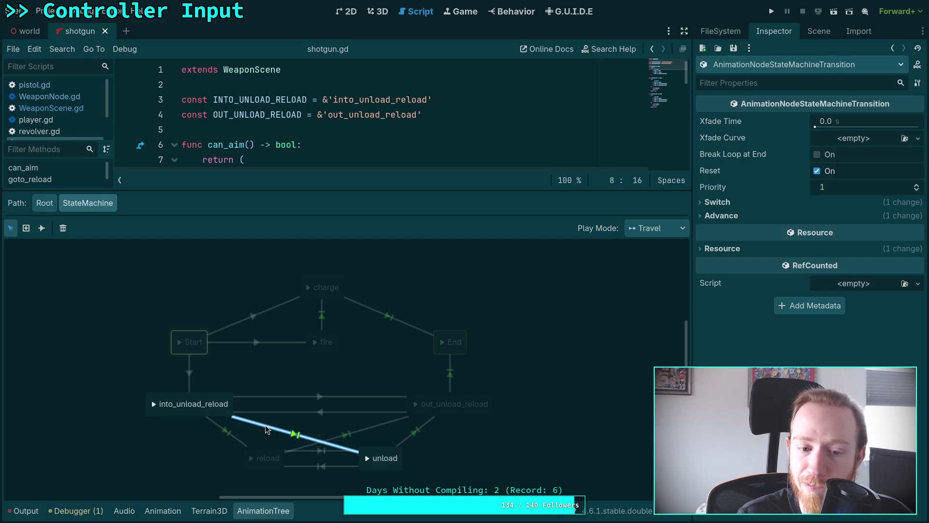
{"action": "left_click", "coordinate": [734, 217]}
{"action": "left_click", "coordinate": [717, 202]}
{"action": "left_click", "coordinate": [717, 202]}
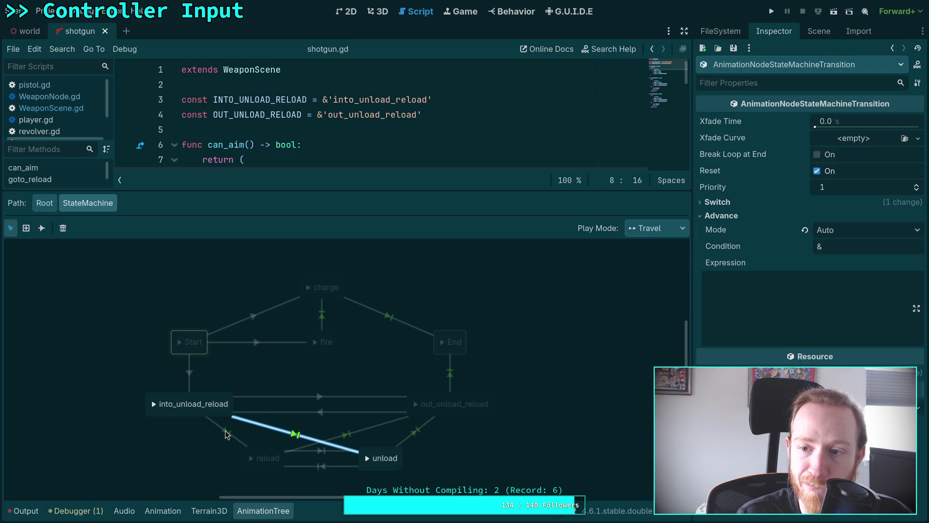
Review the into_unload_reload to reload transition's advance and switch settings.
{"action": "left_click", "coordinate": [225, 434]}
{"action": "left_click", "coordinate": [717, 216]}
{"action": "left_click", "coordinate": [717, 201]}
{"action": "left_click", "coordinate": [717, 202]}
{"action": "left_click", "coordinate": [717, 216]}
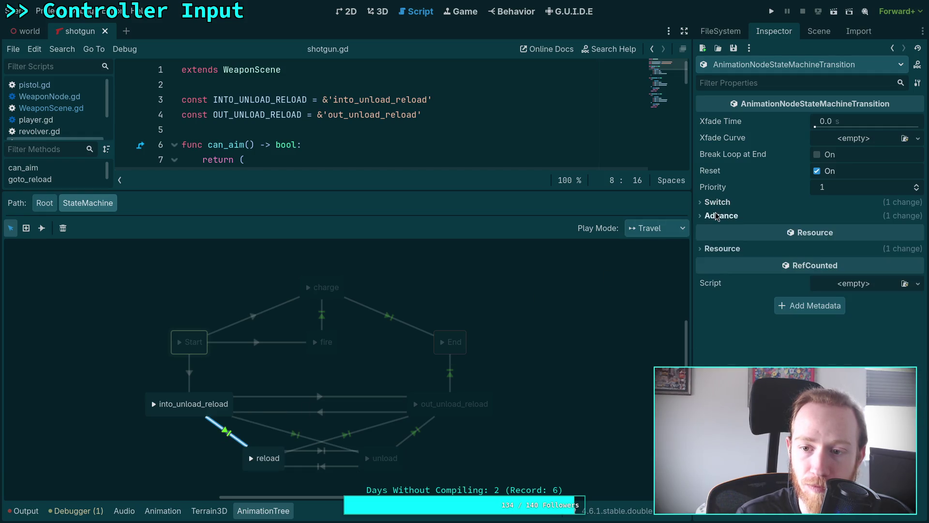
Set the into_unload_reload to unload transition's Advance Mode to Enabled.
{"action": "left_click", "coordinate": [269, 426]}
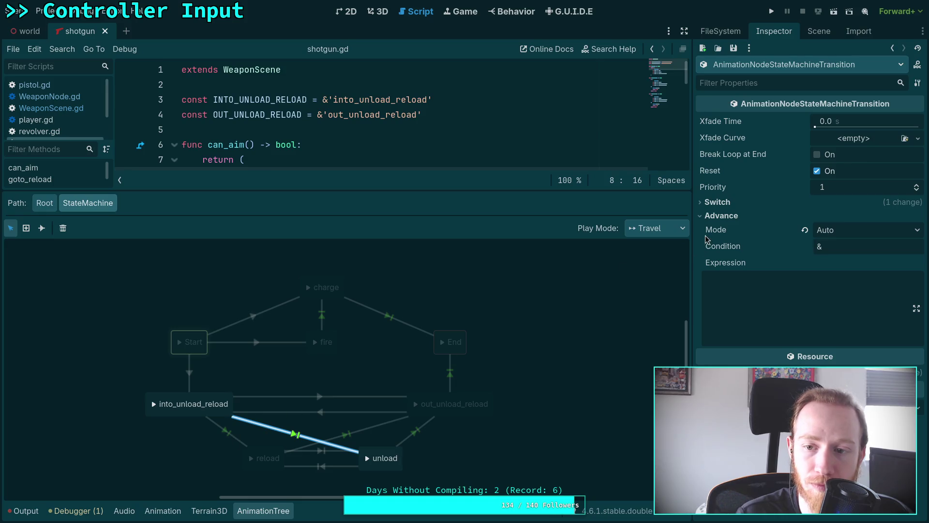
{"action": "left_click", "coordinate": [720, 216]}
{"action": "left_click", "coordinate": [733, 217]}
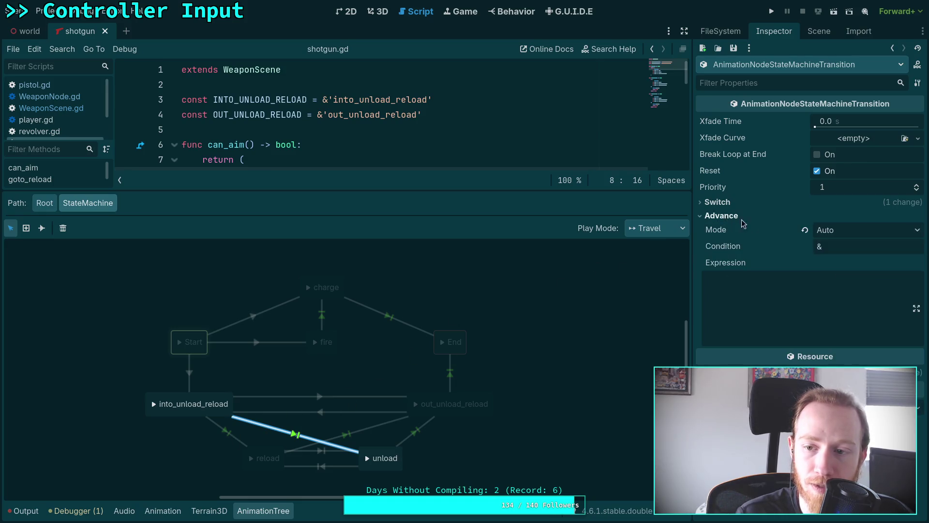
{"action": "left_click", "coordinate": [862, 231]}
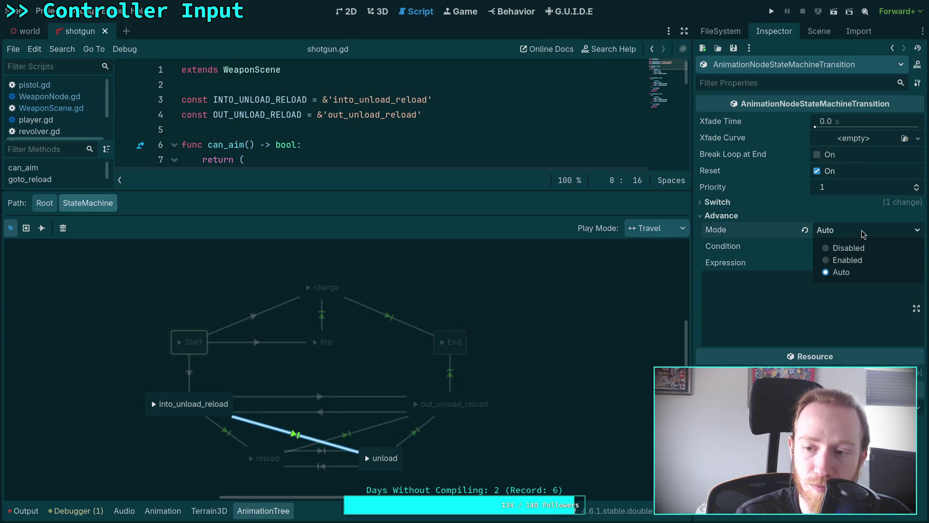
{"action": "left_click", "coordinate": [837, 261]}
{"action": "left_click", "coordinate": [847, 234]}
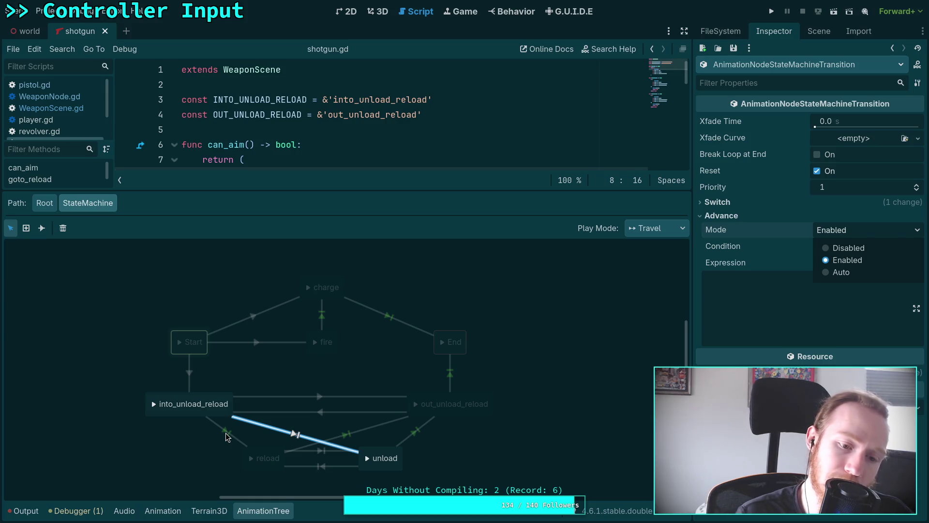
{"action": "left_click", "coordinate": [226, 432]}
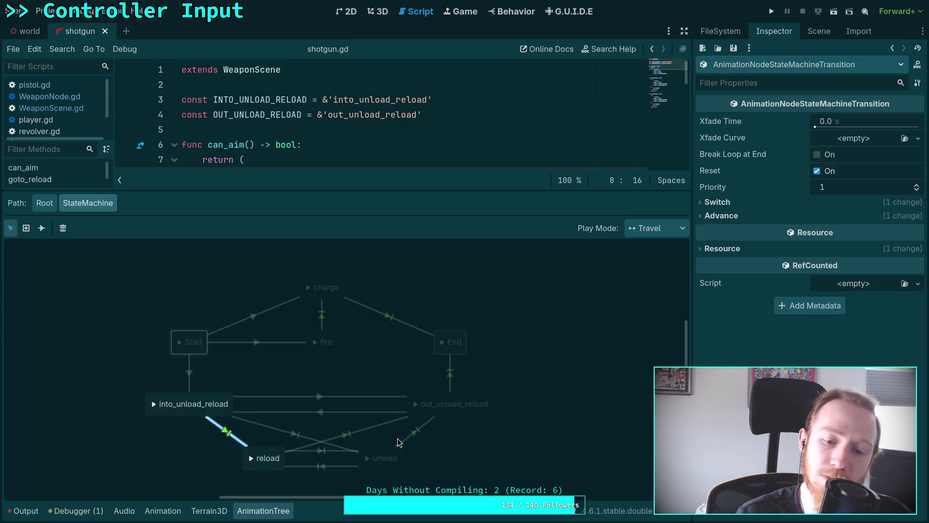
Set the into_unload_reload to reload transition's Advance Mode to Enabled.
{"action": "left_click", "coordinate": [819, 203]}
{"action": "left_click", "coordinate": [822, 232]}
{"action": "left_click", "coordinate": [827, 243]}
{"action": "left_click", "coordinate": [830, 275]}
{"action": "left_click", "coordinate": [731, 233]}
{"action": "left_click", "coordinate": [731, 204]}
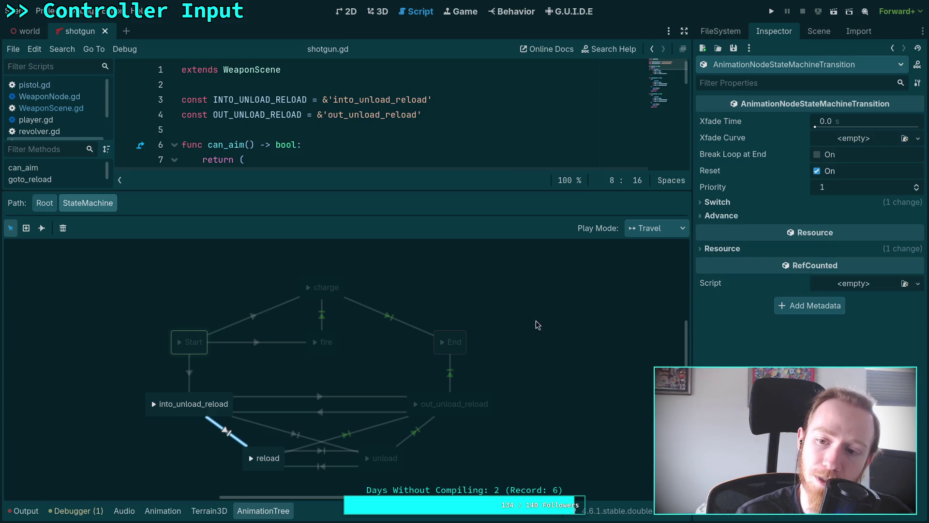
{"action": "left_click", "coordinate": [309, 375]}
Inspect the reload to out_unload_reload transition, the reload animation and the reload-unload transitions.
{"action": "left_click", "coordinate": [347, 434]}
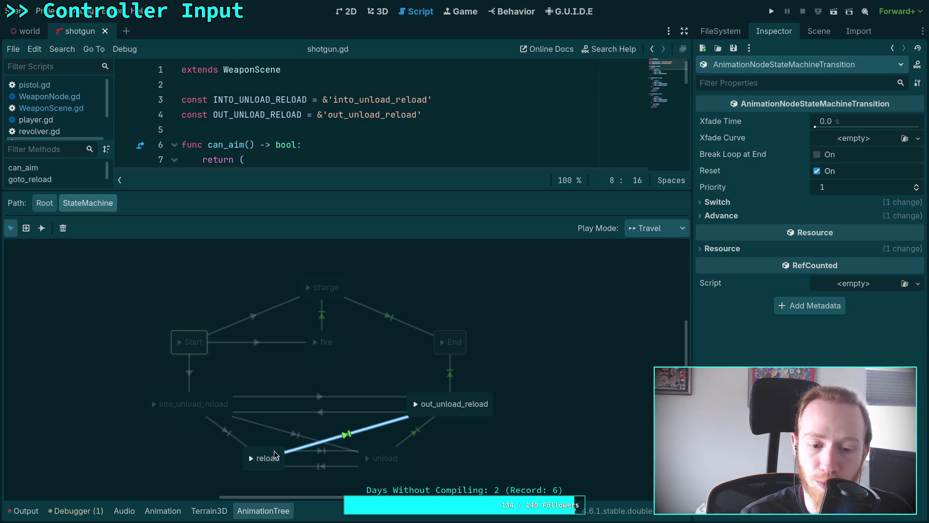
{"action": "left_click", "coordinate": [271, 449]}
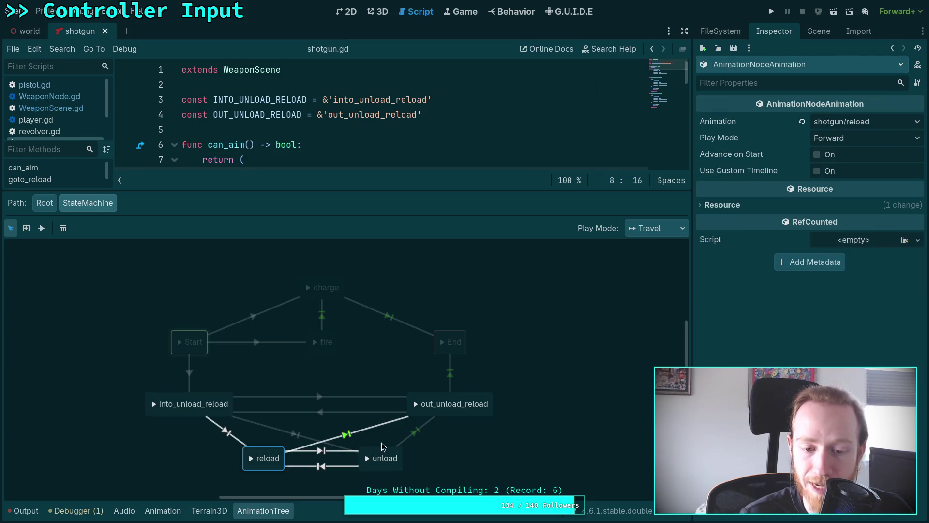
{"action": "left_click", "coordinate": [349, 435]}
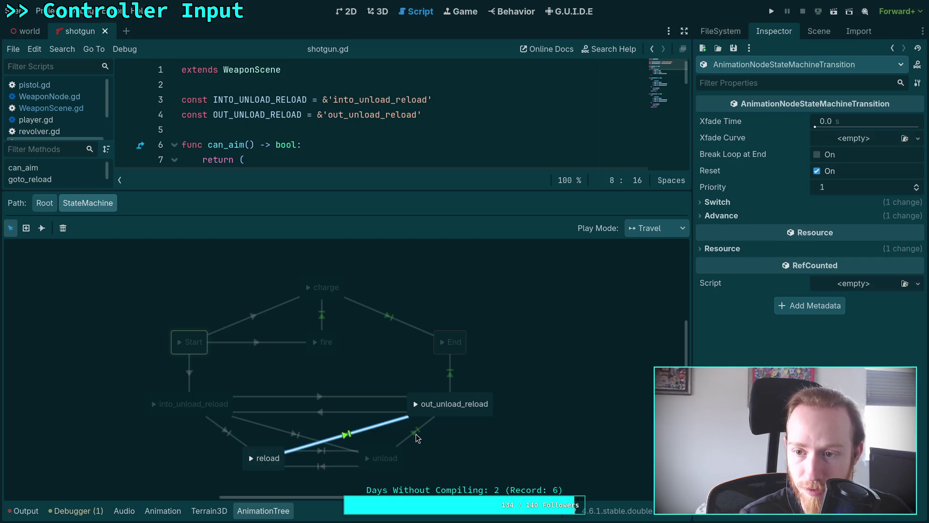
{"action": "left_click", "coordinate": [332, 466]}
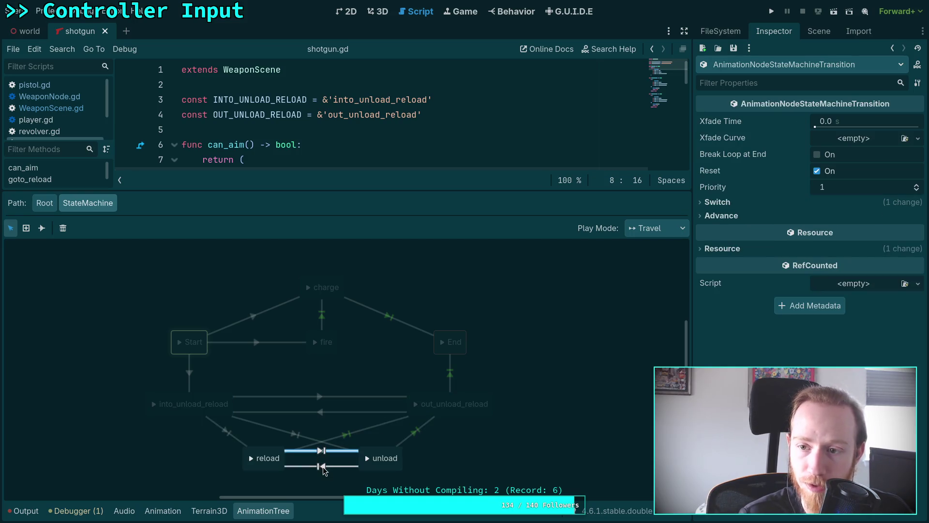
{"action": "left_click", "coordinate": [322, 451]}
Give the unload to reload transition a priority of 1.
{"action": "left_click", "coordinate": [319, 466]}
{"action": "left_click", "coordinate": [802, 187]}
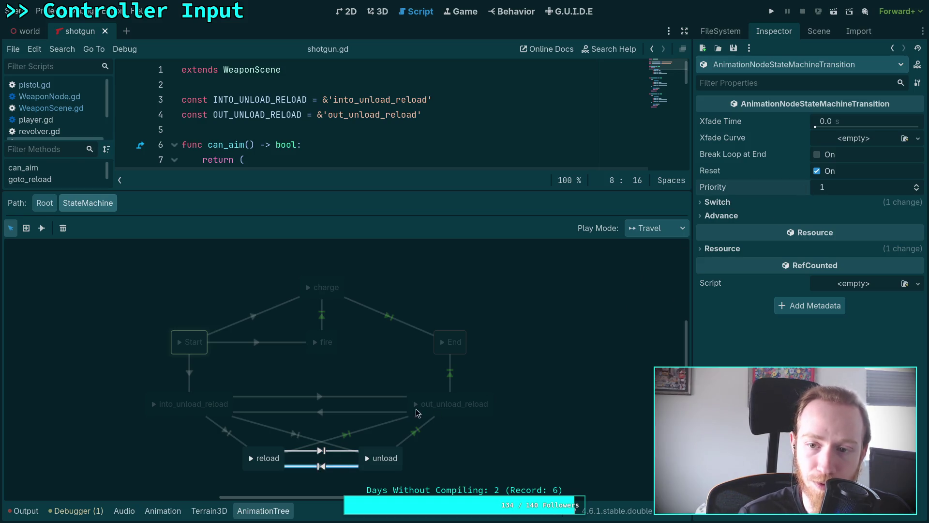
{"action": "left_click", "coordinate": [428, 448]}
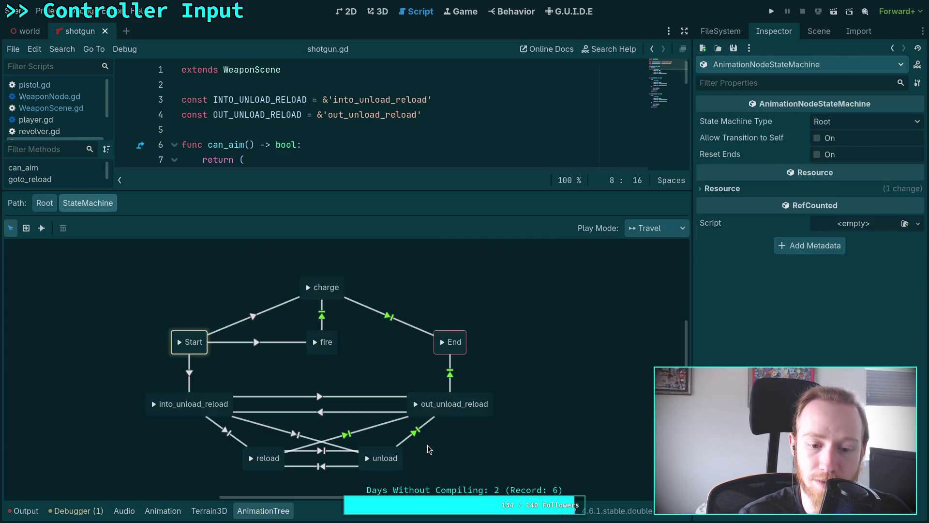
{"action": "left_click", "coordinate": [324, 450]}
{"action": "left_click", "coordinate": [327, 462]}
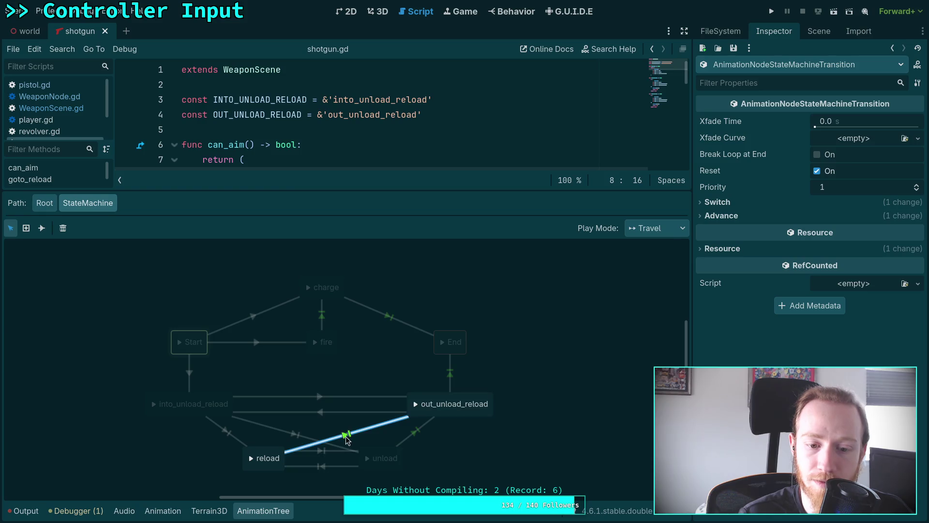
{"action": "left_click", "coordinate": [475, 446]}
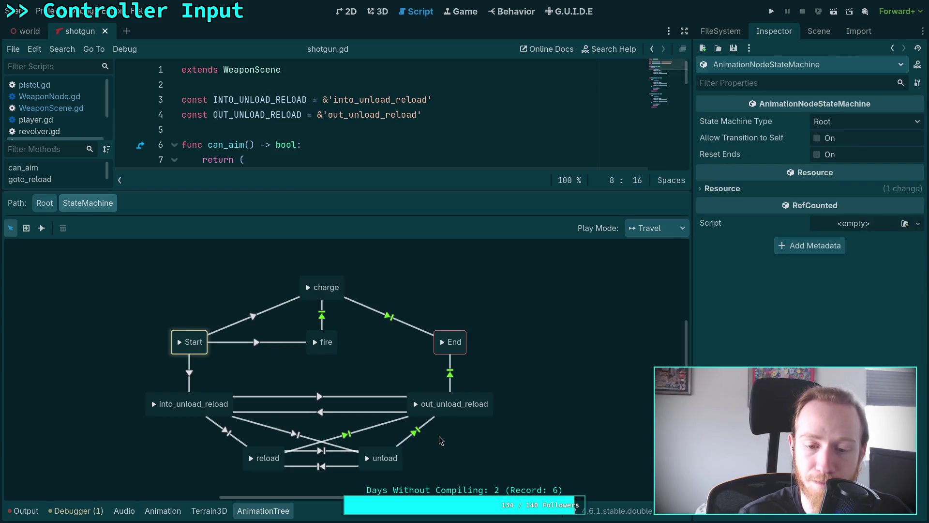
Review the transitions around out_unload_reload, ending on the out_unload_reload to into_unload_reload one (0.25 s crossfade).
{"action": "left_click", "coordinate": [449, 377]}
{"action": "left_click", "coordinate": [412, 432]}
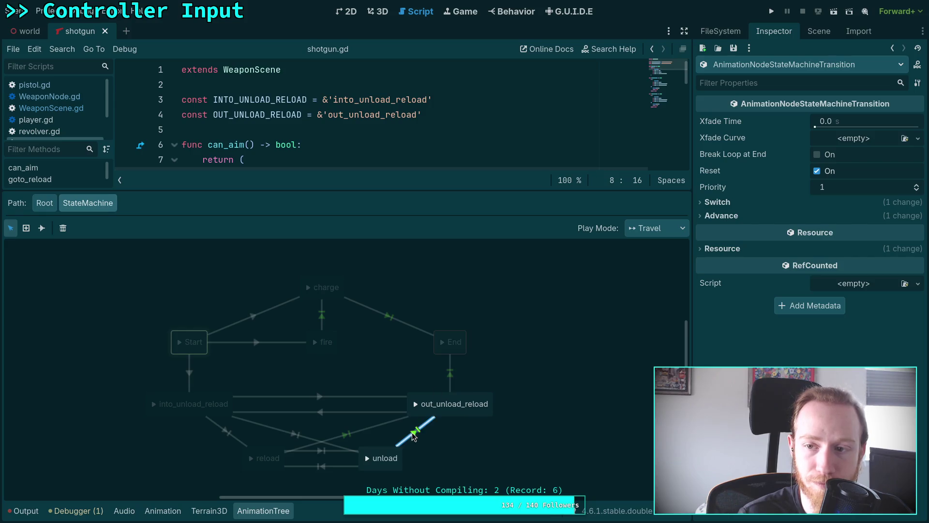
{"action": "left_click", "coordinate": [379, 430]}
{"action": "left_click", "coordinate": [295, 432]}
{"action": "left_click", "coordinate": [333, 395]}
{"action": "left_click", "coordinate": [336, 408]}
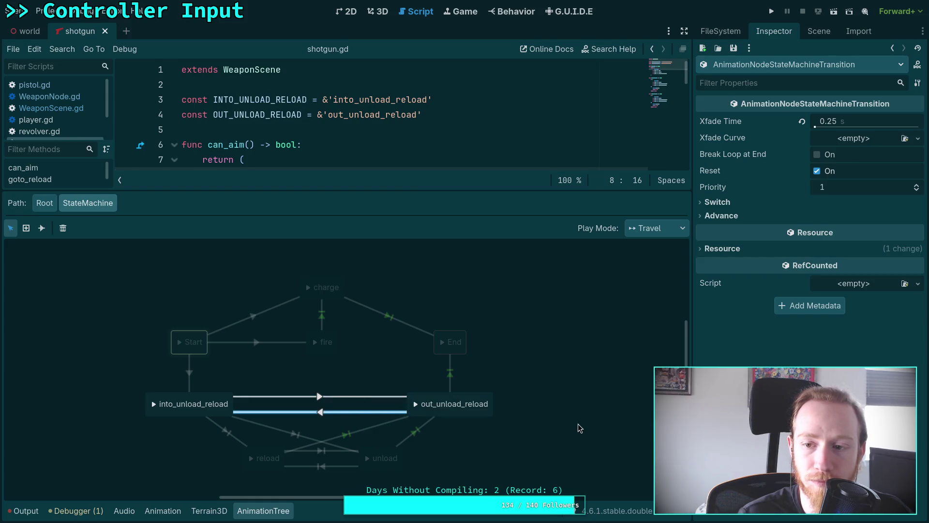
Set the upper into_unload_reload to out_unload_reload transition's priority to 1, comparing with the reverse transition.
{"action": "left_click", "coordinate": [345, 397]}
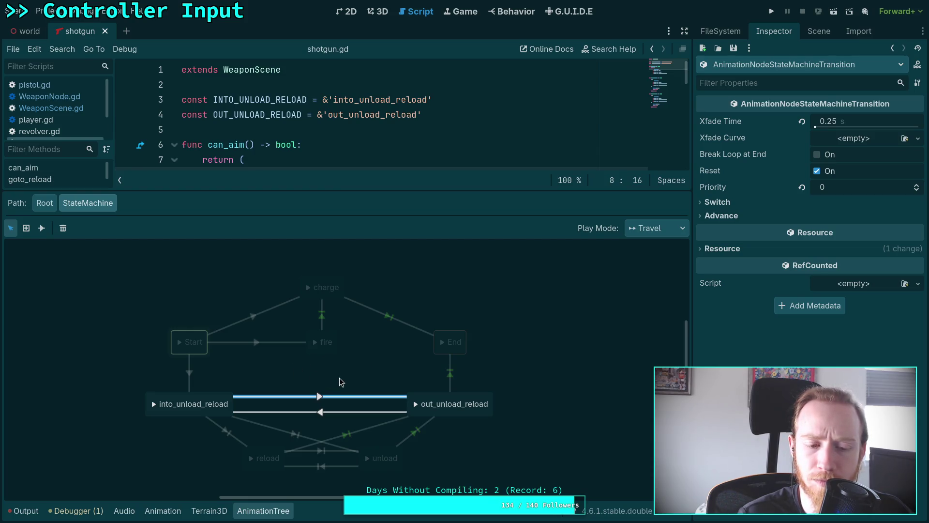
{"action": "left_click", "coordinate": [917, 184]}
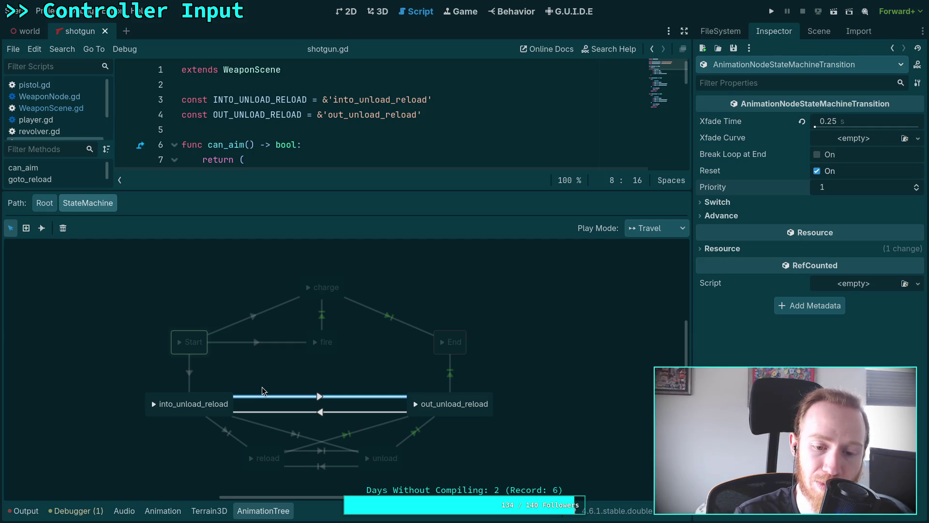
{"action": "left_click", "coordinate": [322, 412]}
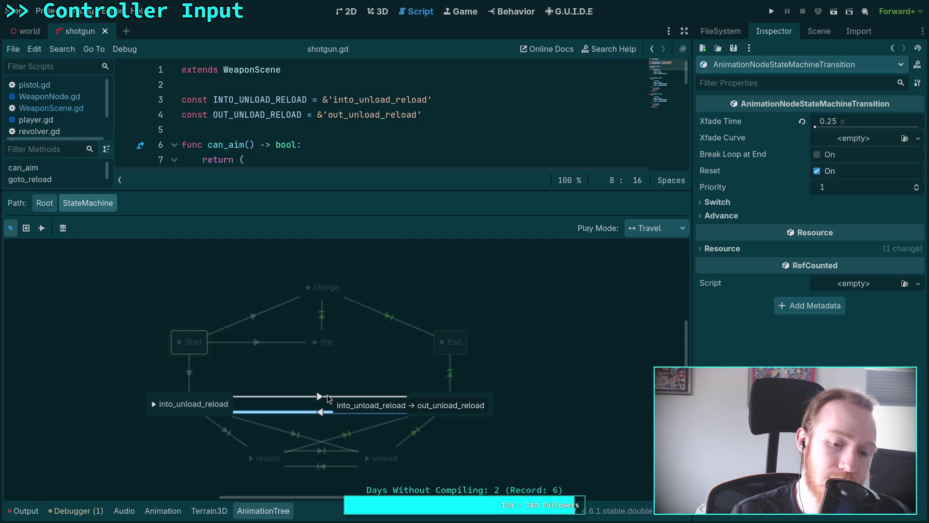
{"action": "left_click", "coordinate": [327, 395]}
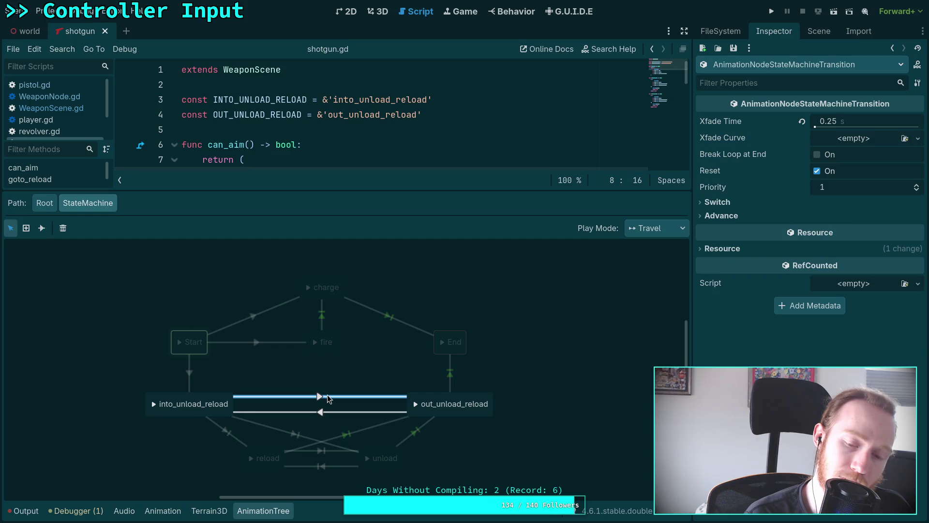
{"action": "key", "text": "Delete"}
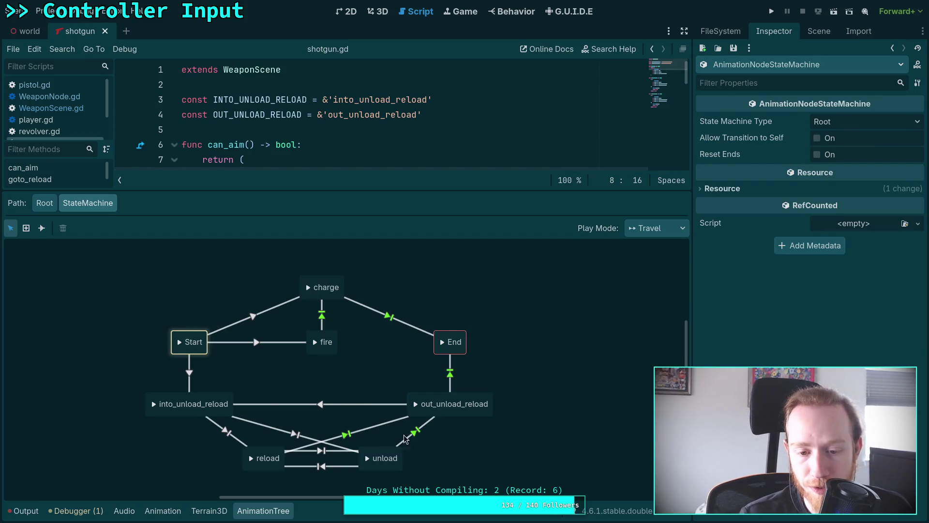
{"action": "left_click", "coordinate": [446, 404]}
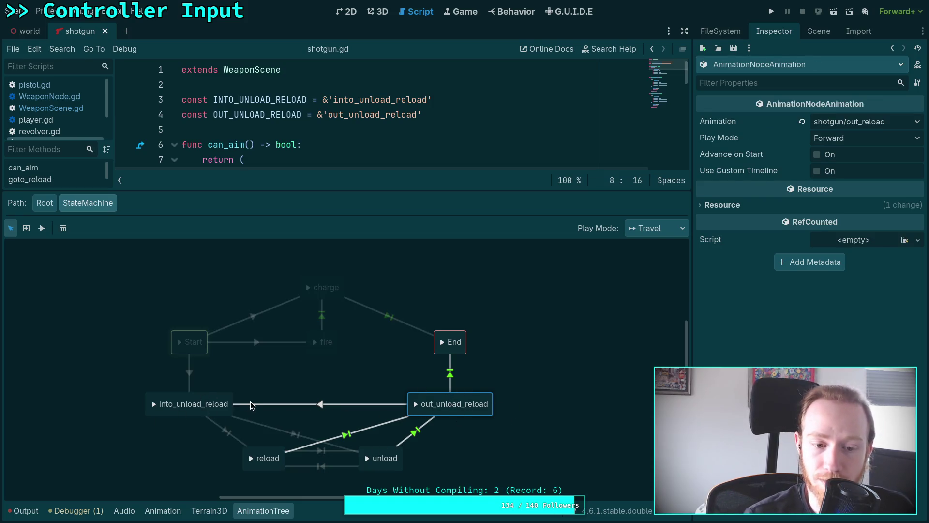
{"action": "left_click", "coordinate": [537, 433]}
{"action": "left_click", "coordinate": [340, 404]}
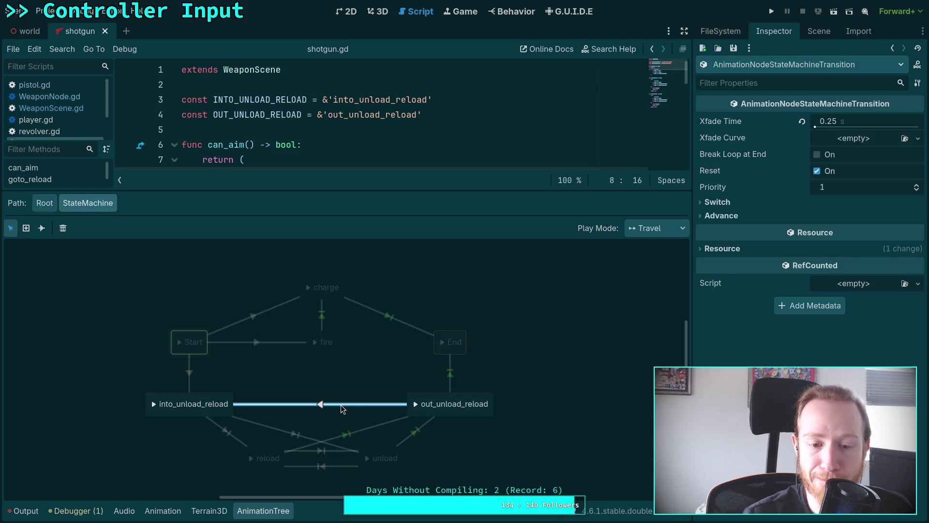
{"action": "left_click", "coordinate": [481, 443]}
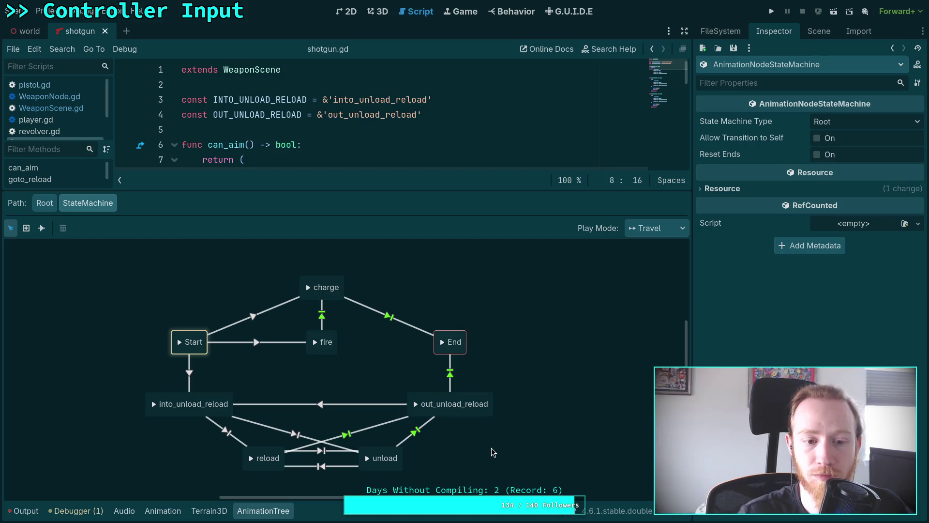
{"action": "left_click", "coordinate": [478, 399]}
{"action": "left_click", "coordinate": [356, 378]}
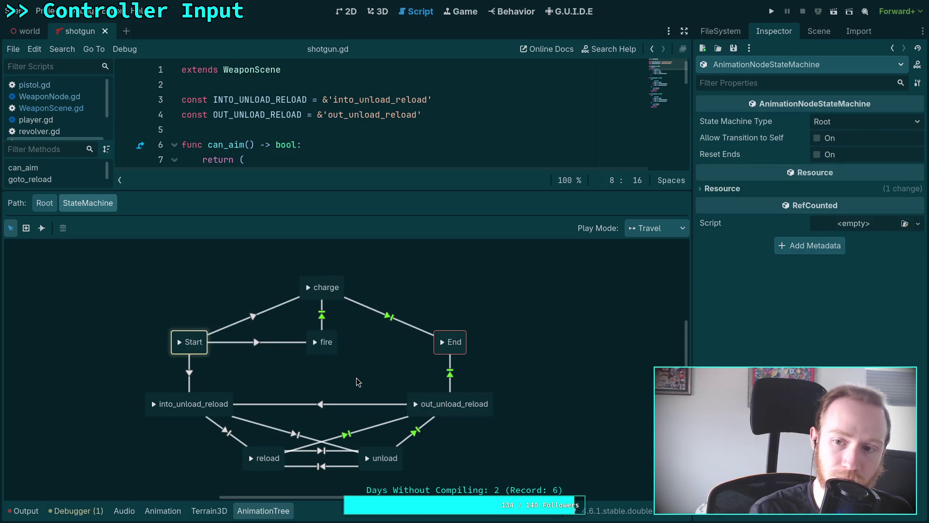
{"action": "mouse_move", "coordinate": [726, 155]}
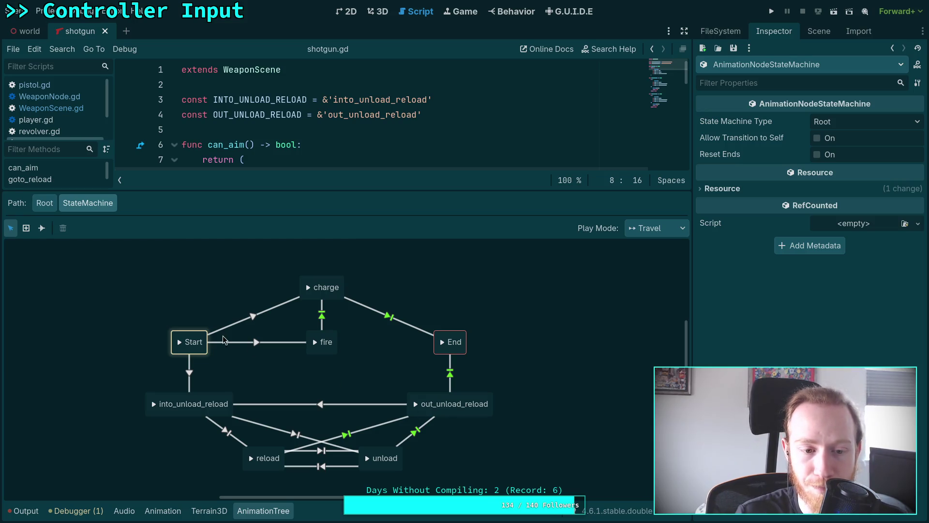
Move the into_unload_reload, out_unload_reload, reload and unload states up together and save the scene.
{"action": "left_click_drag", "start_coordinate": [162, 476], "coordinate": [554, 386]}
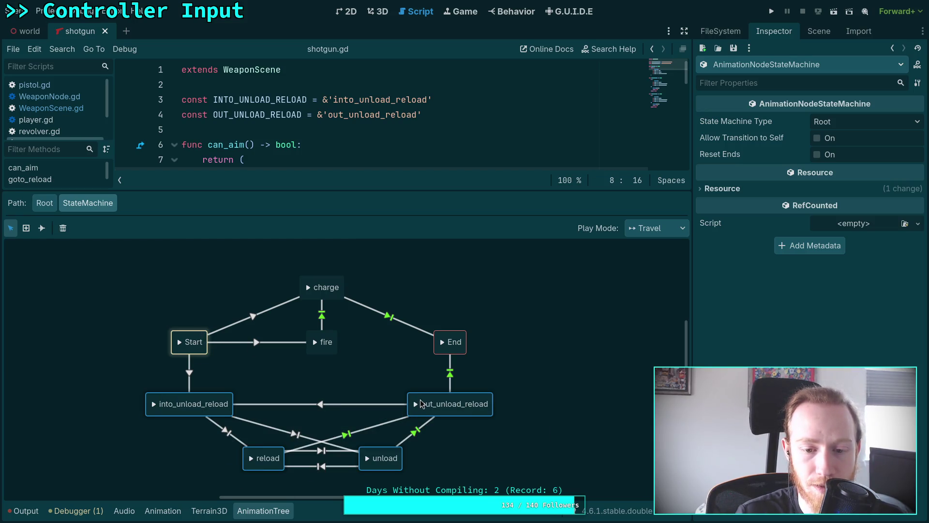
{"action": "left_click", "coordinate": [421, 404]}
{"action": "left_click_drag", "start_coordinate": [421, 403], "coordinate": [421, 390]}
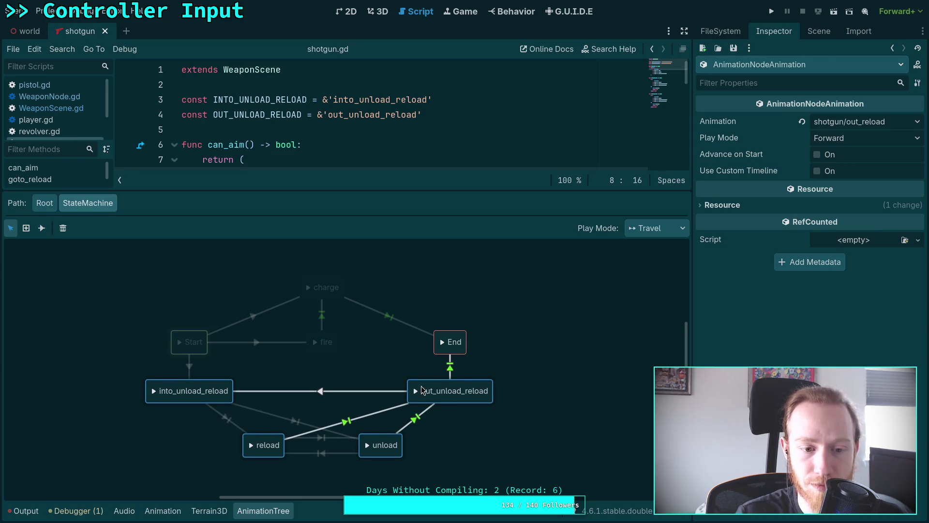
{"action": "left_click", "coordinate": [535, 408]}
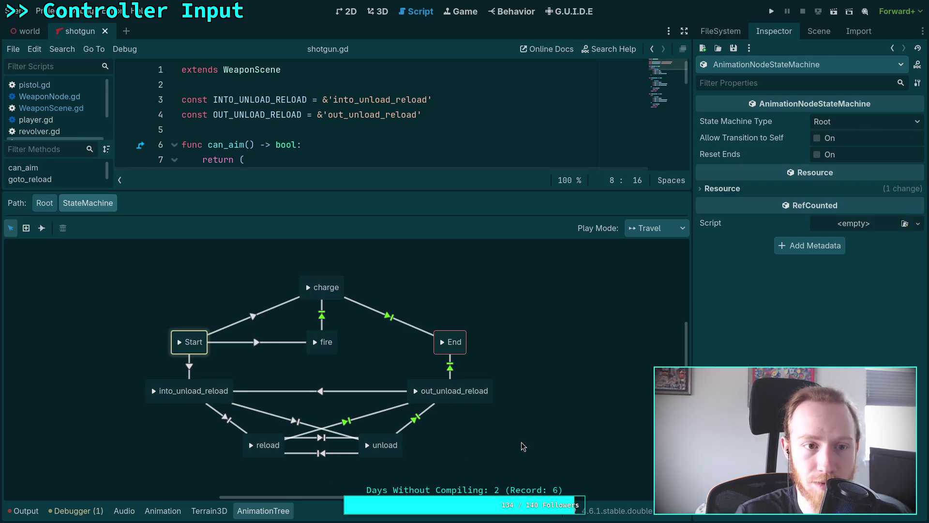
{"action": "key", "text": "ctrl+s"}
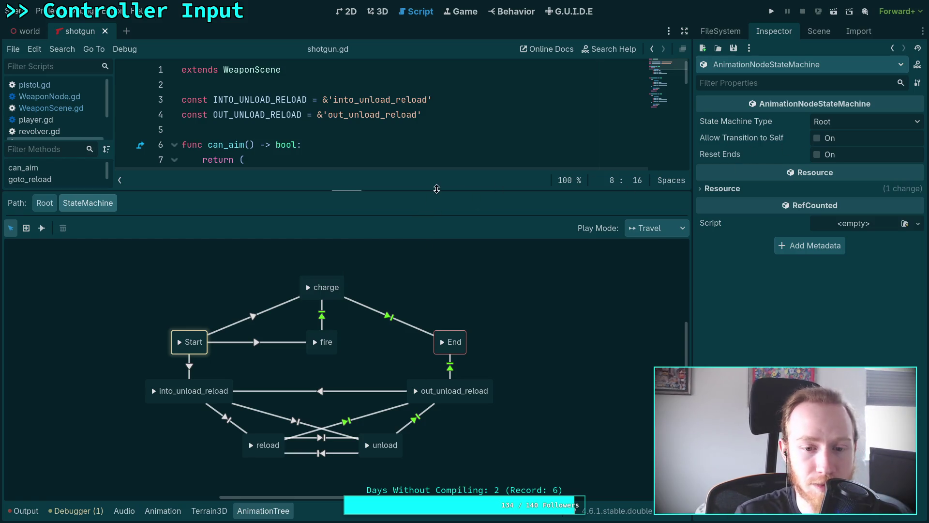
{"action": "left_click_drag", "start_coordinate": [441, 190], "coordinate": [438, 320]}
{"action": "left_click", "coordinate": [264, 511]}
{"action": "scroll", "coordinate": [350, 358], "scroll_direction": "down", "scroll_amount": 2}
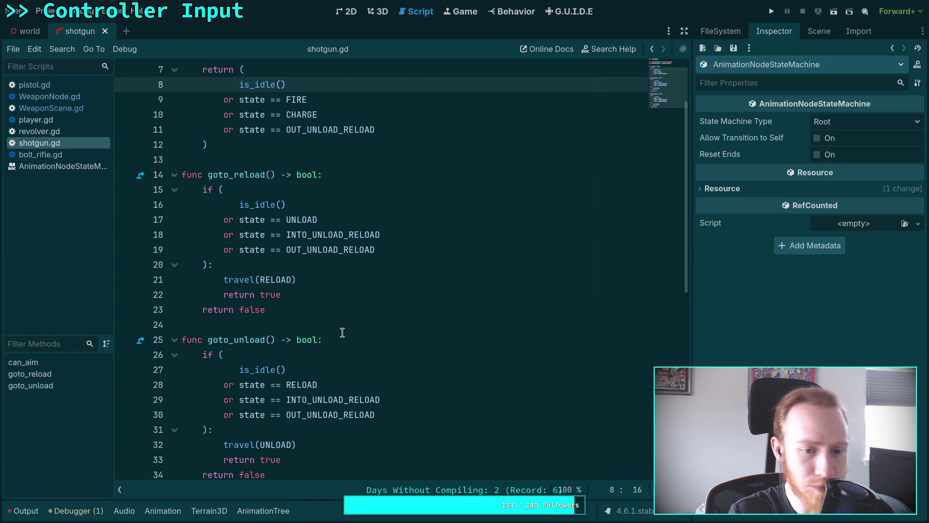
{"action": "scroll", "coordinate": [342, 333], "scroll_direction": "up", "scroll_amount": 2}
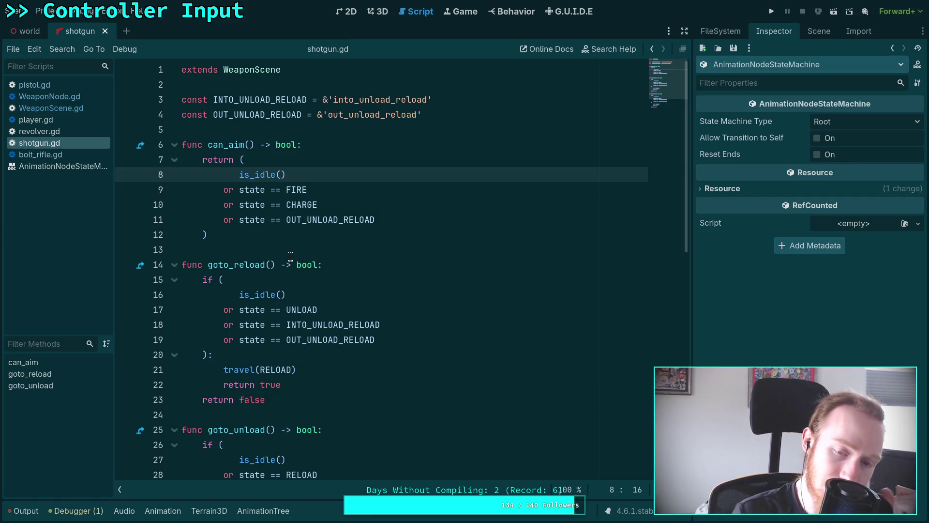
{"action": "left_click", "coordinate": [333, 220]}
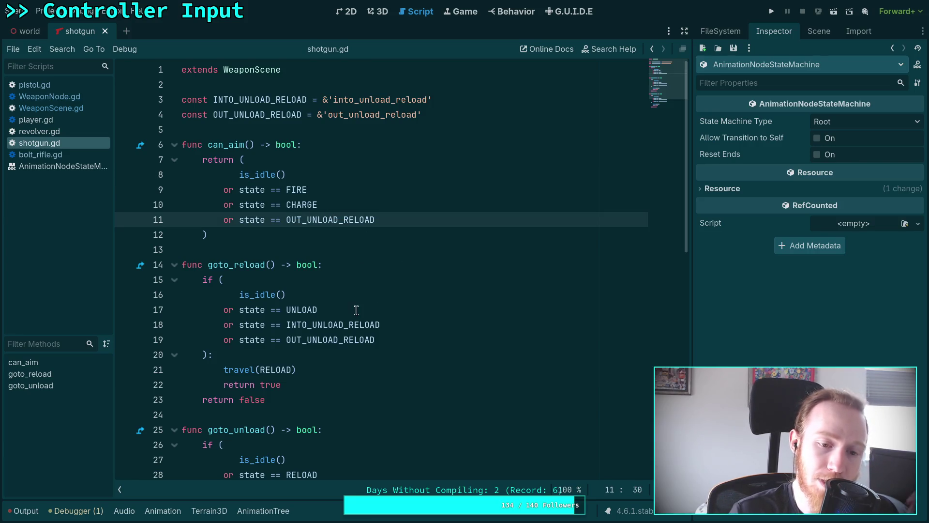
{"action": "scroll", "coordinate": [287, 291], "scroll_direction": "down", "scroll_amount": 2}
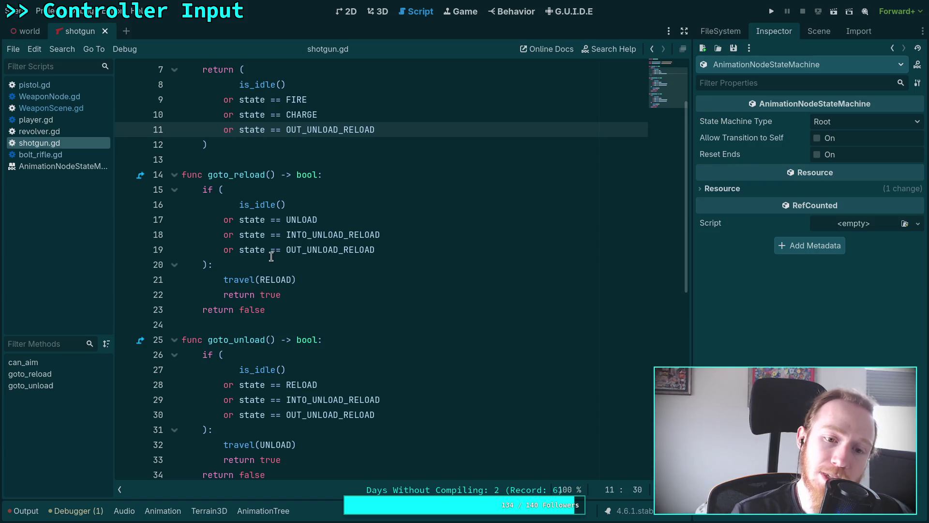
{"action": "left_click", "coordinate": [263, 511]}
{"action": "scroll", "coordinate": [417, 404], "scroll_direction": "down", "scroll_amount": 5}
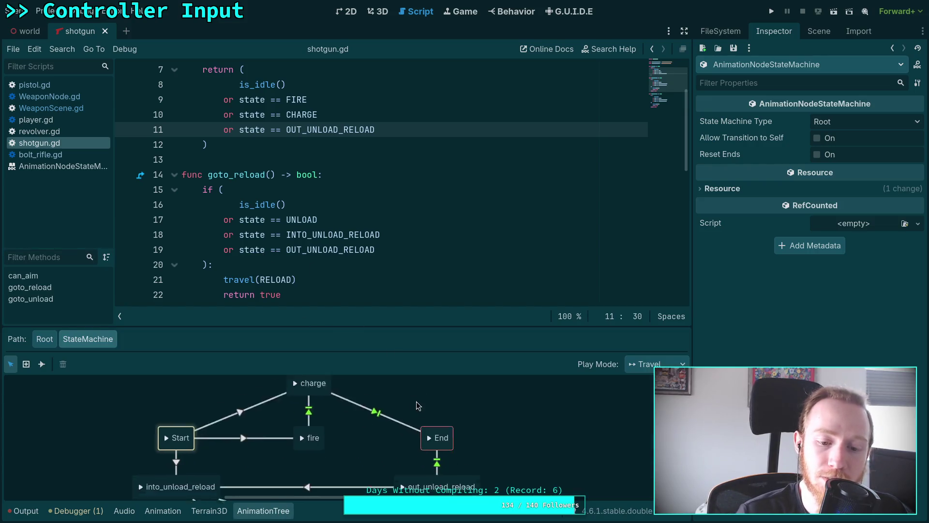
{"action": "scroll", "coordinate": [527, 468], "scroll_direction": "down", "scroll_amount": 1}
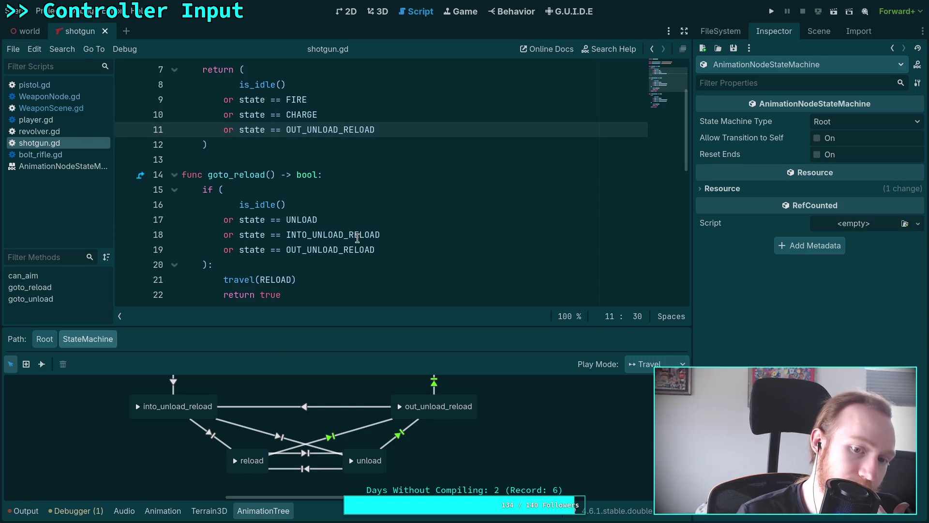
{"action": "left_click", "coordinate": [391, 229]}
{"action": "left_click_drag", "start_coordinate": [391, 229], "coordinate": [384, 220]}
{"action": "scroll", "coordinate": [372, 255], "scroll_direction": "down", "scroll_amount": 1}
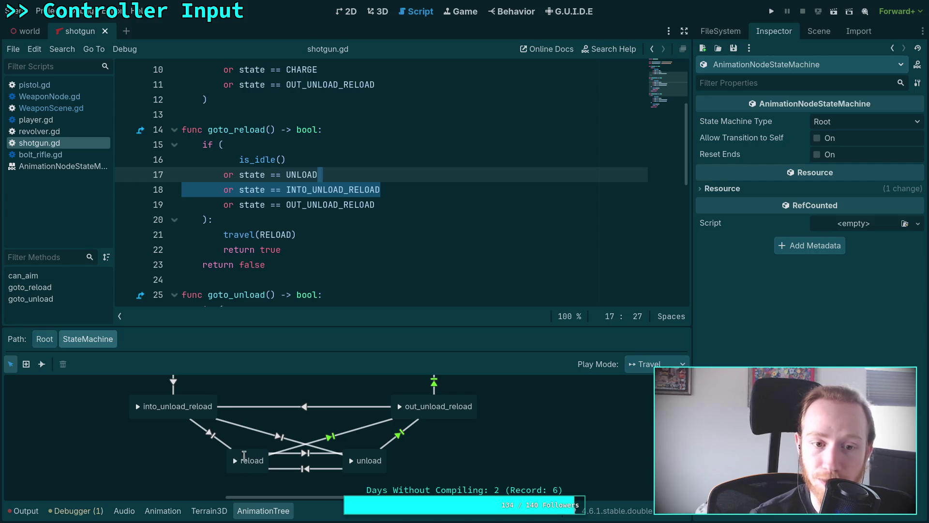
{"action": "left_click", "coordinate": [370, 234]}
Scroll through goto_unload in shotgun.gd, then run the project to test the shotgun.
{"action": "scroll", "coordinate": [305, 266], "scroll_direction": "down", "scroll_amount": 3}
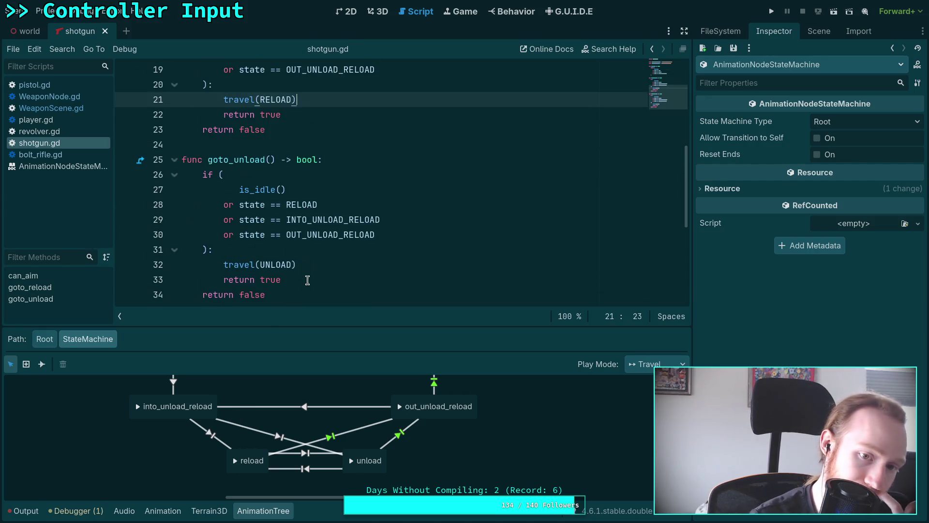
{"action": "scroll", "coordinate": [321, 246], "scroll_direction": "down", "scroll_amount": 2}
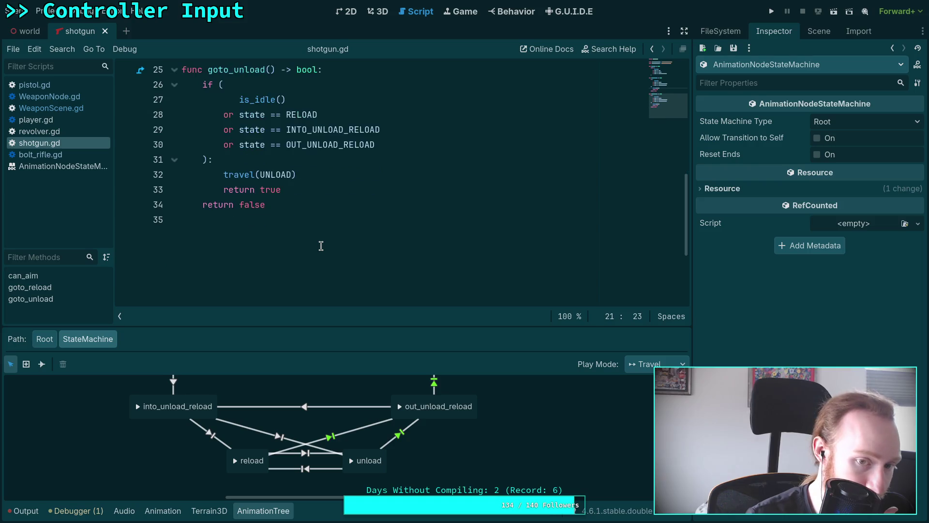
{"action": "scroll", "coordinate": [321, 245], "scroll_direction": "up", "scroll_amount": 5}
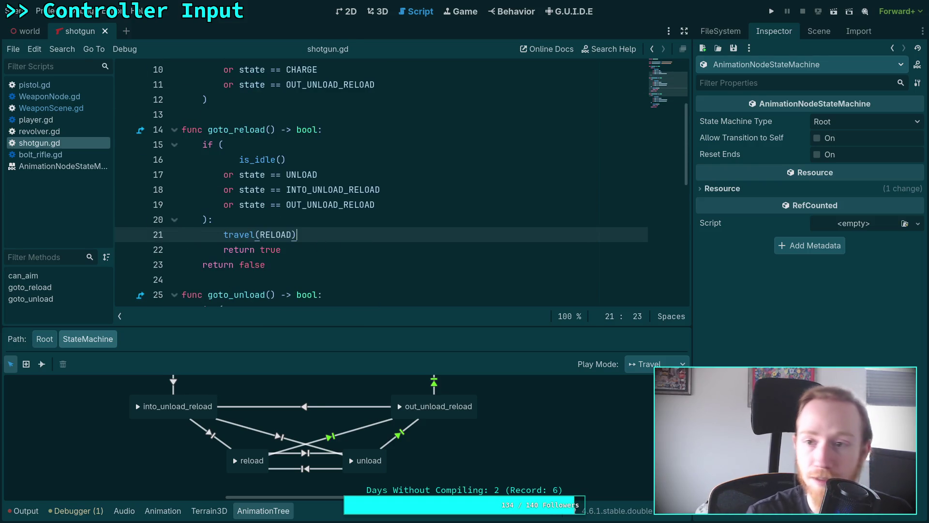
{"action": "left_click", "coordinate": [771, 11]}
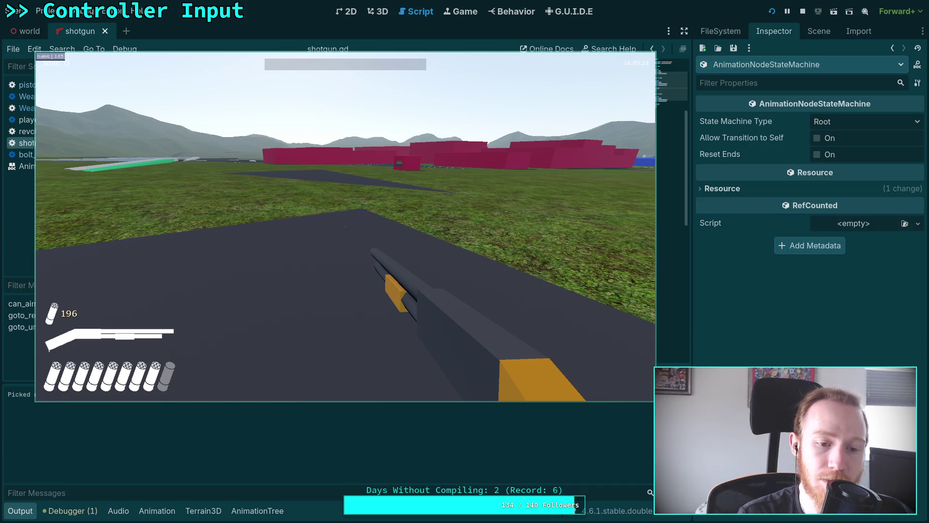
Reload the shotgun, fire it twice, then quit the game to desktop.
{"action": "key", "text": "r"}
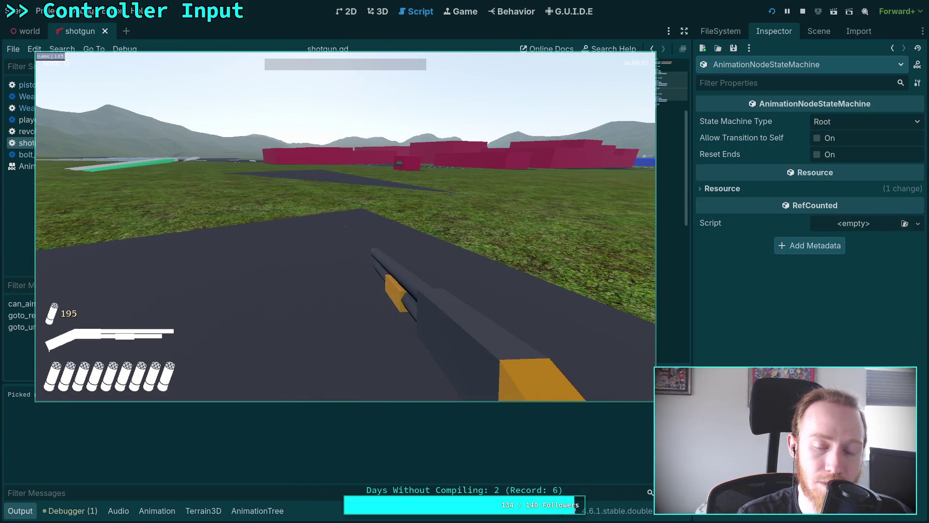
{"action": "left_click", "coordinate": [345, 226]}
{"action": "left_click", "coordinate": [345, 226]}
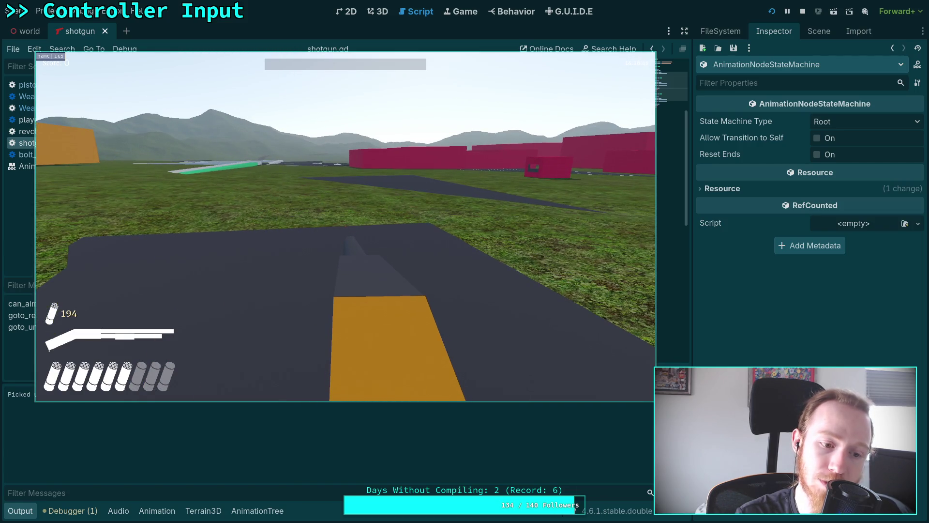
{"action": "key", "text": "Escape"}
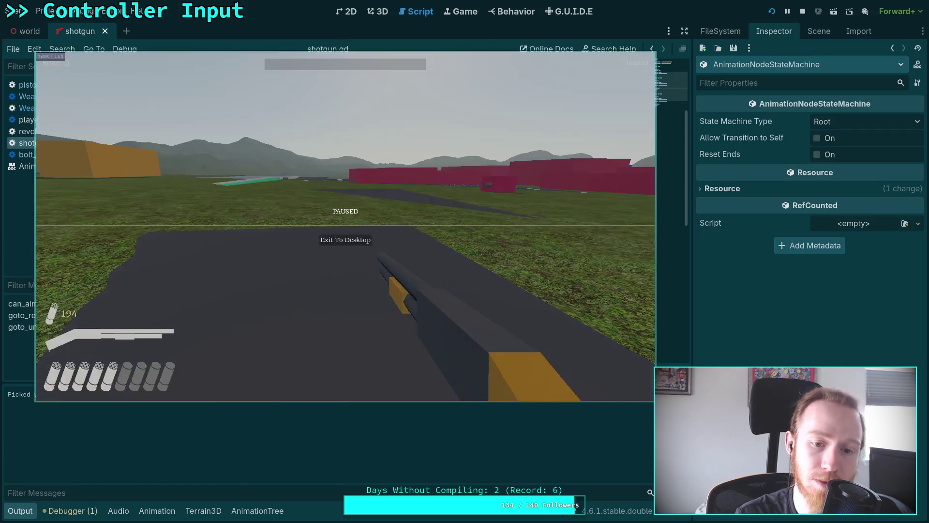
{"action": "left_click", "coordinate": [344, 243]}
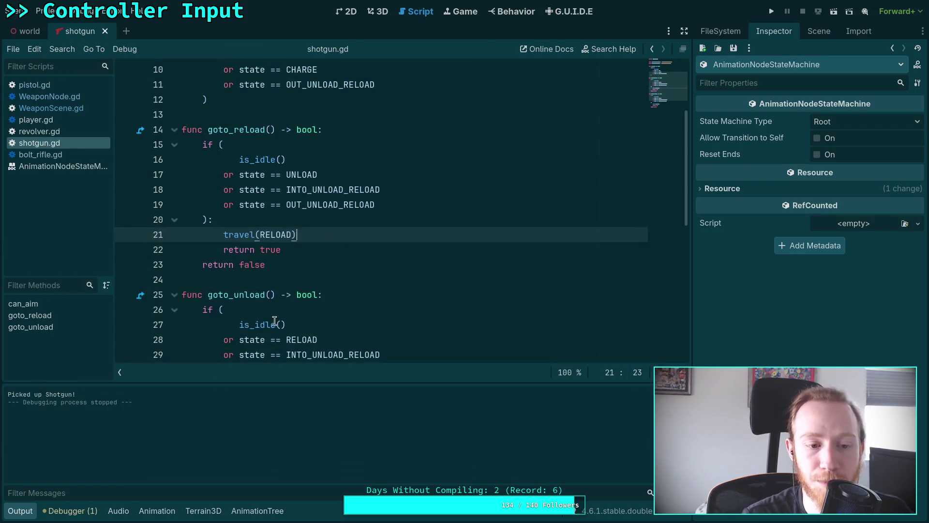
Hide the Output panel, run the project again, fire through the shells, then exit the game.
{"action": "left_click", "coordinate": [11, 514]}
{"action": "scroll", "coordinate": [357, 307], "scroll_direction": "up", "scroll_amount": 3}
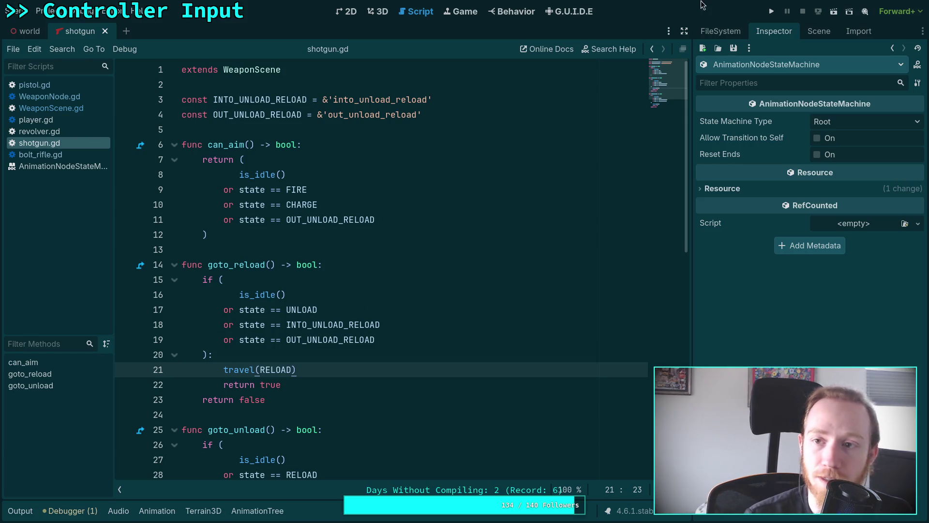
{"action": "left_click", "coordinate": [772, 11]}
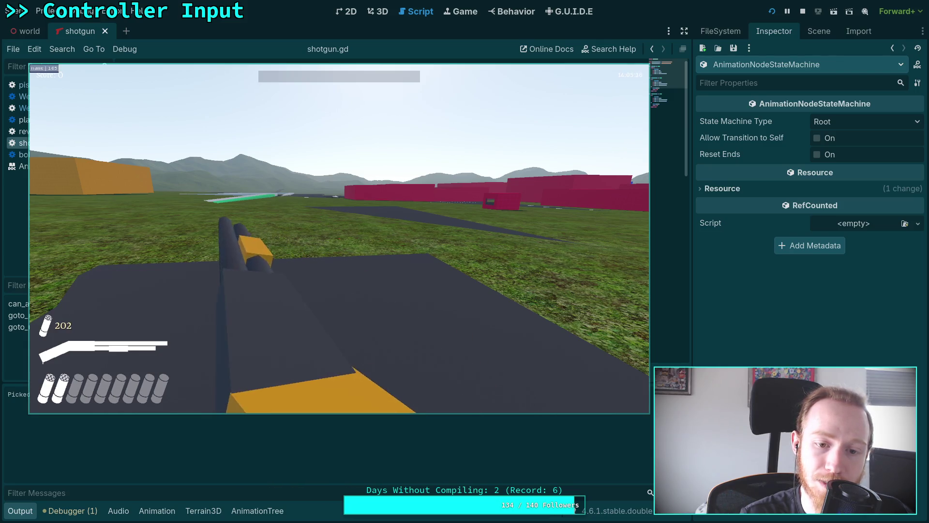
{"action": "key", "text": "Escape"}
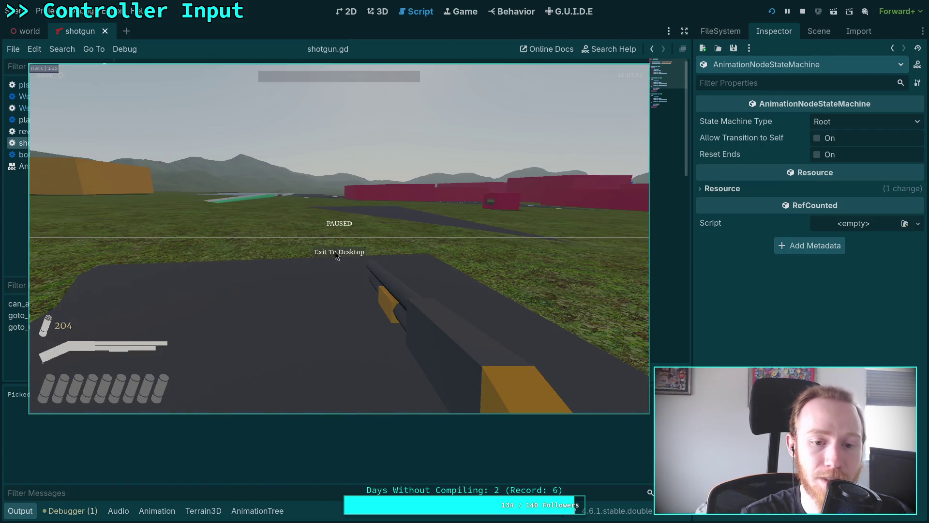
{"action": "left_click", "coordinate": [336, 252]}
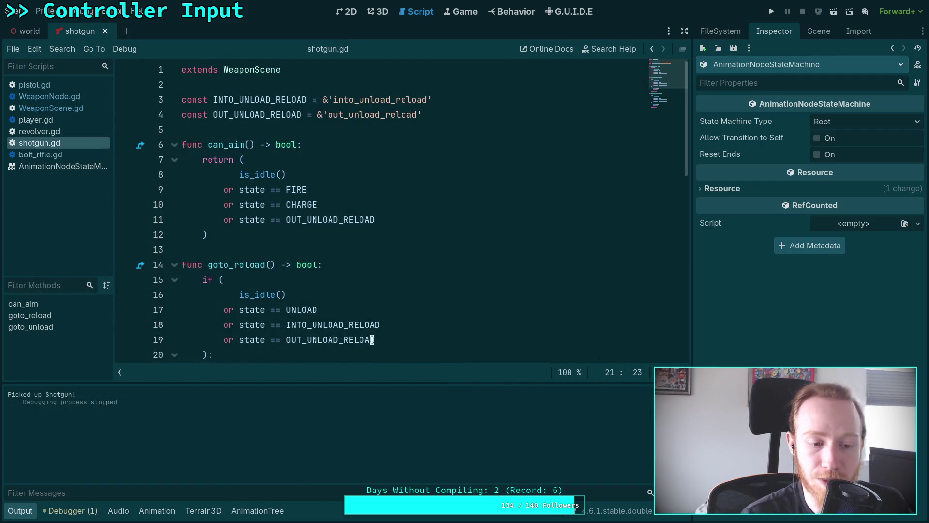
Review the into_unload_reload to out_unload_reload transition in the AnimationTree graph, hide it, and close the shotgun scene.
{"action": "left_click", "coordinate": [257, 510]}
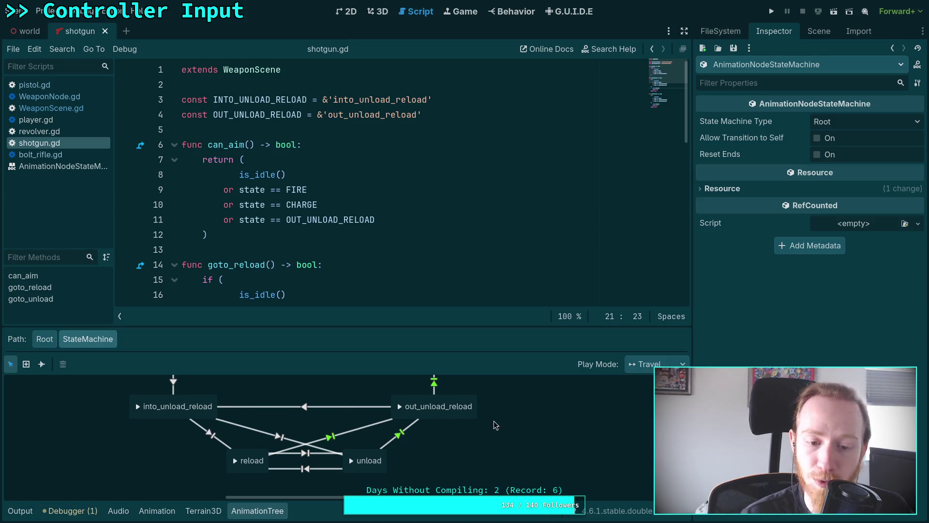
{"action": "left_click", "coordinate": [350, 407]}
{"action": "left_click", "coordinate": [462, 449]}
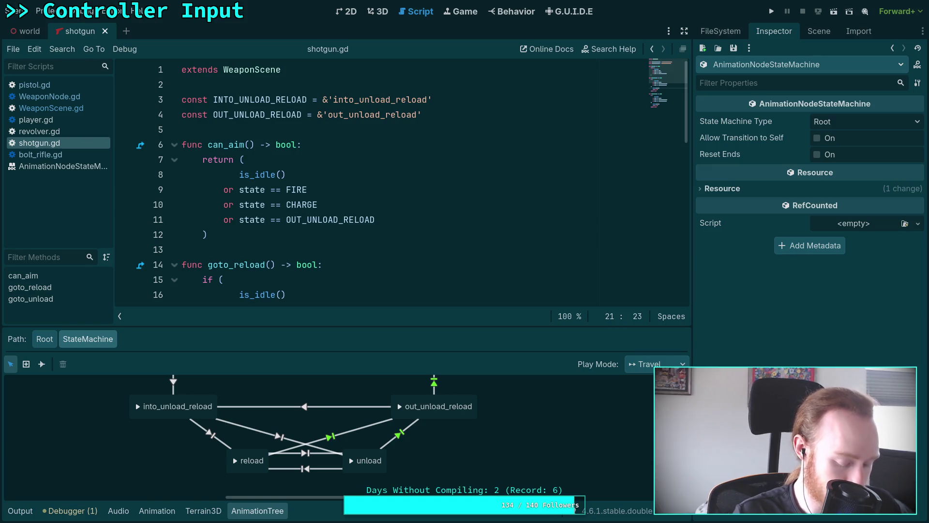
{"action": "left_click", "coordinate": [266, 511]}
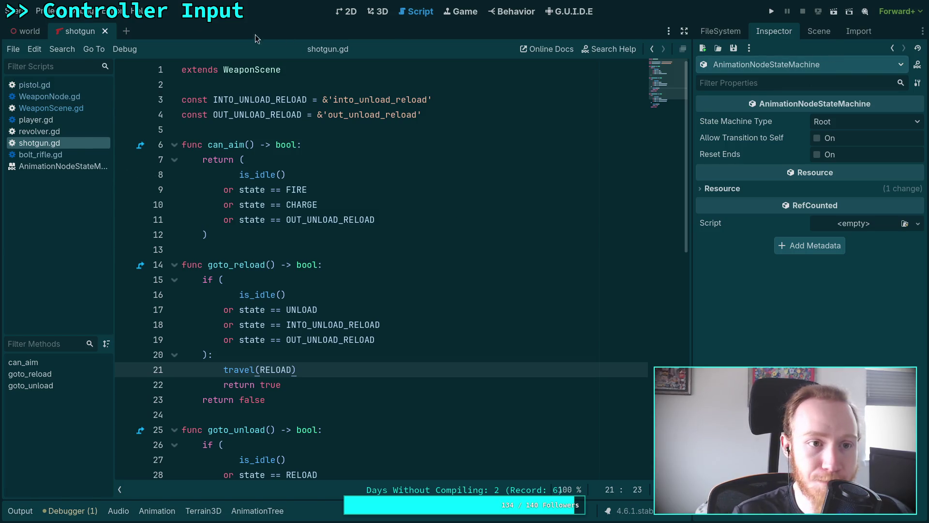
{"action": "key", "text": "ctrl+shift+w"}
Close the open shotgun and world scenes and open bolt_rifle.tscn from the bolt weapon folder.
{"action": "left_click", "coordinate": [818, 34]}
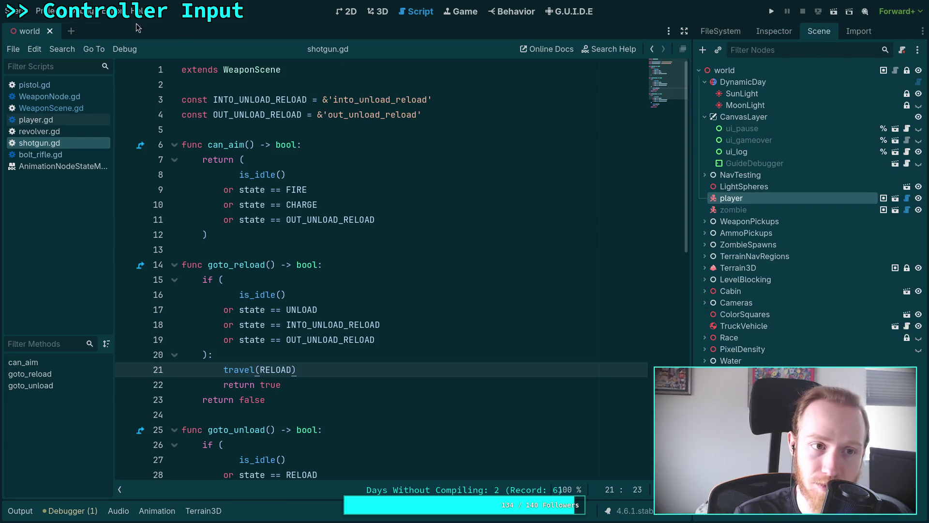
{"action": "left_click", "coordinate": [49, 32]}
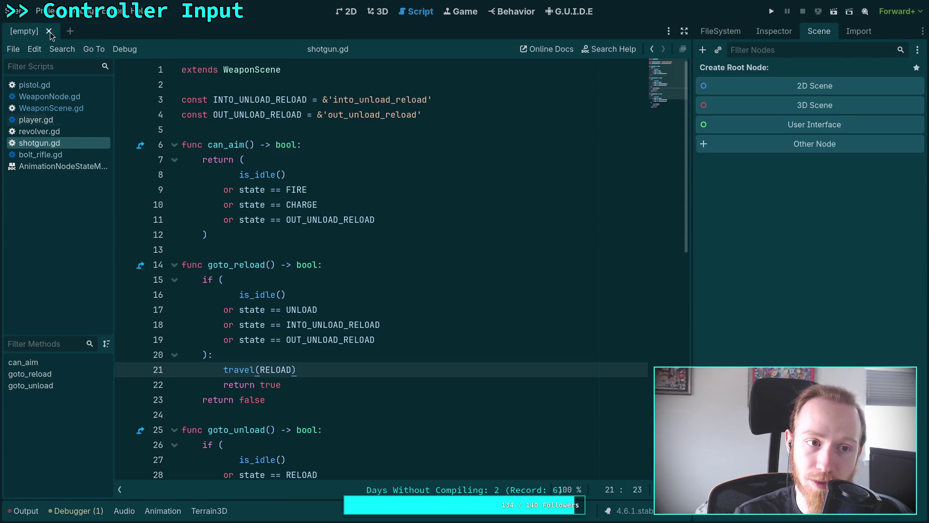
{"action": "left_click", "coordinate": [789, 33]}
{"action": "left_click", "coordinate": [723, 32]}
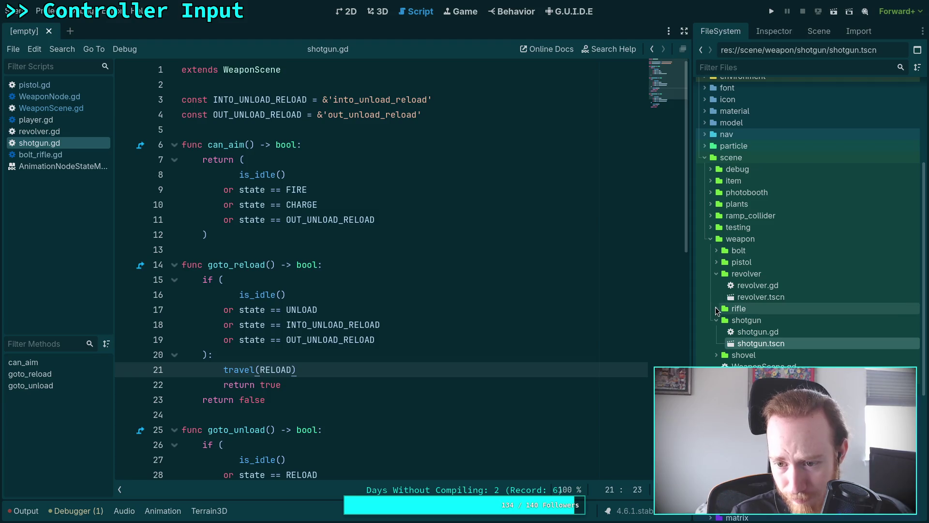
{"action": "left_click", "coordinate": [717, 250]}
{"action": "double_click", "coordinate": [785, 285]}
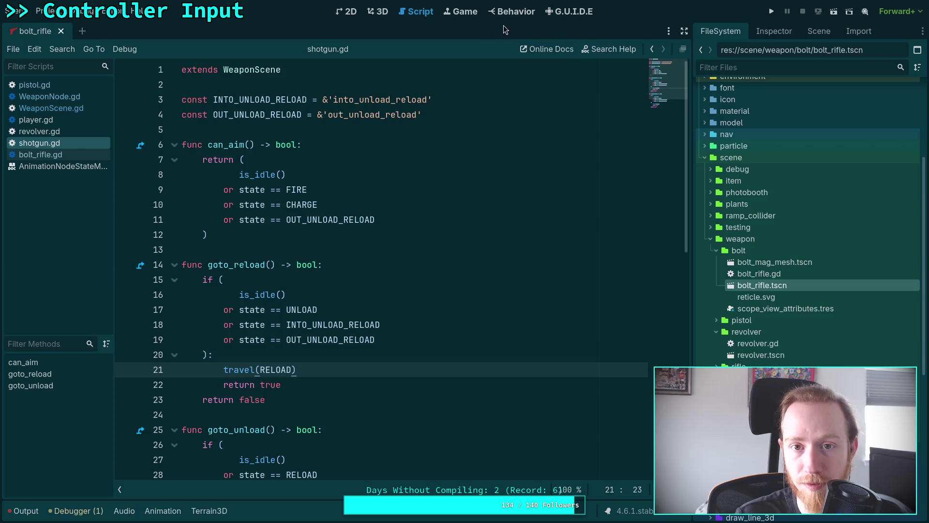
Show the bolt rifle's StateMachine graph and set its AnimationTree to Active.
{"action": "left_click", "coordinate": [819, 31]}
{"action": "left_click", "coordinate": [745, 221]}
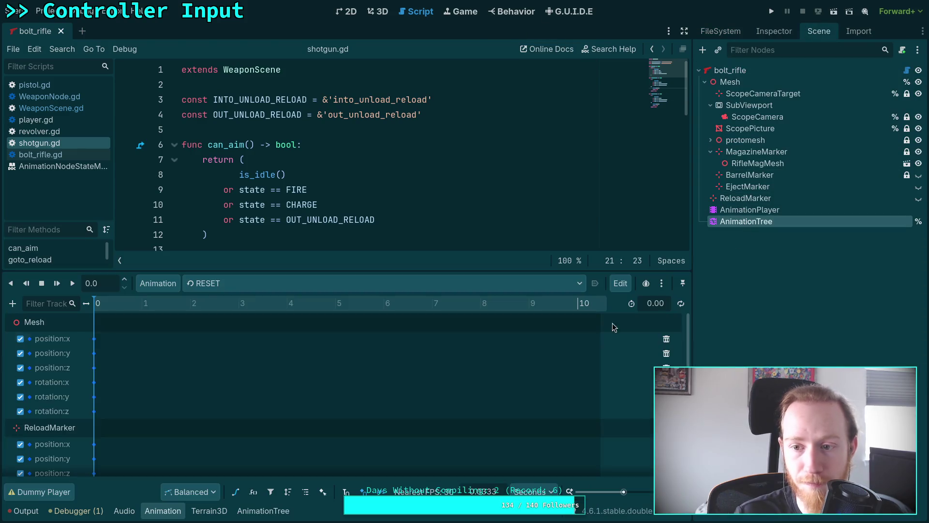
{"action": "left_click", "coordinate": [263, 511]}
{"action": "left_click", "coordinate": [215, 428]}
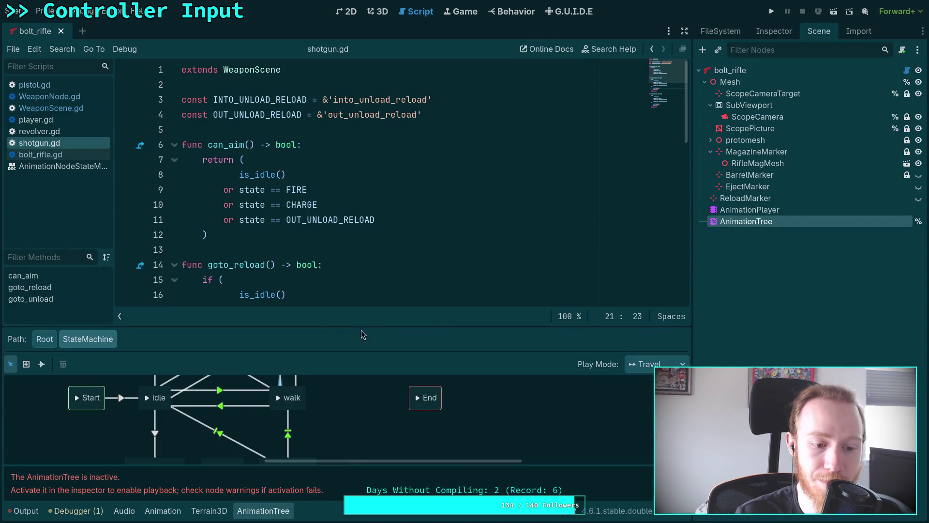
{"action": "left_click_drag", "start_coordinate": [379, 341], "coordinate": [383, 200]}
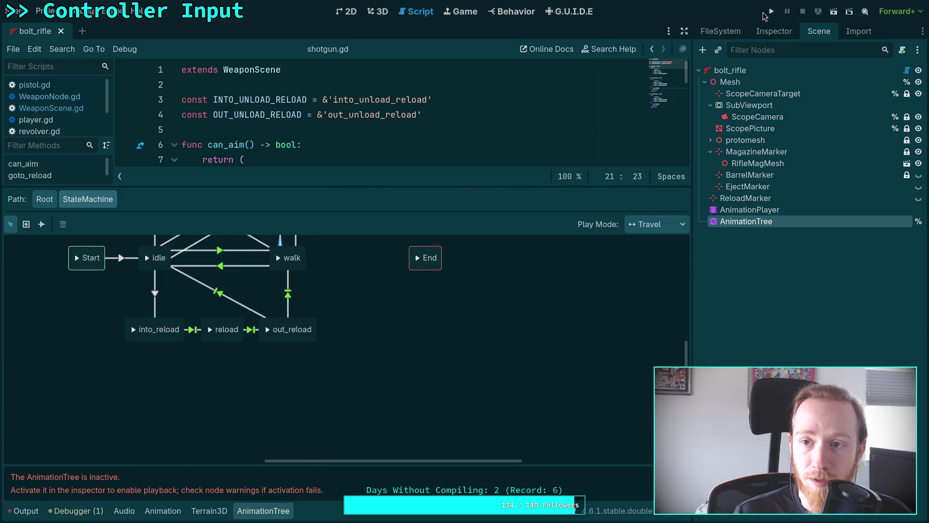
{"action": "left_click", "coordinate": [774, 31]}
{"action": "left_click", "coordinate": [818, 204]}
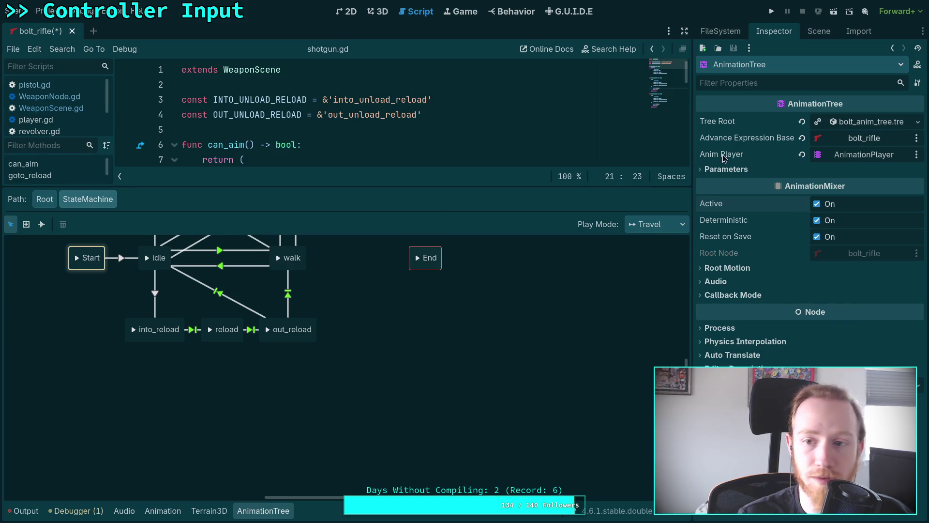
Open the bolt_rifle.gd script from the bolt_rifle root node.
{"action": "left_click", "coordinate": [819, 31]}
{"action": "left_click", "coordinate": [771, 71]}
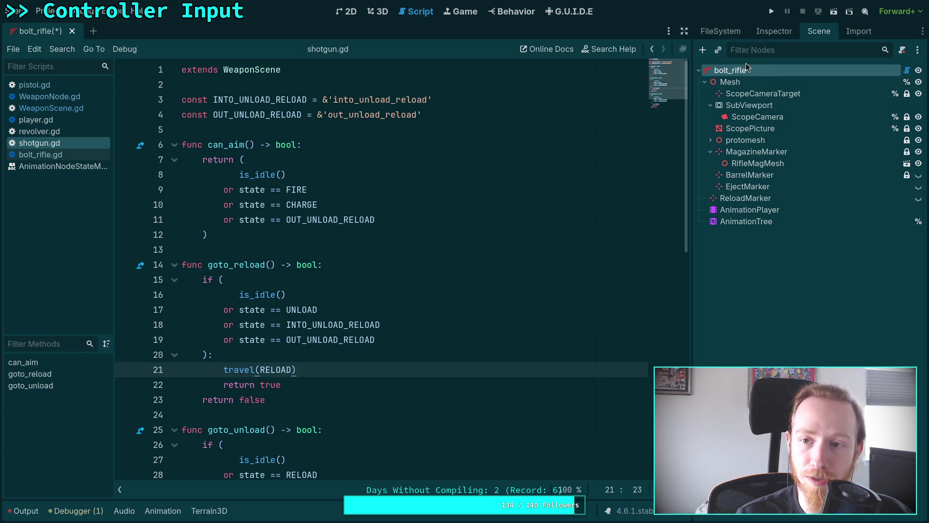
{"action": "left_click", "coordinate": [907, 71]}
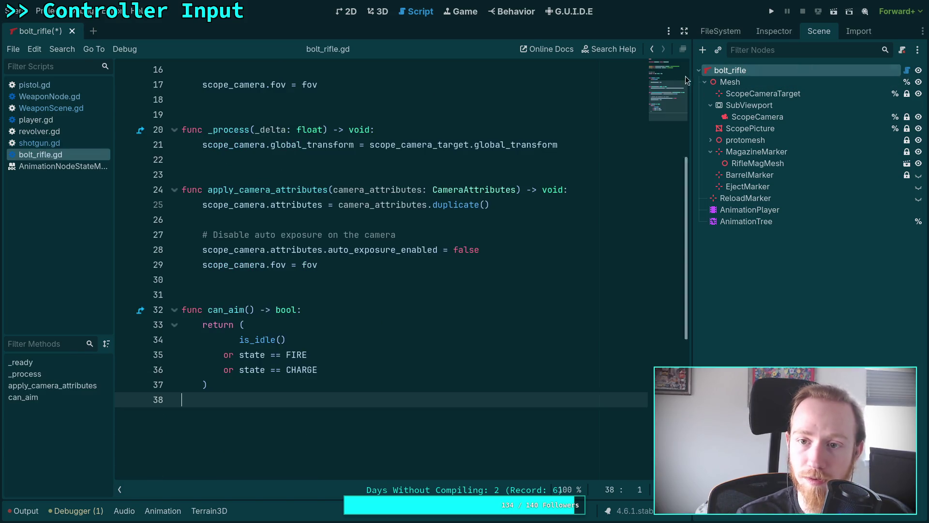
Use Lookup Symbol on _ready to jump to its parent definition in WeaponScene.gd.
{"action": "scroll", "coordinate": [658, 71], "scroll_direction": "up", "scroll_amount": 5}
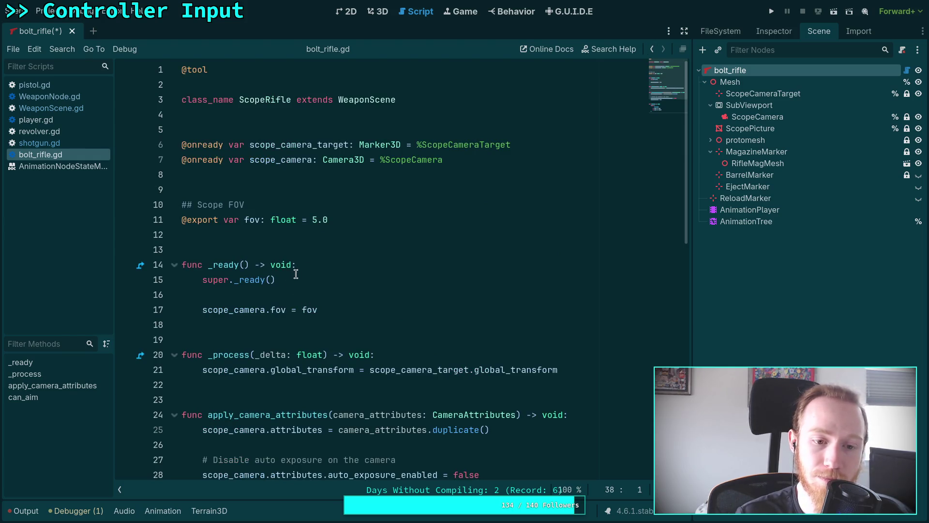
{"action": "left_click", "coordinate": [243, 279]}
{"action": "right_click", "coordinate": [247, 281]}
{"action": "left_click", "coordinate": [275, 428]}
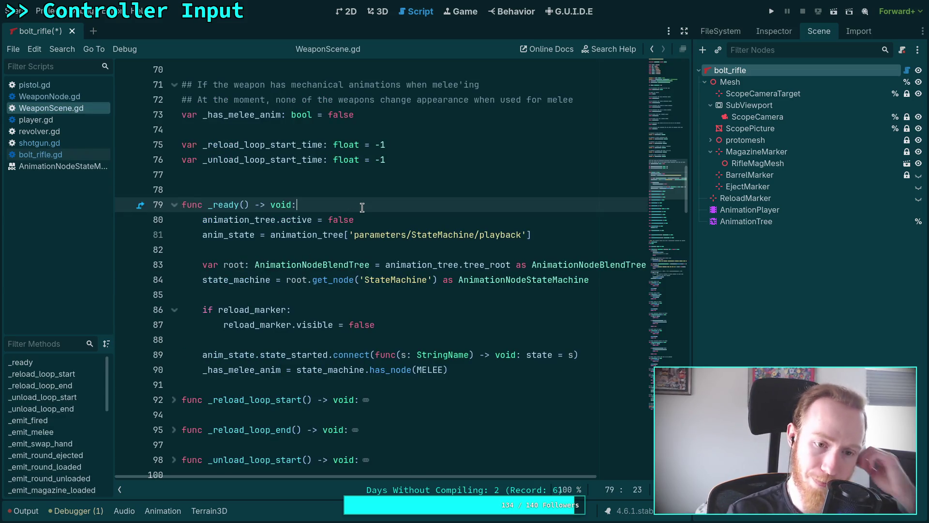
Add an 'if not Engine.is_editor_hint():' guard in _ready, delete it again, and save the script.
{"action": "key", "text": "Return"}
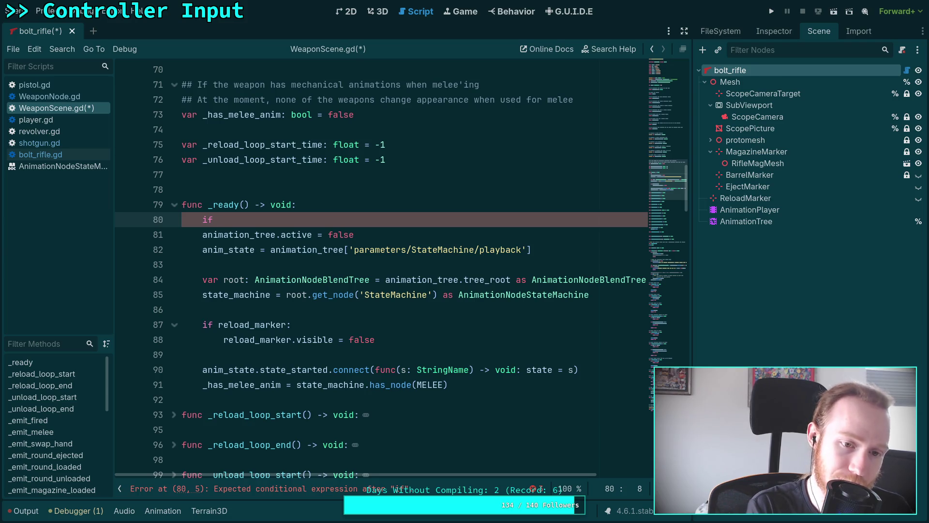
{"action": "key", "text": "BackSpace"}
{"action": "key", "text": "BackSpace"}
{"action": "type", "text": "gine.is_e"}
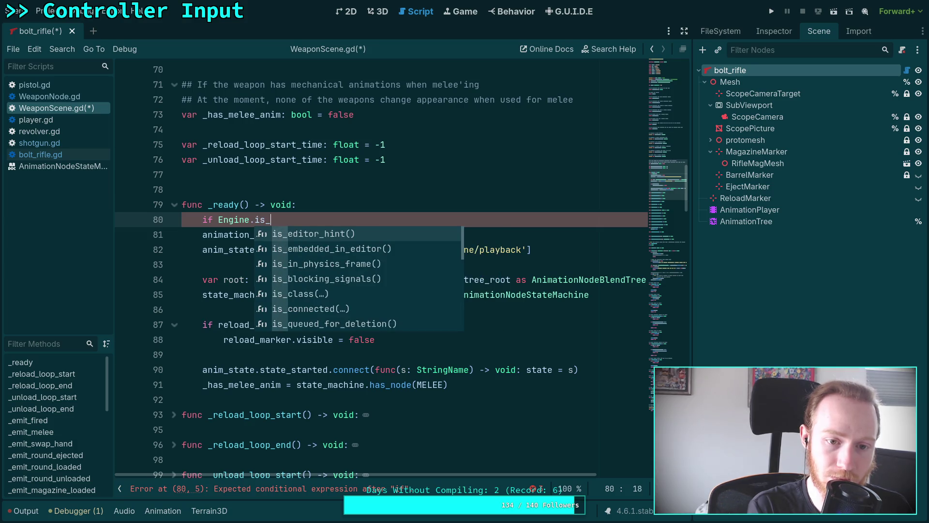
{"action": "key", "text": "Return"}
{"action": "type", "text": "not"}
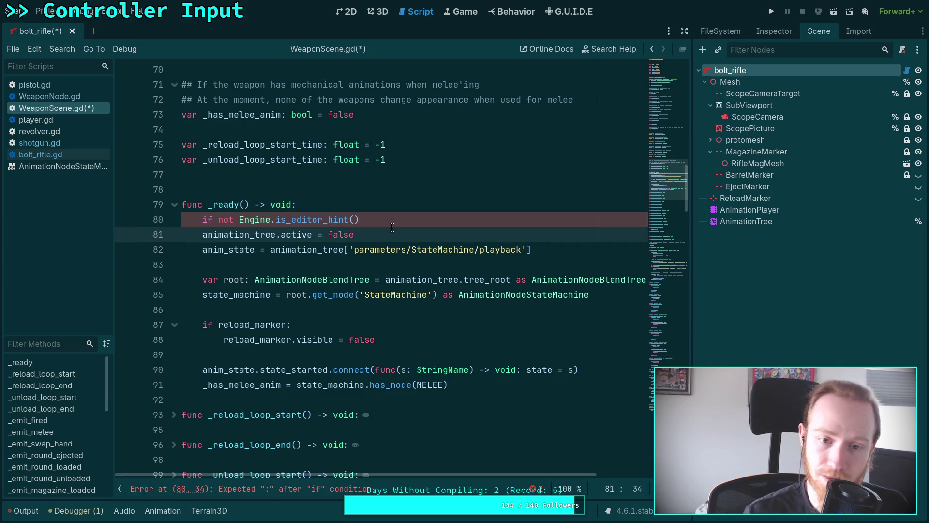
{"action": "left_click", "coordinate": [410, 222]}
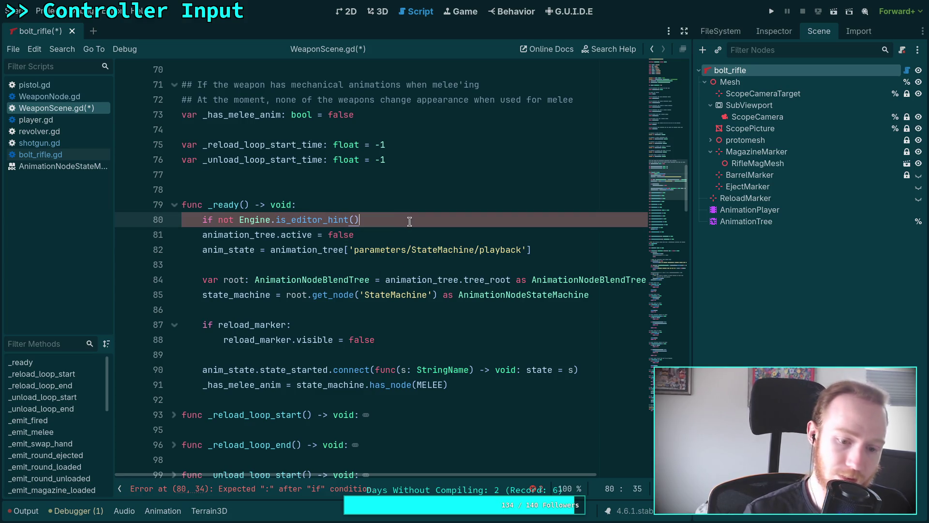
{"action": "left_click", "coordinate": [203, 236]}
{"action": "left_click", "coordinate": [384, 206], "text": "shift"}
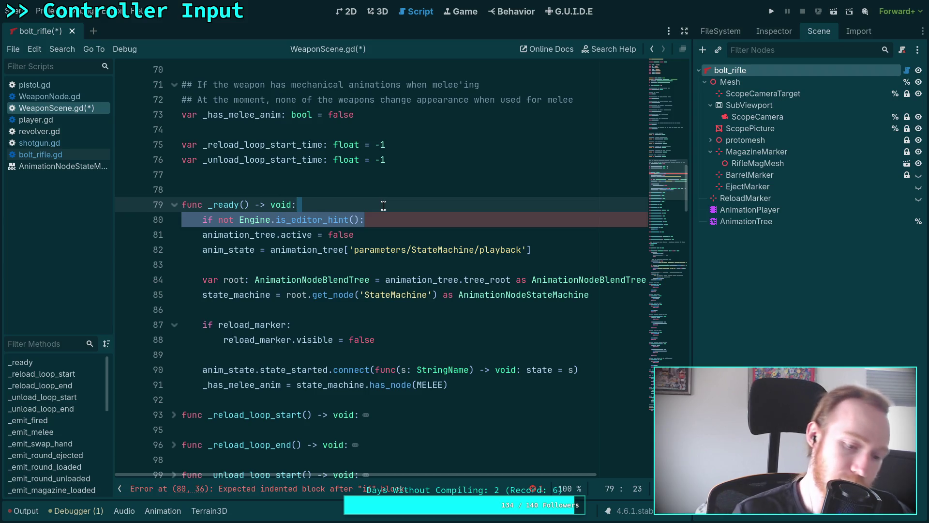
{"action": "key", "text": "BackSpace"}
{"action": "key", "text": "ctrl+s"}
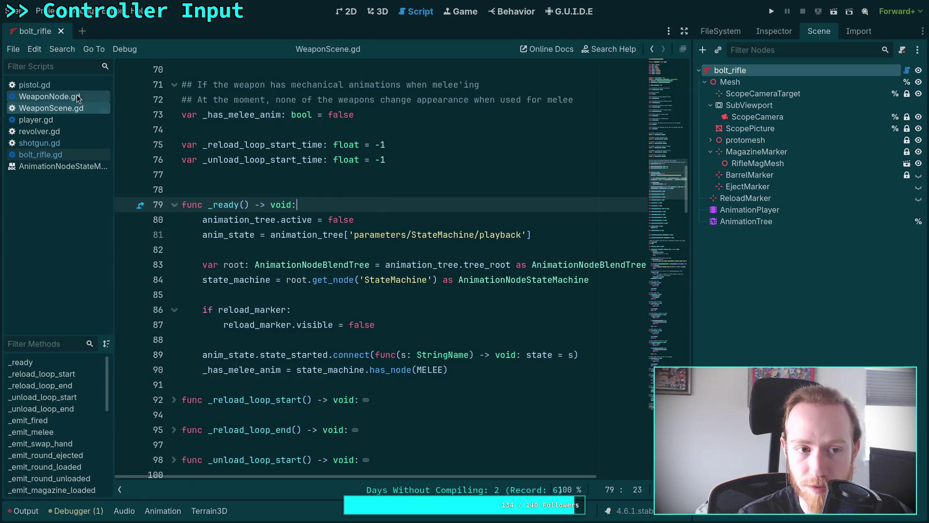
{"action": "left_click", "coordinate": [61, 156]}
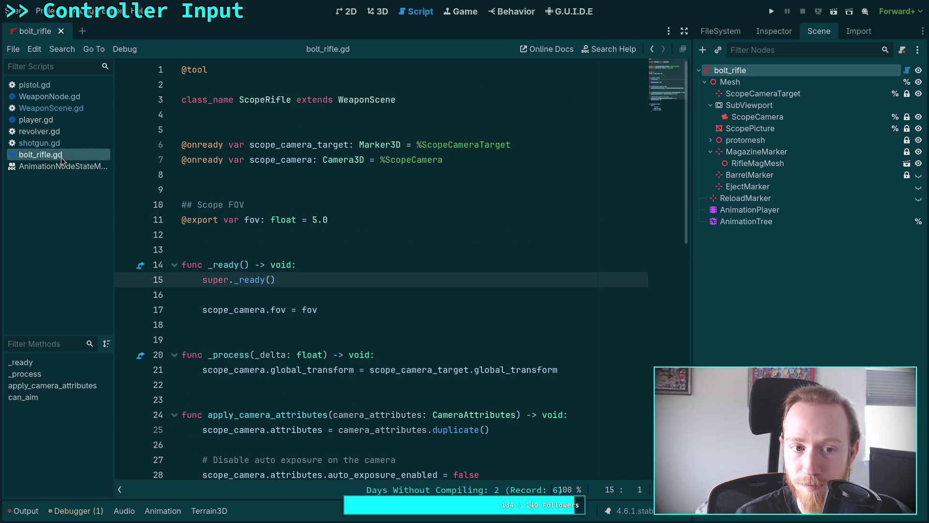
{"action": "scroll", "coordinate": [328, 276], "scroll_direction": "down", "scroll_amount": 2}
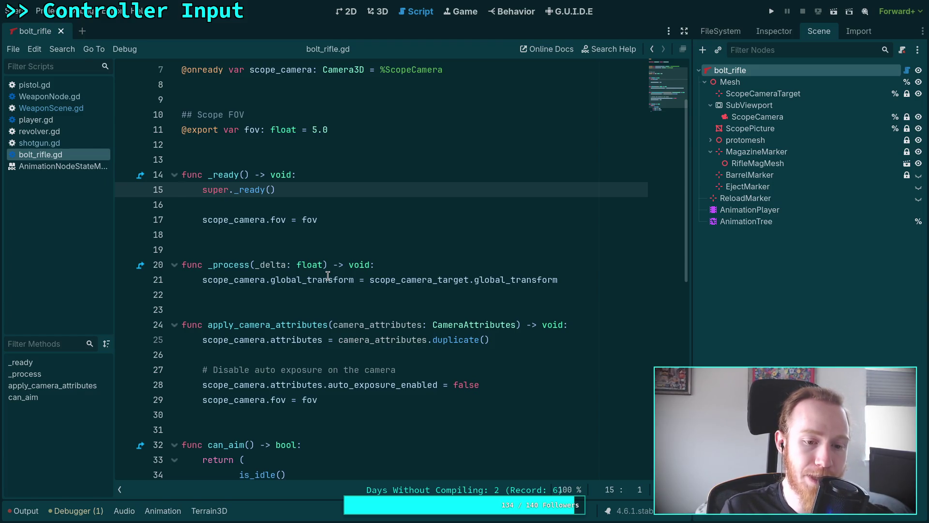
{"action": "left_click", "coordinate": [260, 300]}
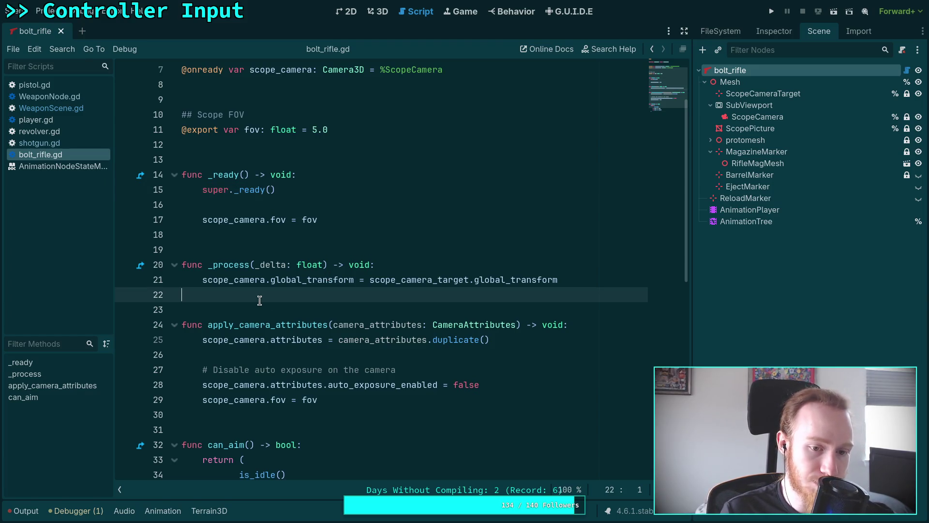
{"action": "left_click", "coordinate": [250, 314]}
{"action": "scroll", "coordinate": [256, 310], "scroll_direction": "down", "scroll_amount": 5}
{"action": "scroll", "coordinate": [264, 303], "scroll_direction": "up", "scroll_amount": 3}
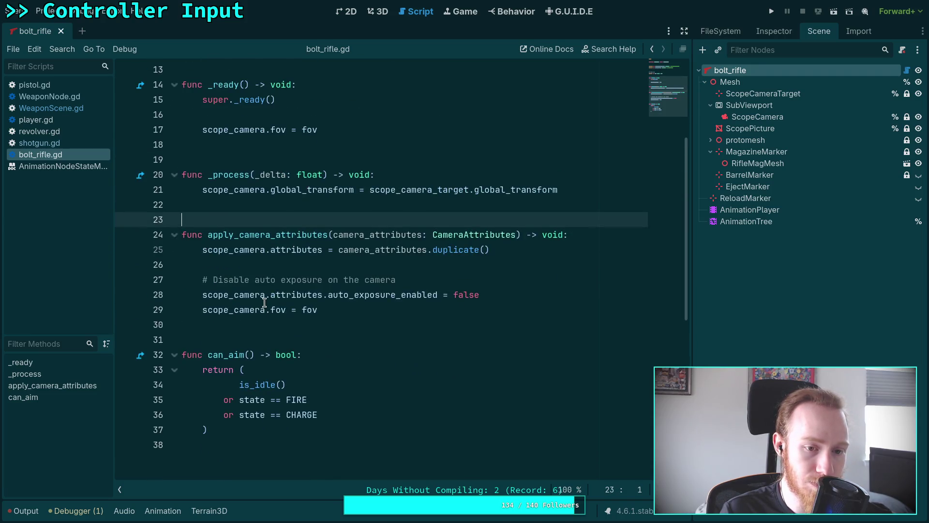
{"action": "scroll", "coordinate": [265, 303], "scroll_direction": "up", "scroll_amount": 4}
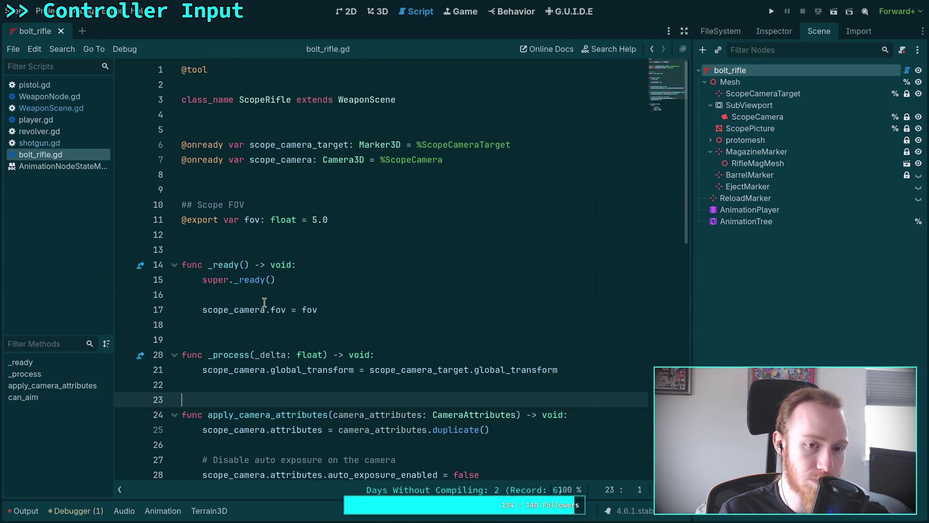
{"action": "scroll", "coordinate": [265, 303], "scroll_direction": "down", "scroll_amount": 2}
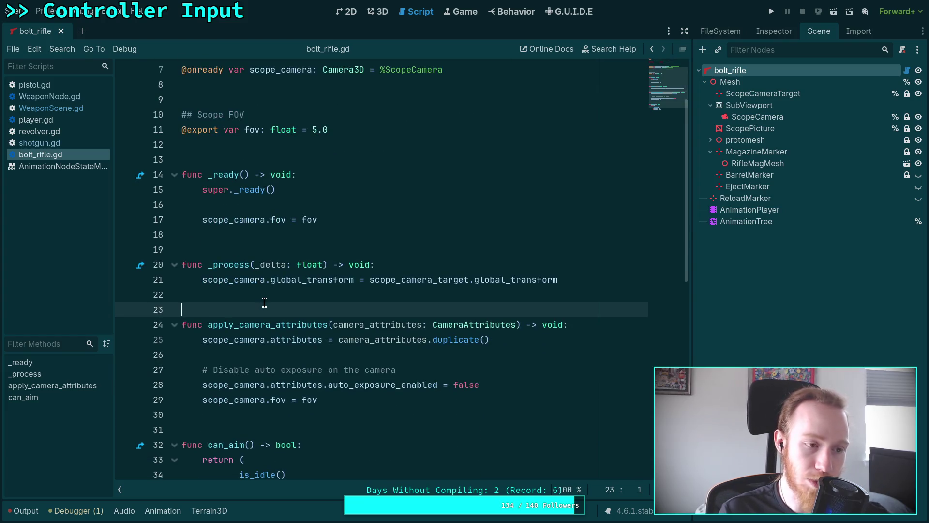
{"action": "scroll", "coordinate": [264, 303], "scroll_direction": "up", "scroll_amount": 2}
{"action": "left_click_drag", "start_coordinate": [170, 100], "coordinate": [181, 69]}
{"action": "key", "text": "BackSpace"}
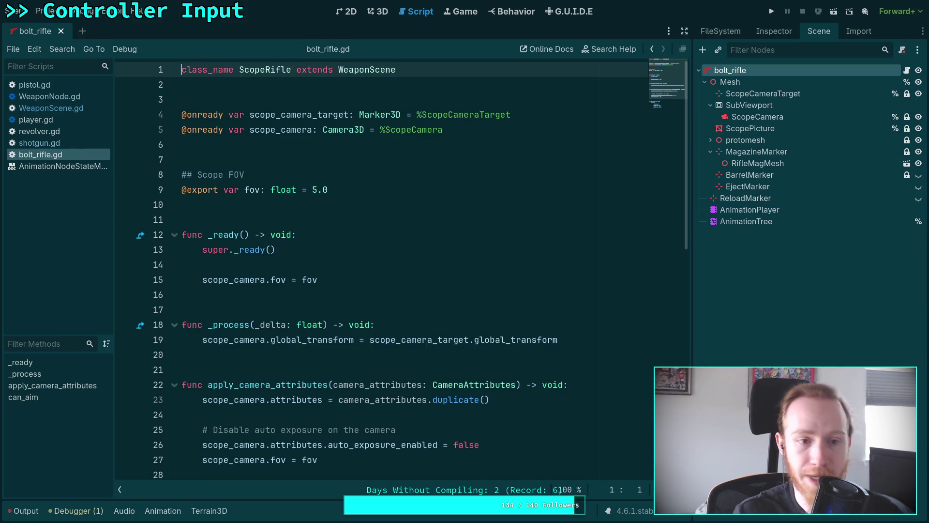
{"action": "left_click", "coordinate": [44, 143]}
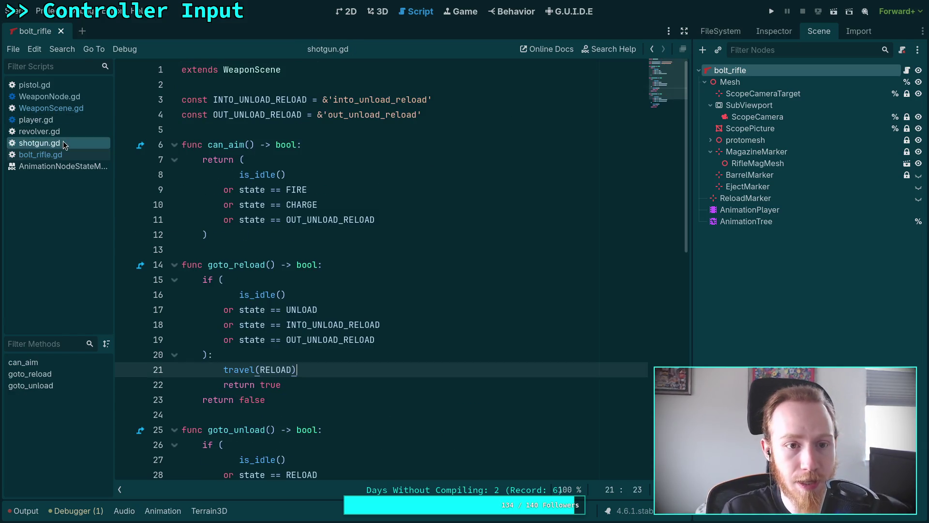
Compare revolver.gd with bolt_rifle.gd and select the ScopeRifle class name.
{"action": "left_click", "coordinate": [46, 132]}
{"action": "left_click", "coordinate": [39, 153]}
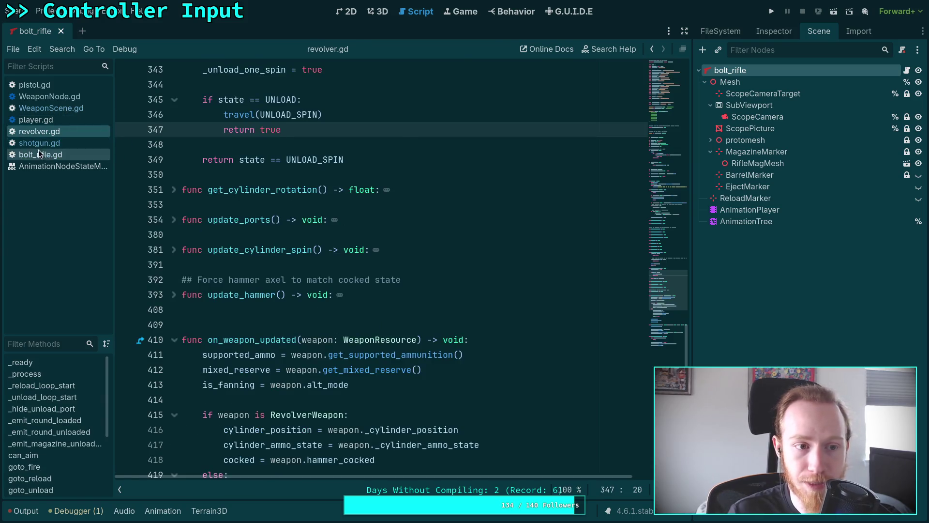
{"action": "left_click", "coordinate": [41, 131]}
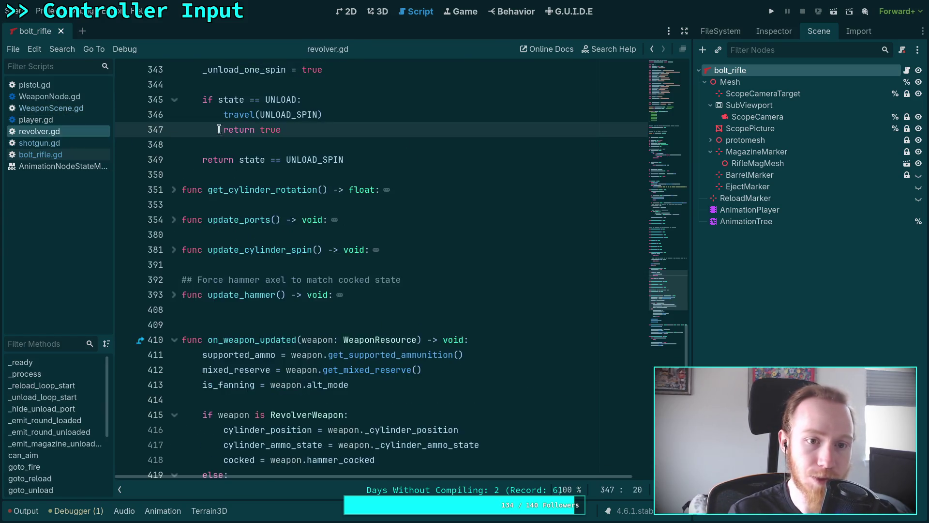
{"action": "left_click", "coordinate": [664, 49]}
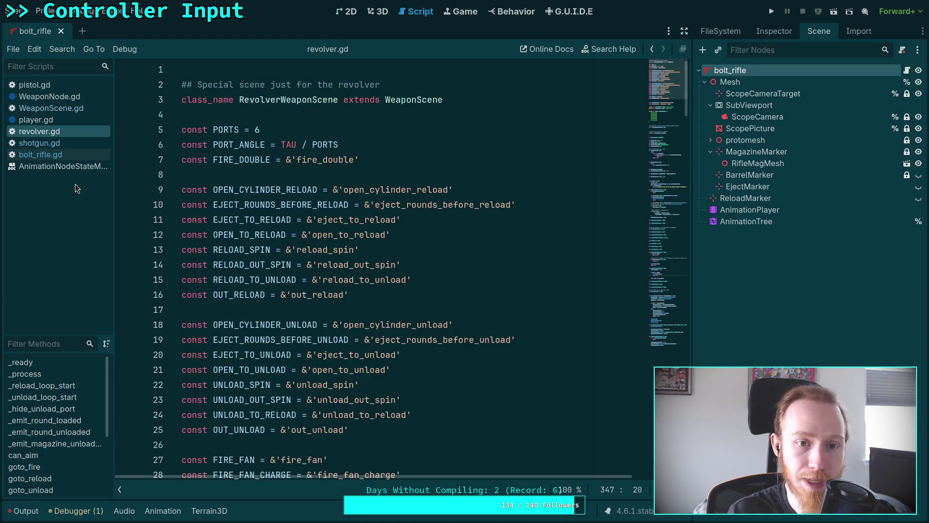
{"action": "left_click", "coordinate": [77, 154]}
{"action": "double_click", "coordinate": [273, 69]}
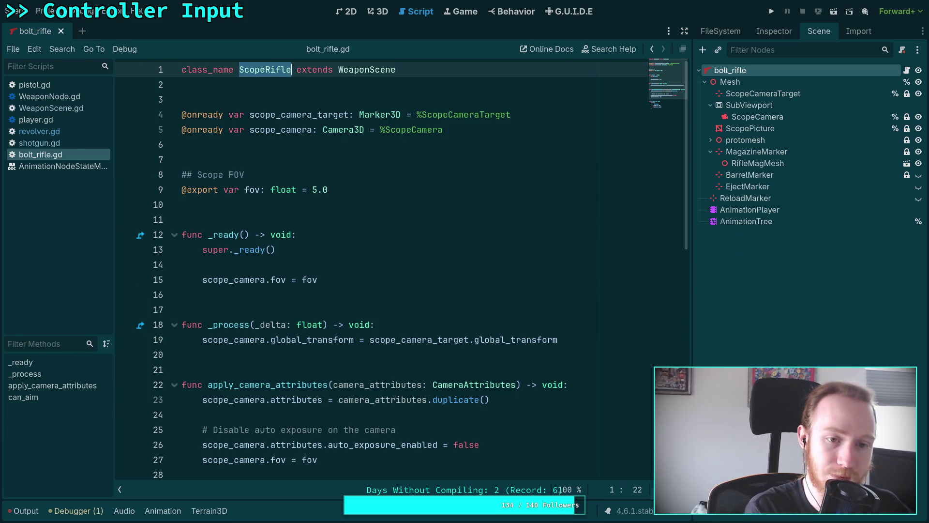
Switch to Neovim and start a project-wide live grep for ScopeRifle.
{"action": "key", "text": "super+1"}
{"action": "key", "text": "space"}
{"action": "type", "text": "fg"}
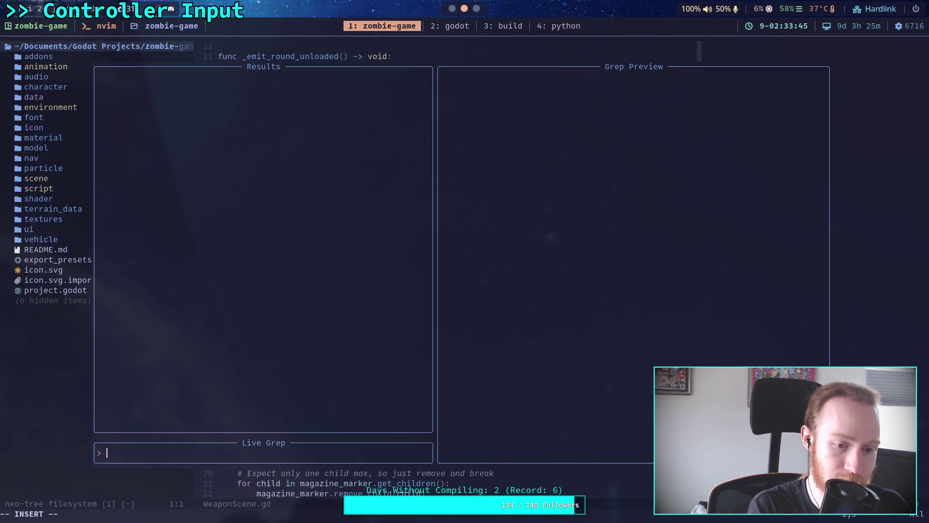
{"action": "type", "text": "ScopeRifle"}
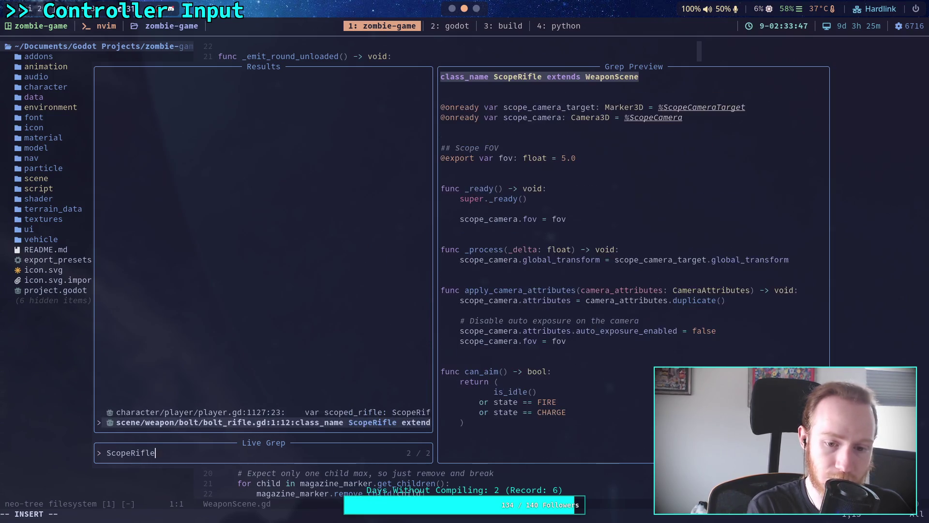
Preview the player.gd ScopeRifle match, then return to Godot and cycle the open scripts.
{"action": "key", "text": "Up"}
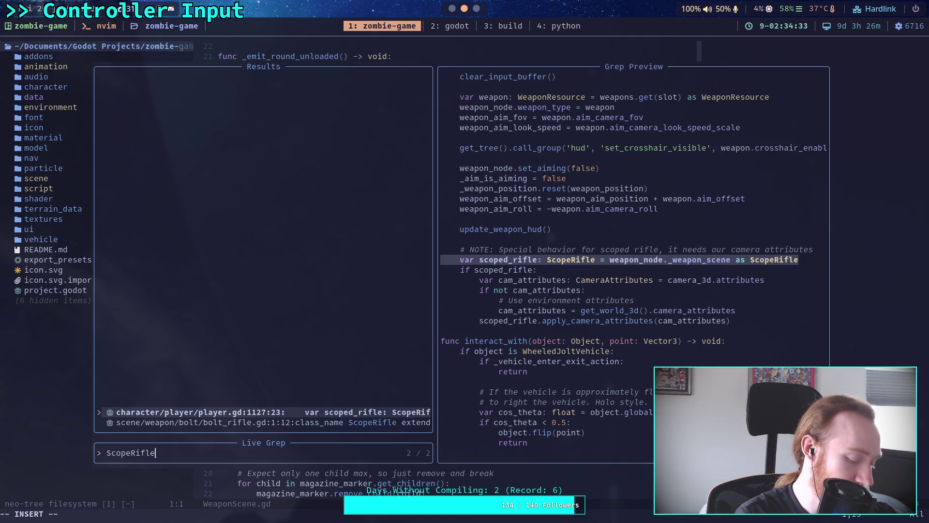
{"action": "key", "text": "super+2"}
{"action": "key", "text": "ctrl+shift+comma"}
{"action": "key", "text": "ctrl+shift+comma"}
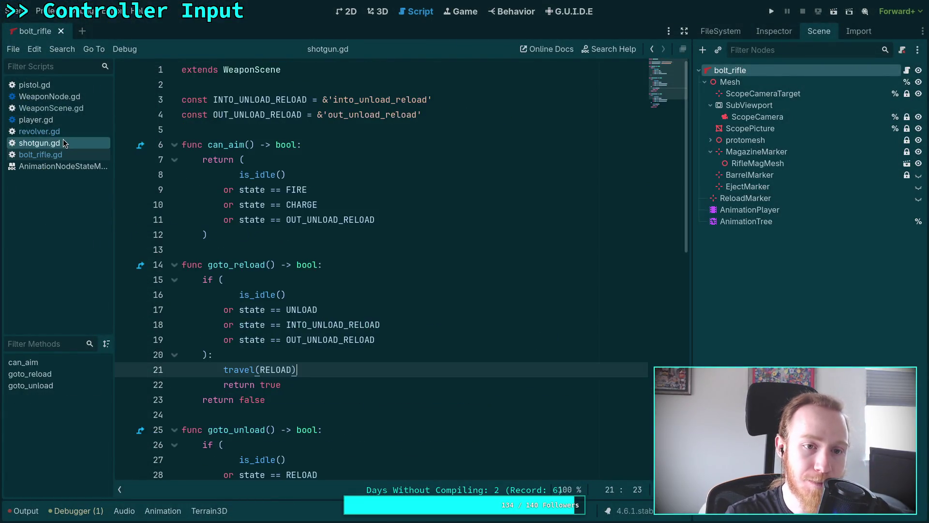
Change bolt_rifle.gd's class_name from ScopeRifle to BoltWeaponScene and save.
{"action": "left_click", "coordinate": [250, 95]}
{"action": "left_click", "coordinate": [345, 114]}
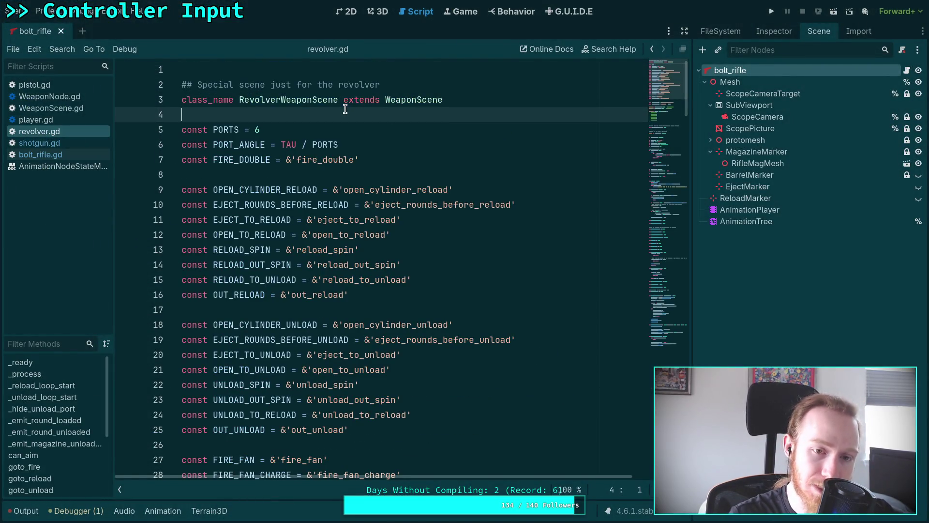
{"action": "left_click", "coordinate": [51, 155]}
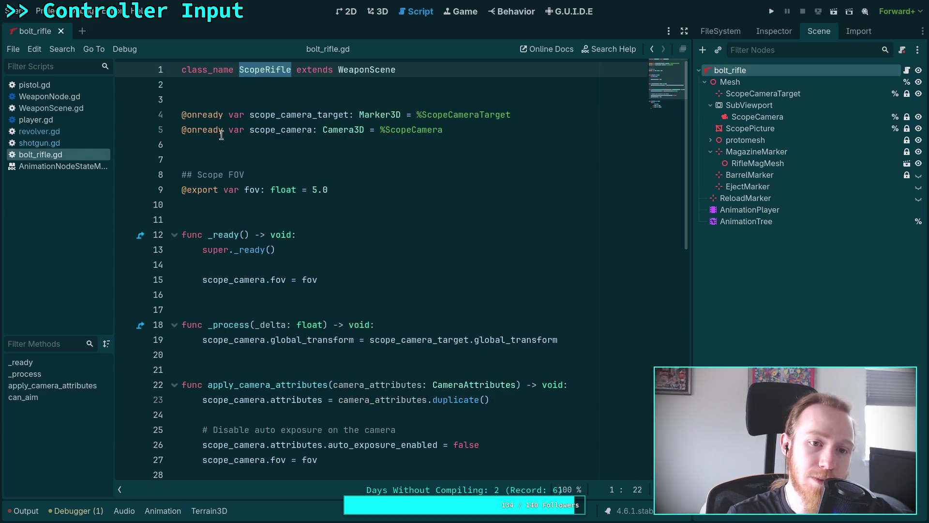
{"action": "left_click", "coordinate": [266, 70]}
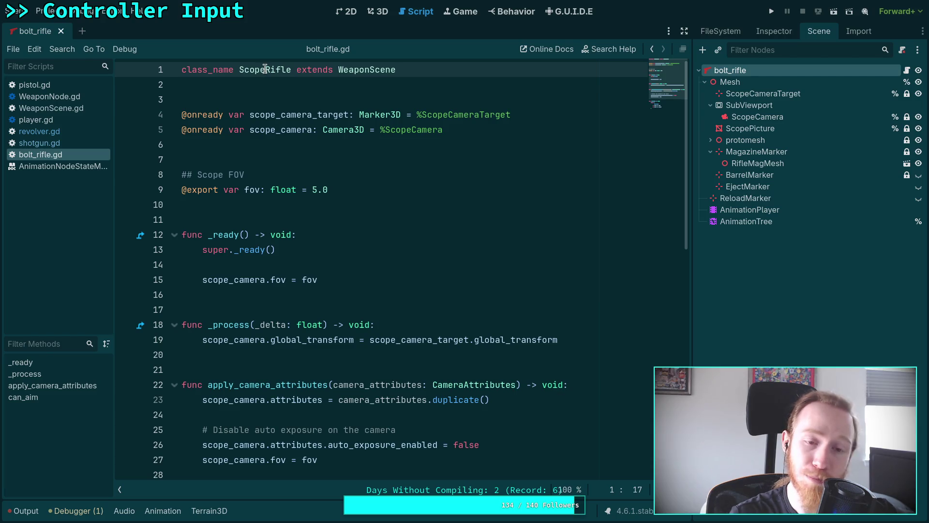
{"action": "left_click_drag", "start_coordinate": [239, 70], "coordinate": [290, 68]}
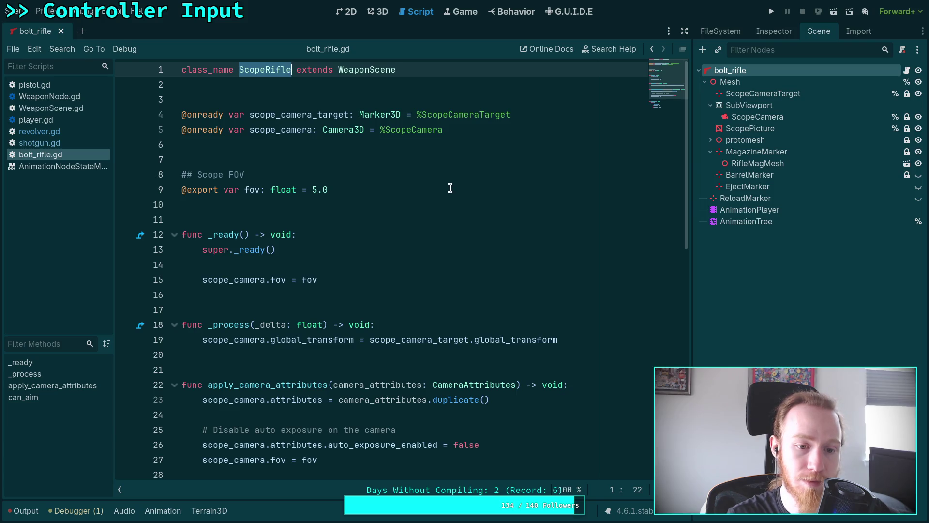
{"action": "key", "text": "BackSpace"}
{"action": "type", "text": "BoltW"}
{"action": "type", "text": "eaponScene"}
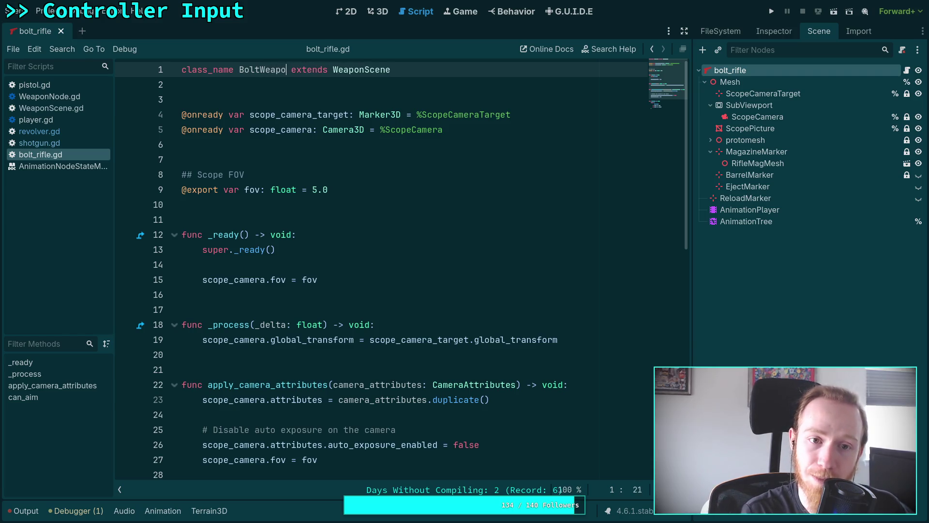
{"action": "key", "text": "ctrl+s"}
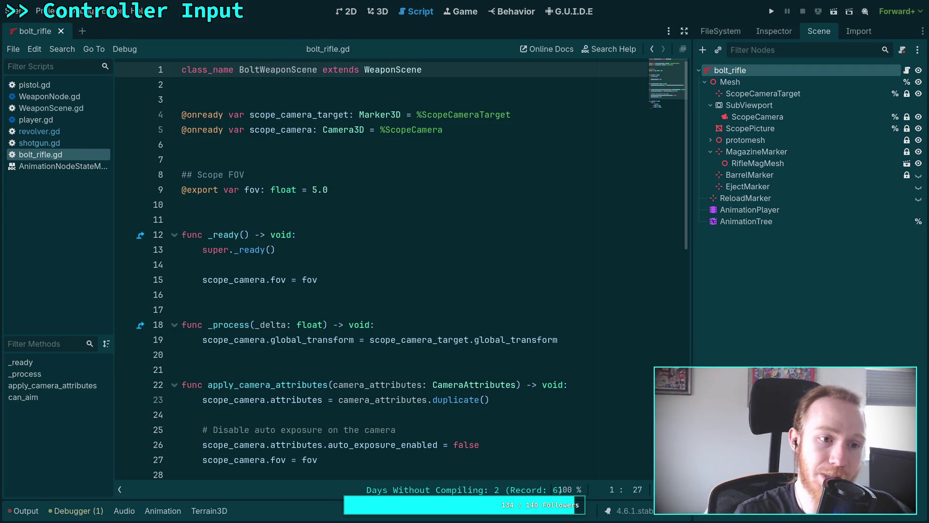
Open player.gd and move down toward its ScopeRifle reference.
{"action": "left_click", "coordinate": [51, 86]}
{"action": "left_click", "coordinate": [57, 120]}
{"action": "left_click", "coordinate": [401, 238]}
At line 1127, replace the ScopeRifle type and cast with BoltWeaponScene, then save player.gd.
{"action": "left_click_drag", "start_coordinate": [671, 219], "coordinate": [688, 363]}
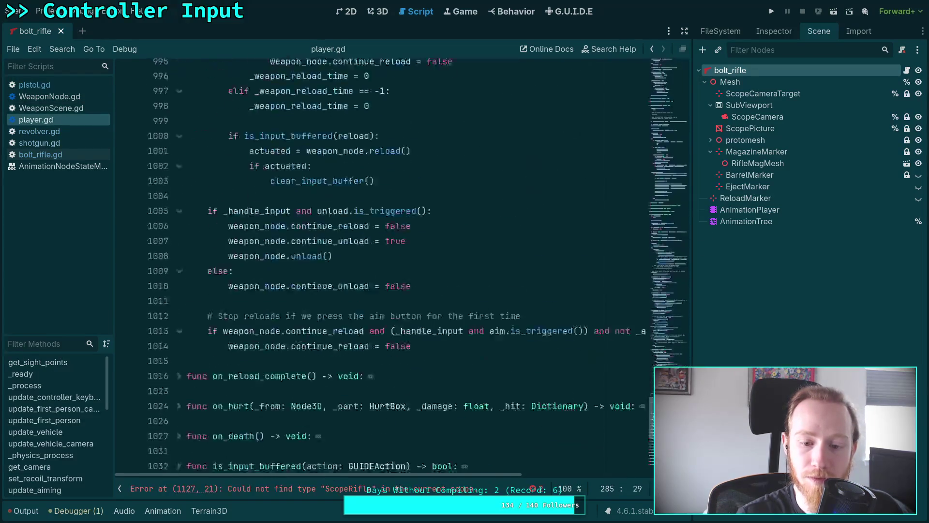
{"action": "left_click", "coordinate": [396, 489]}
{"action": "left_click_drag", "start_coordinate": [301, 268], "coordinate": [352, 263]}
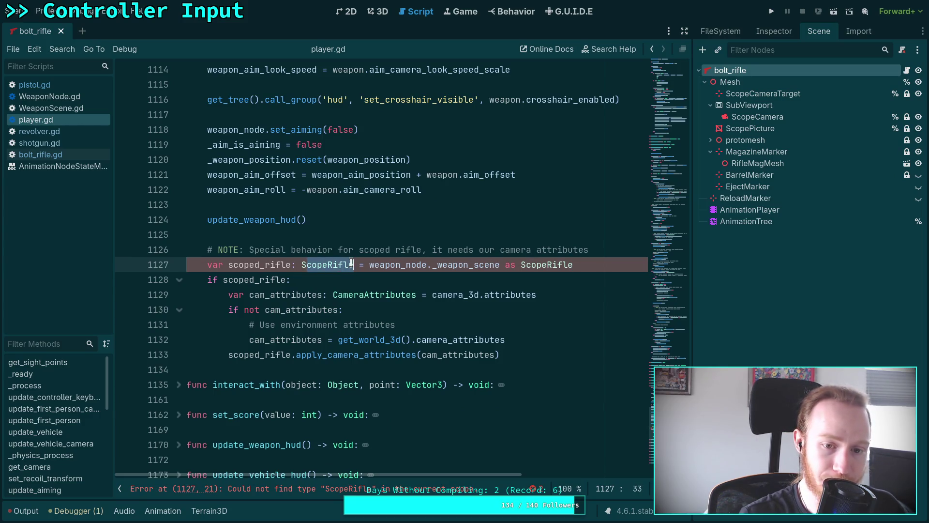
{"action": "key", "text": "BackSpace"}
{"action": "key", "text": "BackSpace"}
{"action": "type", "text": "Bol"}
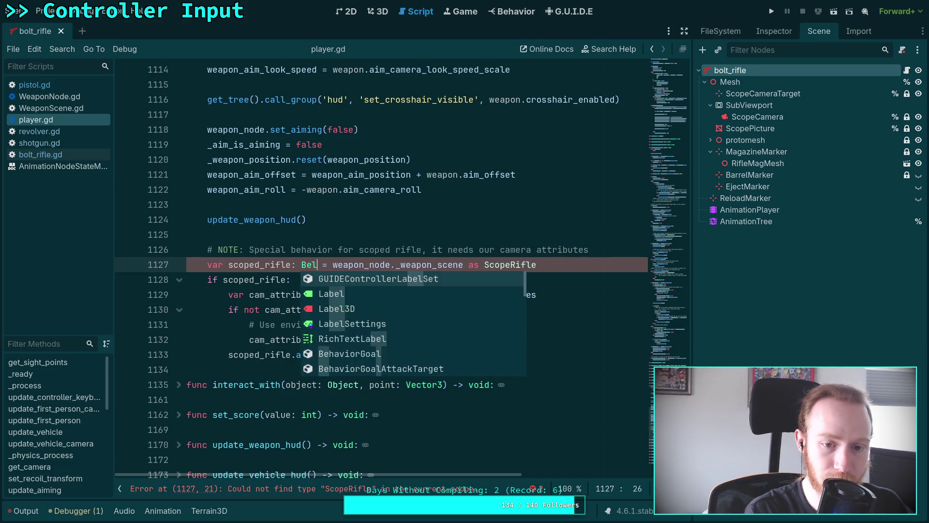
{"action": "key", "text": "Return"}
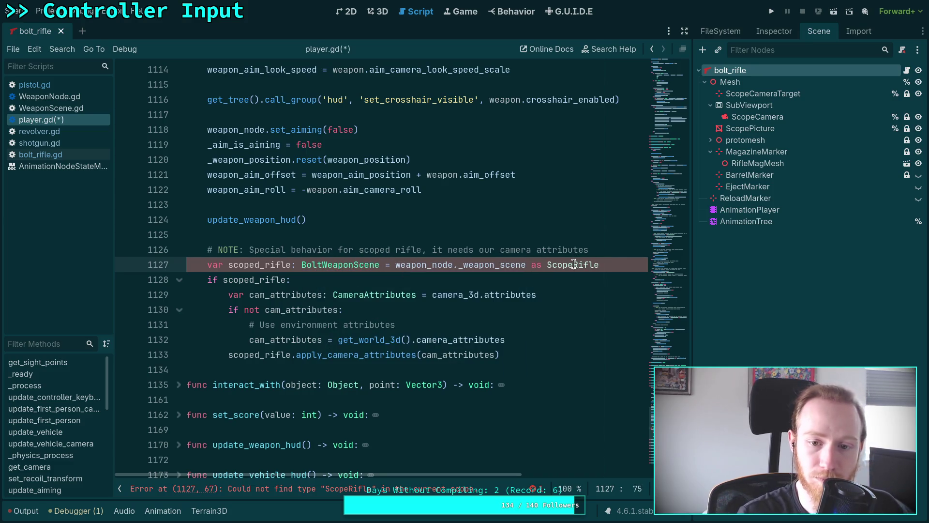
{"action": "double_click", "coordinate": [574, 264]}
{"action": "type", "text": "Bolt"}
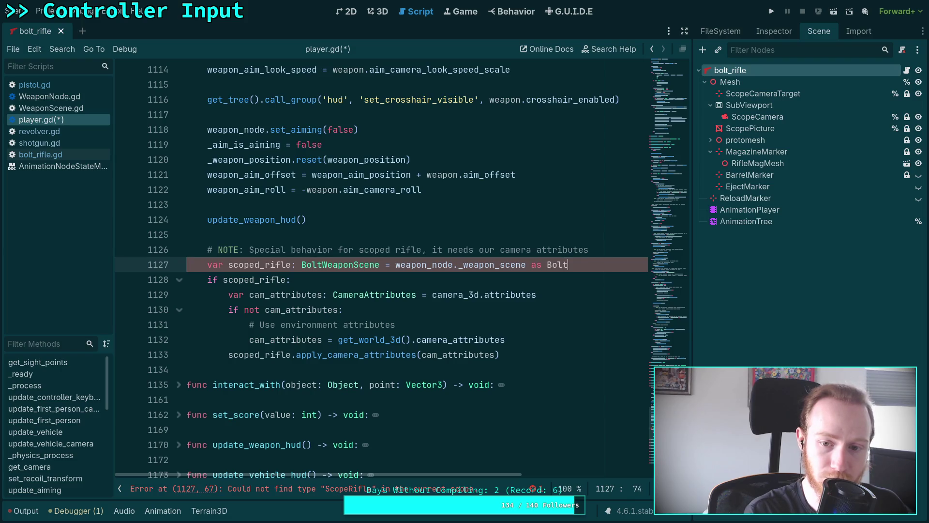
{"action": "key", "text": "Return"}
{"action": "left_click", "coordinate": [348, 294]}
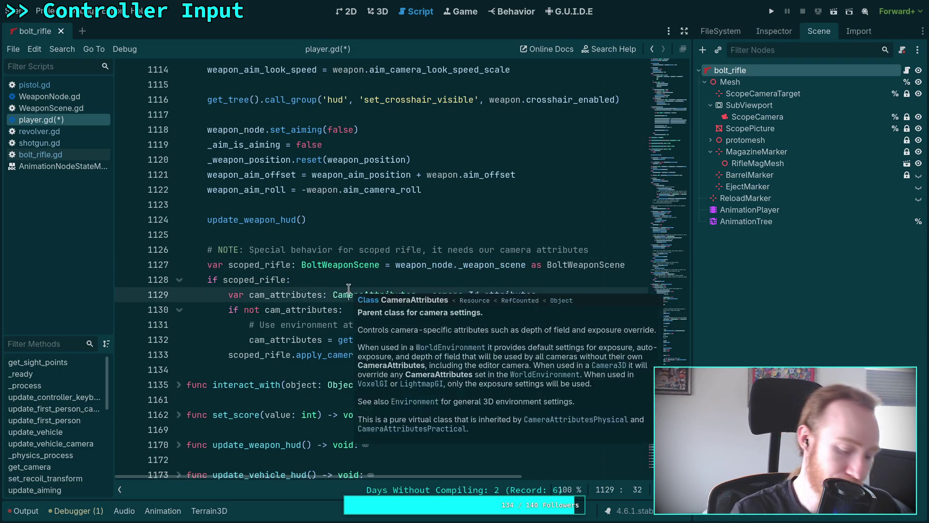
{"action": "key", "text": "ctrl+s"}
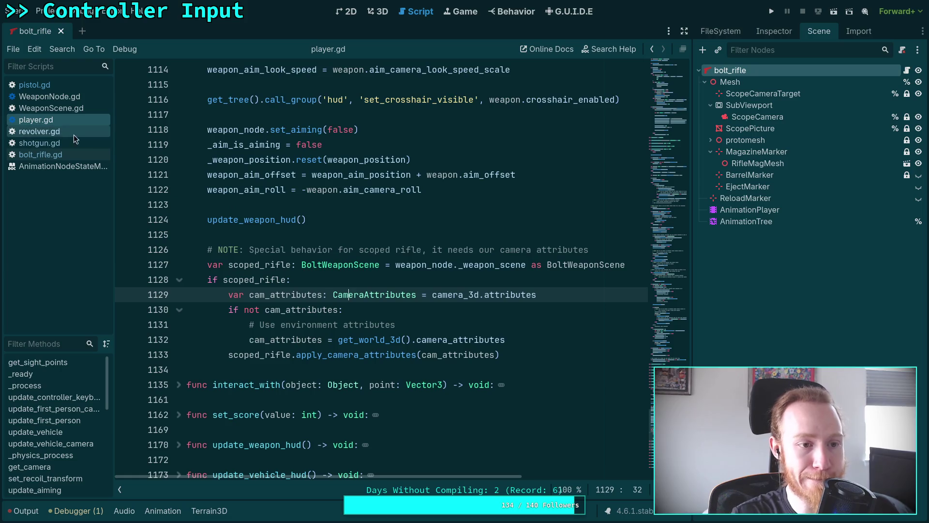
Re-grep for Scope in Neovim to confirm no ScopeRifle references remain, then return to Godot.
{"action": "left_click", "coordinate": [41, 154]}
{"action": "left_click", "coordinate": [237, 176]}
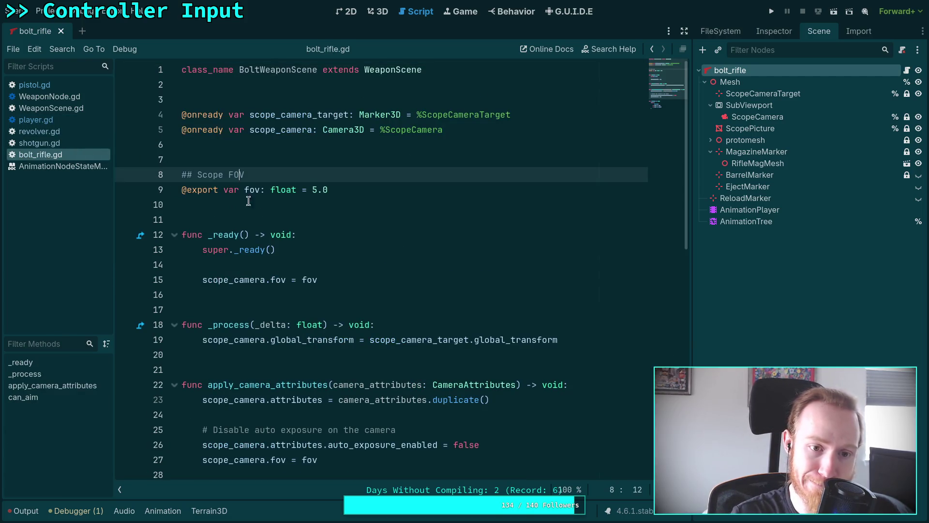
{"action": "key", "text": "super+1"}
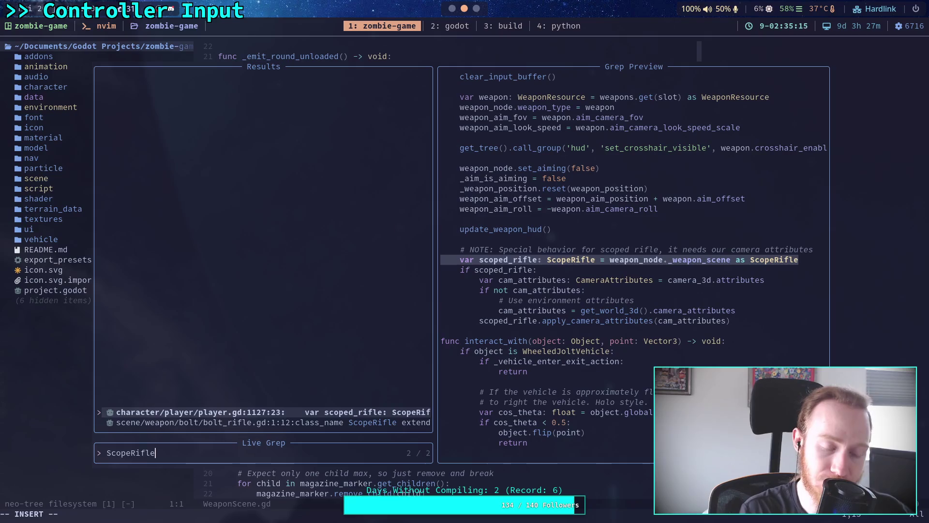
{"action": "key", "text": "Escape"}
{"action": "key", "text": "space"}
{"action": "type", "text": "sgScope"}
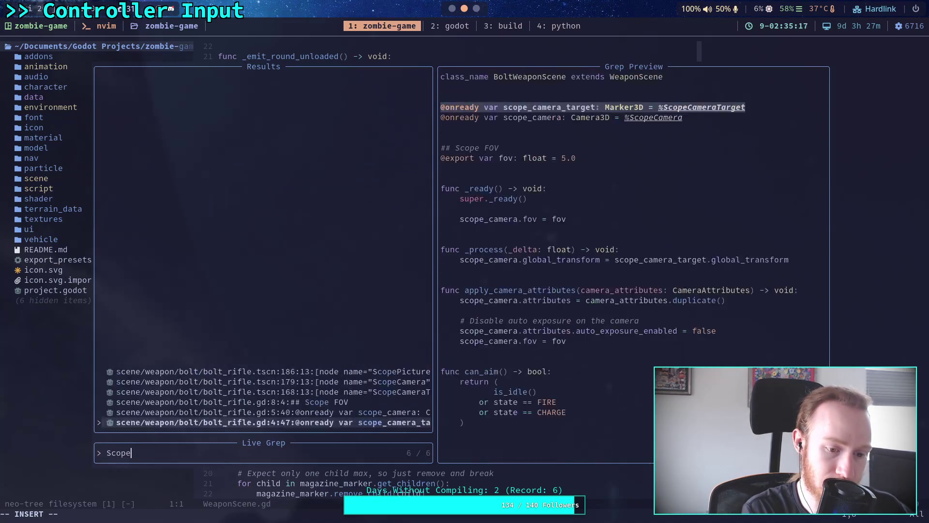
{"action": "type", "text": "Rig"}
{"action": "key", "text": "Escape"}
{"action": "key", "text": "super+2"}
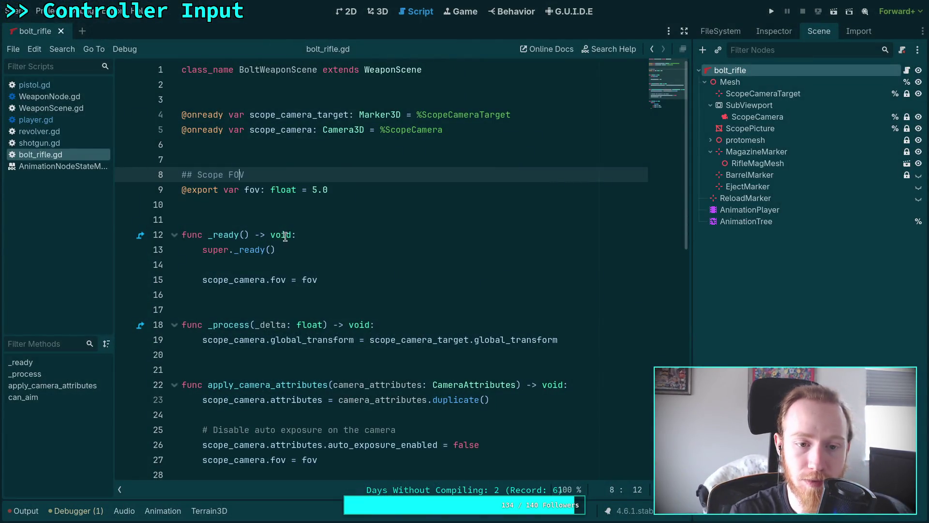
Open WeaponScene.gd and scroll down to its goto_reload, is_idle and can_aim functions.
{"action": "left_click", "coordinate": [297, 224]}
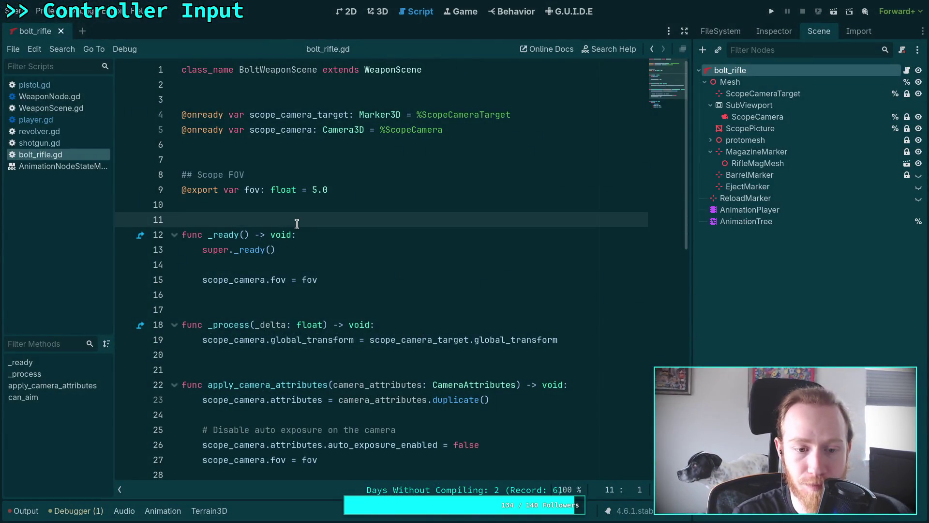
{"action": "scroll", "coordinate": [297, 225], "scroll_direction": "down", "scroll_amount": 4}
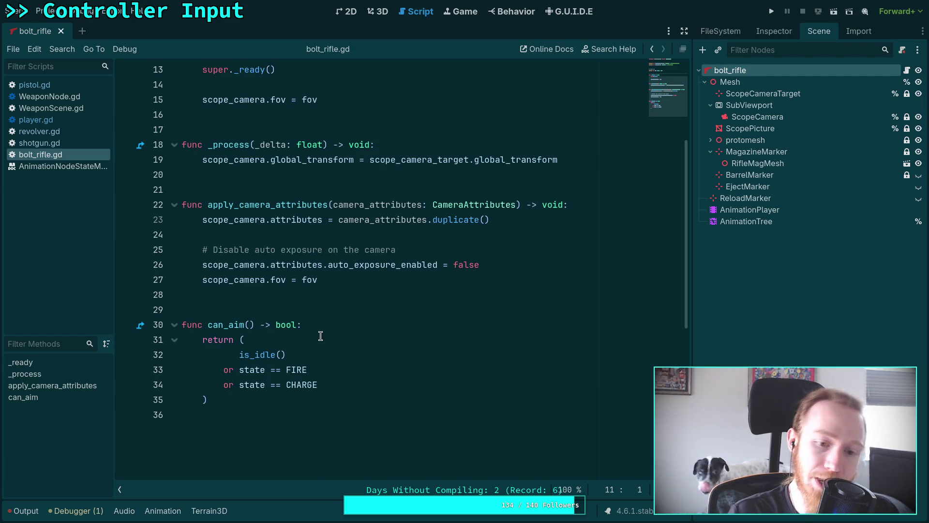
{"action": "left_click", "coordinate": [65, 104]}
{"action": "scroll", "coordinate": [290, 304], "scroll_direction": "down", "scroll_amount": 15}
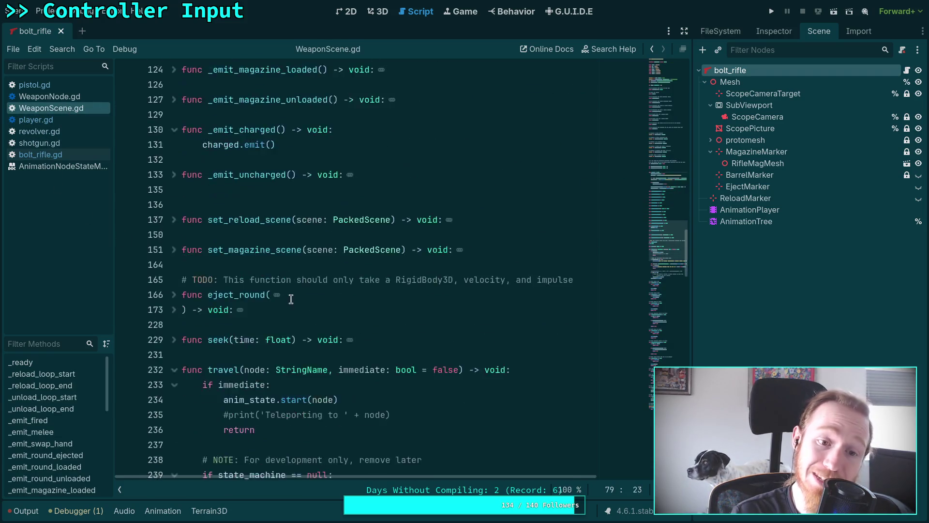
{"action": "scroll", "coordinate": [290, 304], "scroll_direction": "down", "scroll_amount": 15}
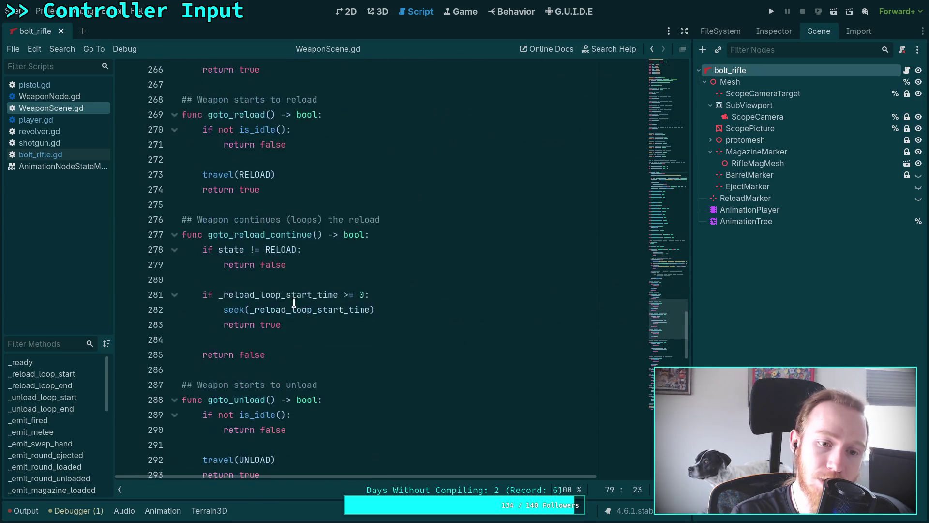
{"action": "scroll", "coordinate": [293, 302], "scroll_direction": "down", "scroll_amount": 9}
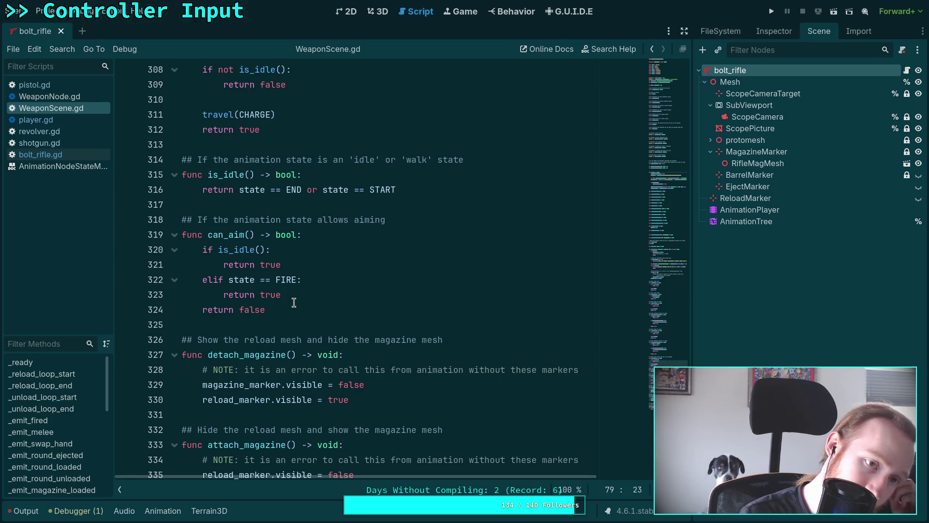
Check the revolver's can_aim states FIRE, CHARGE and FIRE_DOUBLE, then revisit bolt_rifle.gd's can_aim.
{"action": "left_click", "coordinate": [46, 136]}
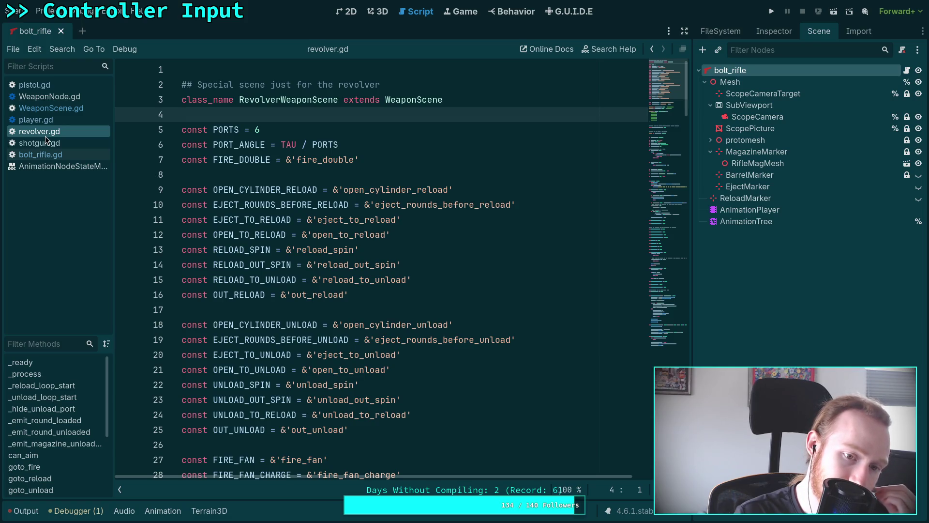
{"action": "scroll", "coordinate": [262, 300], "scroll_direction": "down", "scroll_amount": 14}
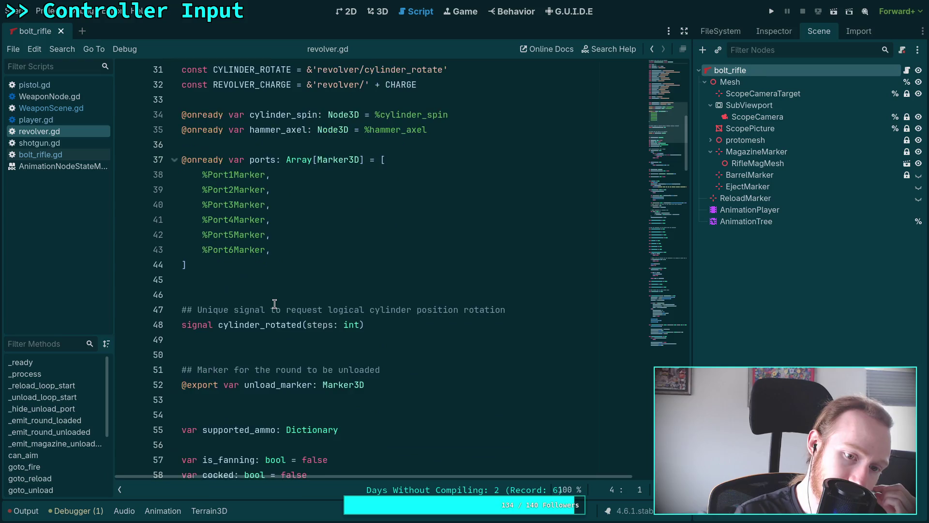
{"action": "scroll", "coordinate": [275, 303], "scroll_direction": "down", "scroll_amount": 14}
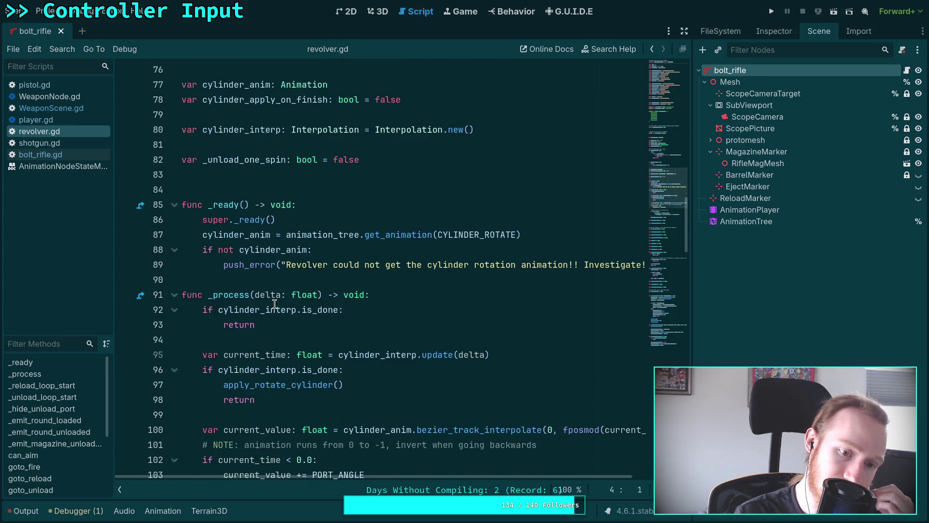
{"action": "scroll", "coordinate": [275, 303], "scroll_direction": "down", "scroll_amount": 15}
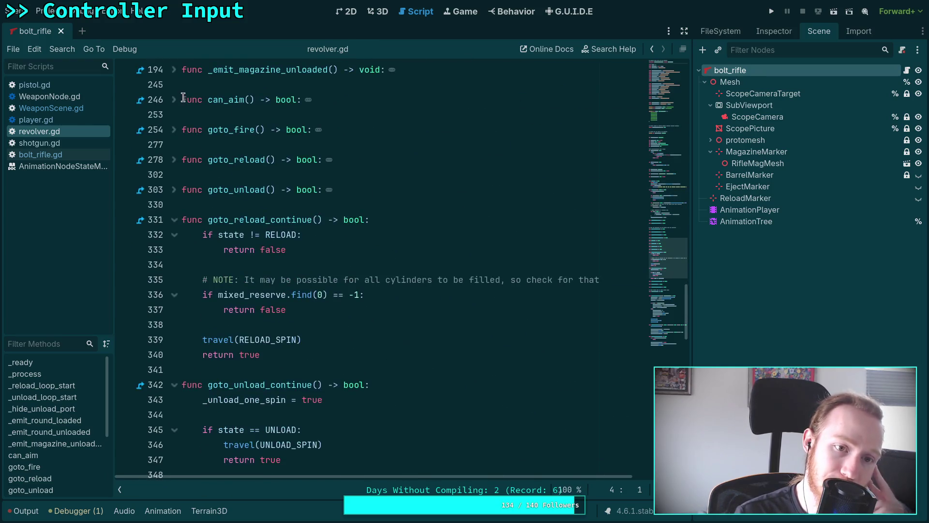
{"action": "left_click", "coordinate": [175, 100]}
{"action": "double_click", "coordinate": [296, 145]}
{"action": "double_click", "coordinate": [299, 160]}
{"action": "double_click", "coordinate": [299, 175]}
{"action": "left_click", "coordinate": [328, 203]}
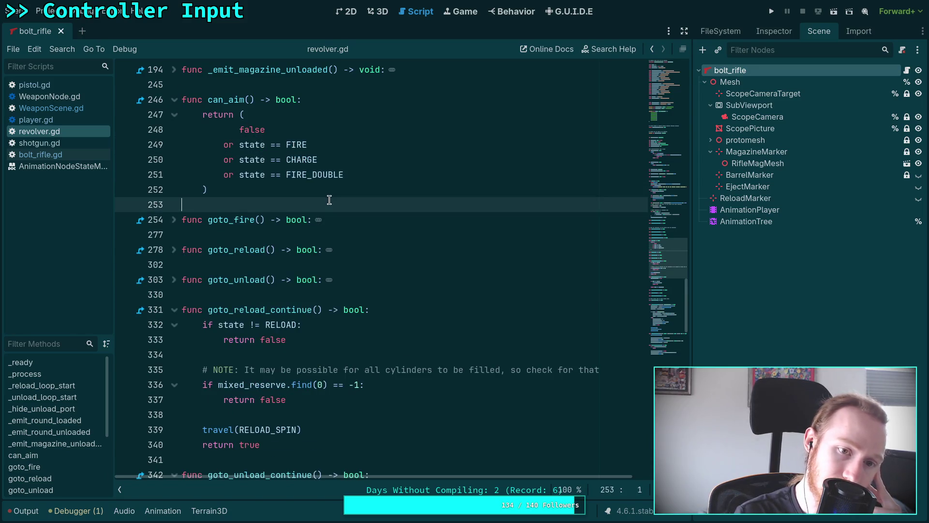
{"action": "left_click", "coordinate": [40, 155]}
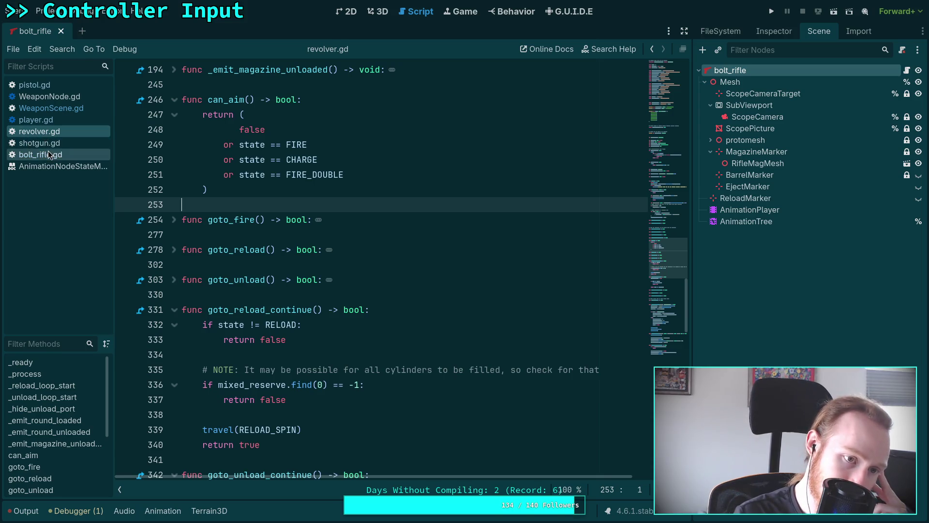
{"action": "left_click", "coordinate": [319, 370]}
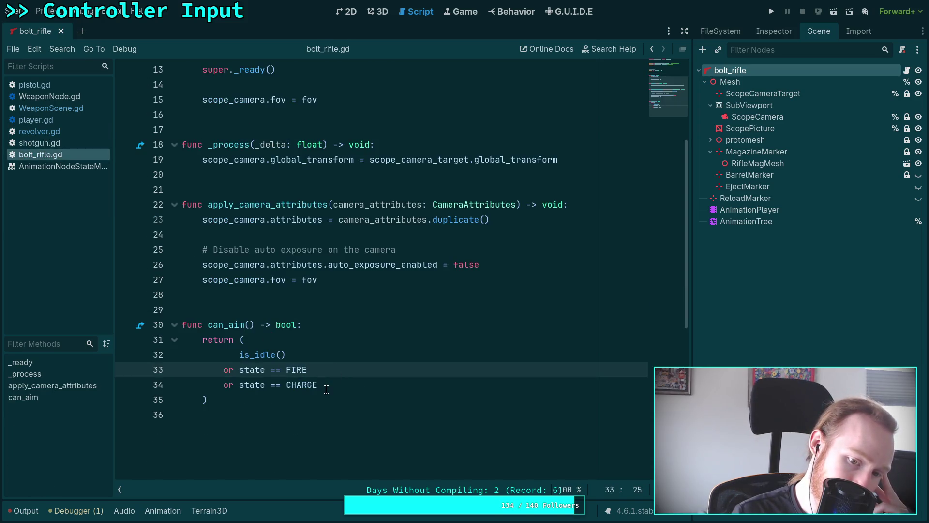
Save the bolt rifle scene, then briefly run and stop the game.
{"action": "left_click", "coordinate": [326, 388]}
{"action": "left_click", "coordinate": [326, 402]}
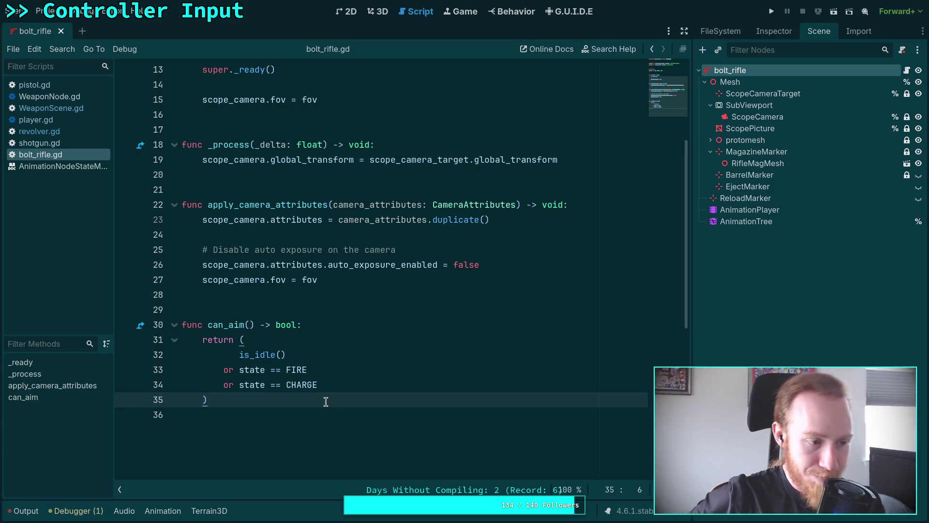
{"action": "key", "text": "ctrl+s"}
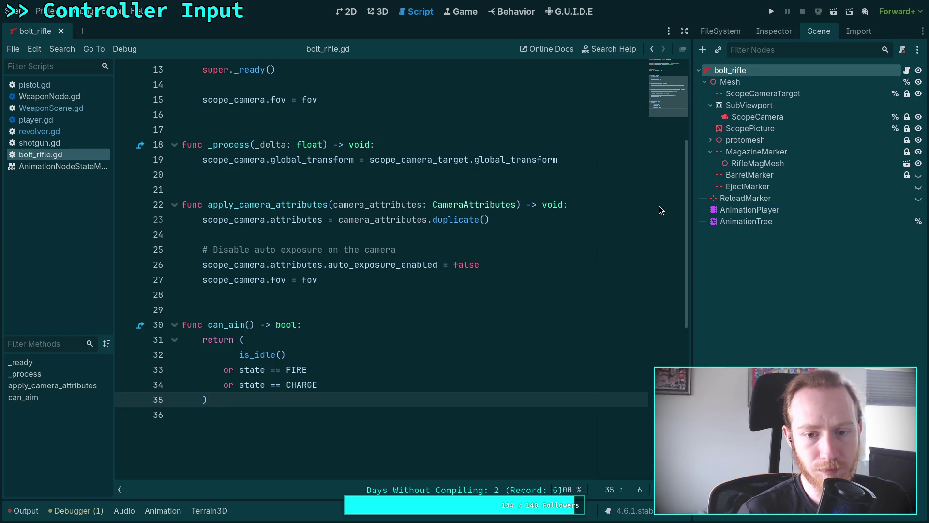
{"action": "scroll", "coordinate": [660, 206], "scroll_direction": "up", "scroll_amount": 4}
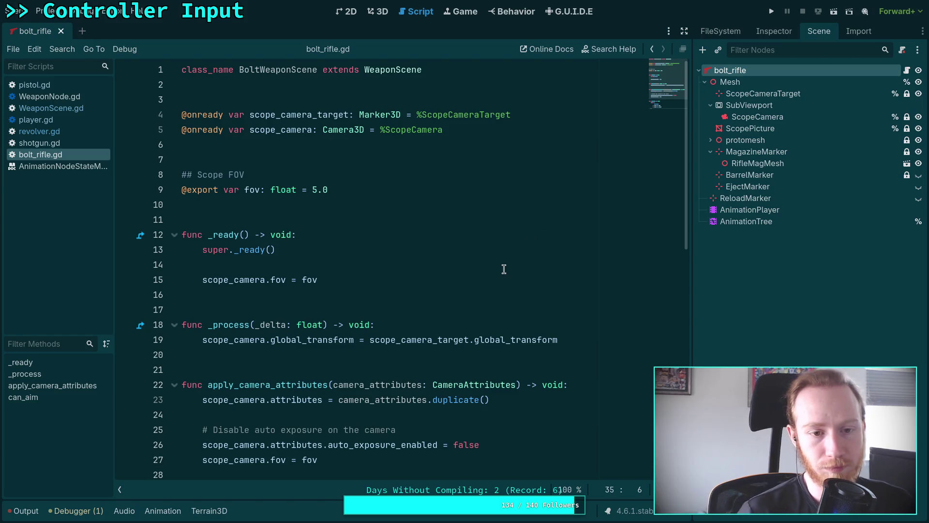
{"action": "left_click", "coordinate": [772, 13]}
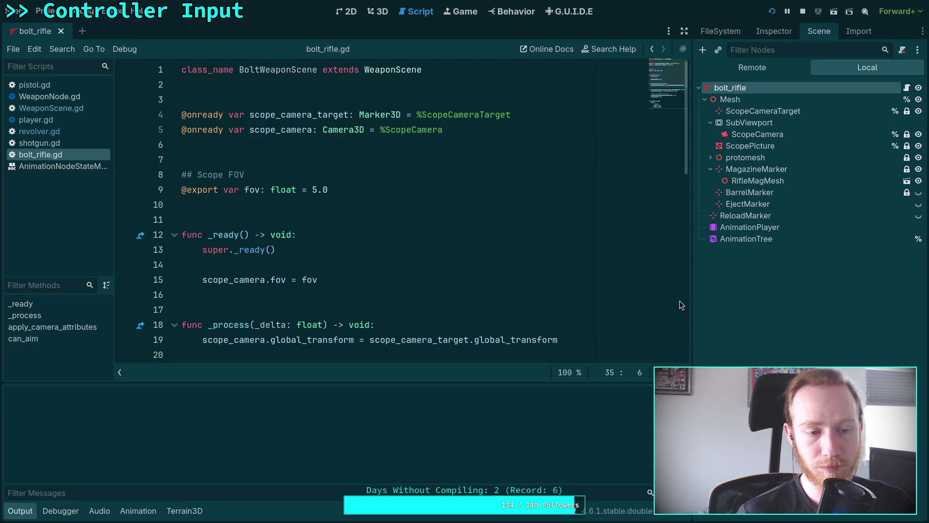
{"action": "left_click", "coordinate": [803, 11]}
Select the AnimationTree node and open its state machine graph.
{"action": "left_click", "coordinate": [754, 220]}
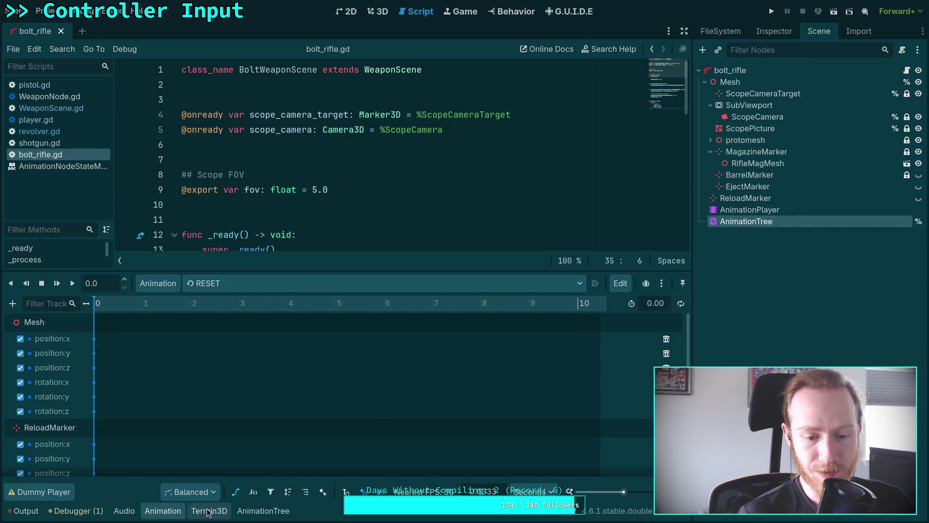
{"action": "left_click", "coordinate": [263, 510]}
{"action": "left_click", "coordinate": [216, 289]}
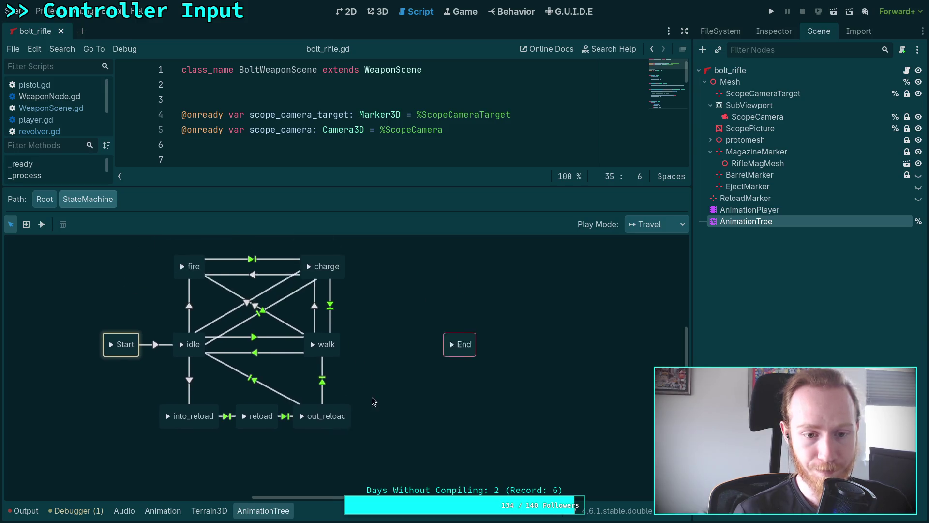
Delete the walk state and the charge-to-fire transition.
{"action": "left_click_drag", "start_coordinate": [312, 188], "coordinate": [312, 159]}
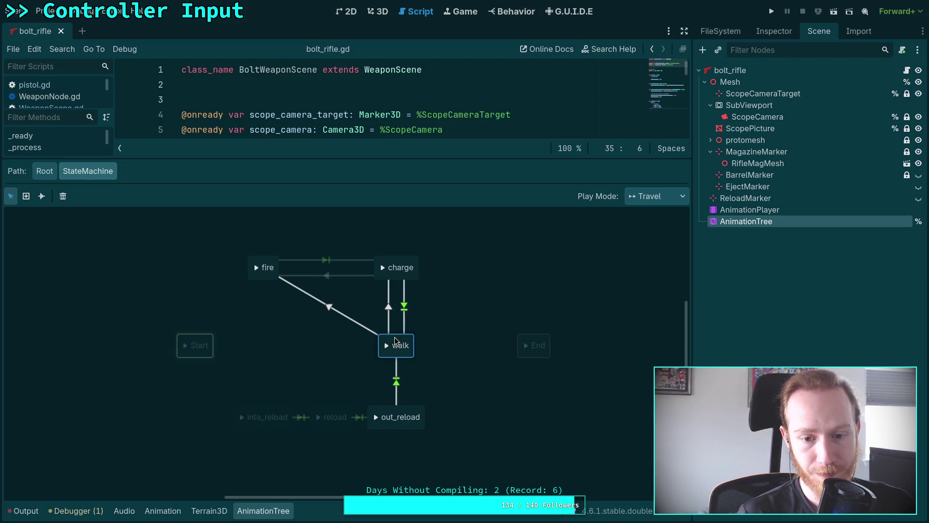
{"action": "key", "text": "Delete"}
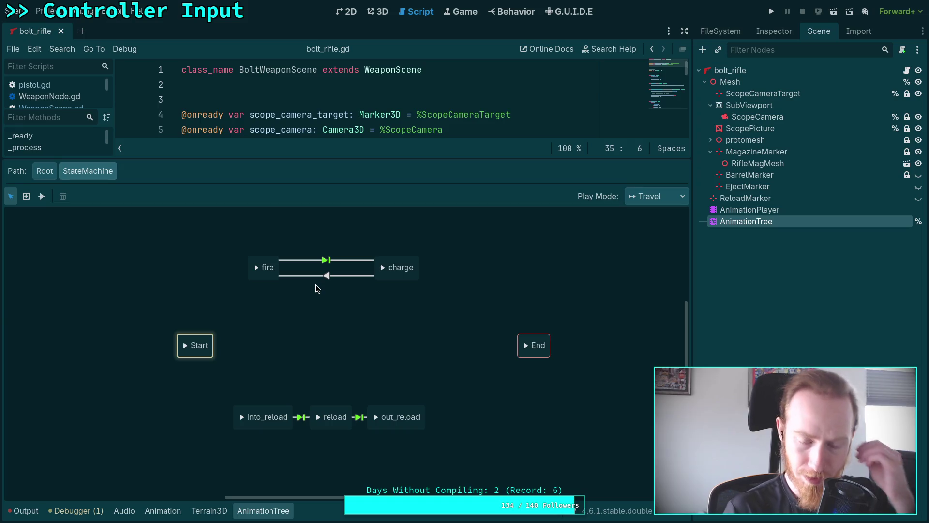
{"action": "left_click", "coordinate": [340, 275]}
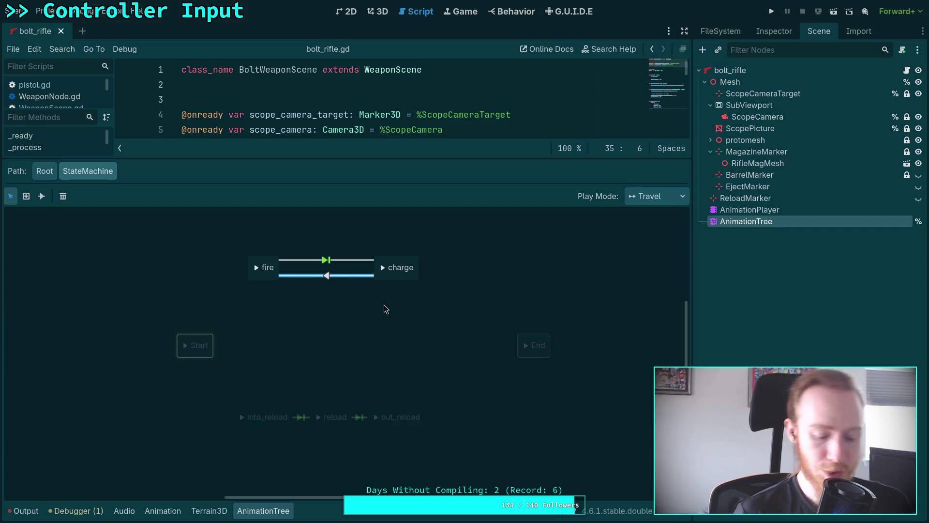
{"action": "left_click", "coordinate": [760, 35]}
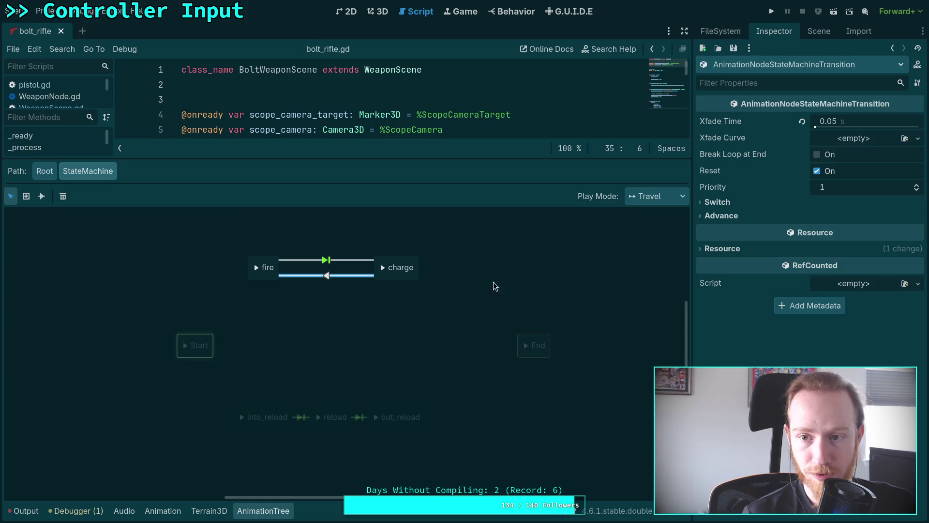
{"action": "key", "text": "Delete"}
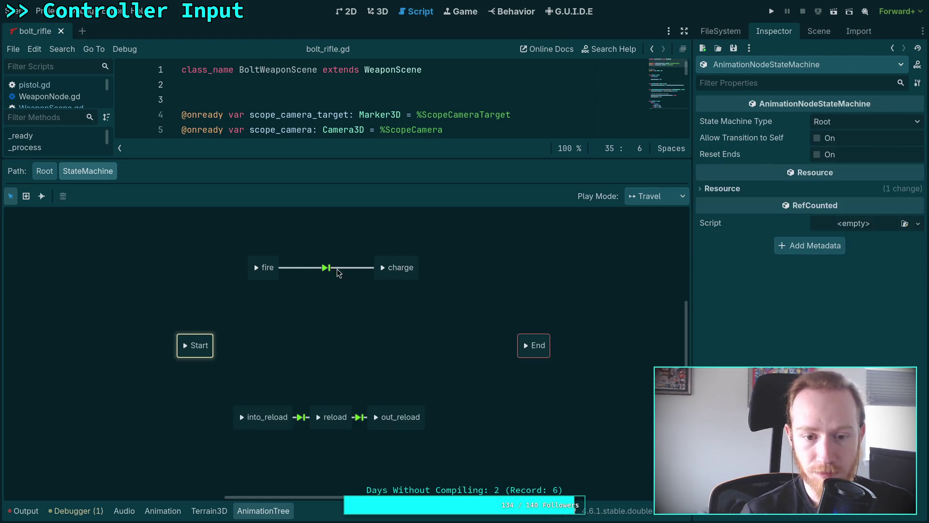
Connect Start to fire, and charge and out_reload to End with At End transitions.
{"action": "left_click", "coordinate": [42, 196]}
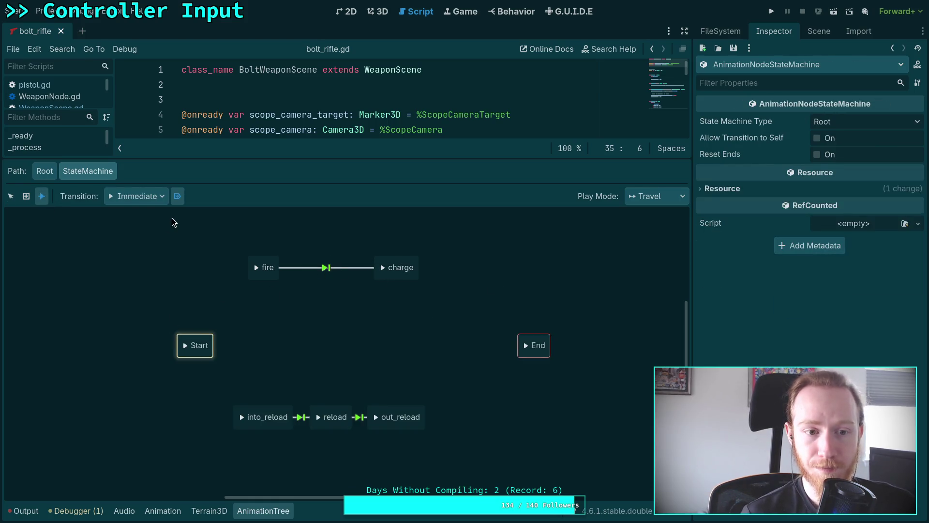
{"action": "mouse_move", "coordinate": [201, 346]}
{"action": "left_mouse_down"}
{"action": "mouse_move", "coordinate": [259, 269]}
{"action": "mouse_move", "coordinate": [235, 383]}
{"action": "mouse_move", "coordinate": [261, 415]}
{"action": "mouse_move", "coordinate": [394, 260]}
{"action": "mouse_move", "coordinate": [400, 268]}
{"action": "left_mouse_up"}
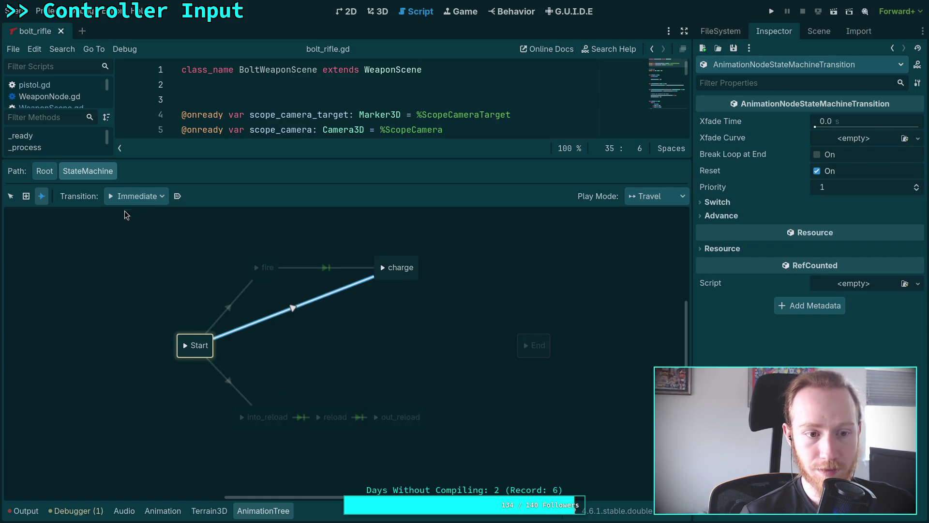
{"action": "left_click", "coordinate": [177, 196]}
{"action": "left_click", "coordinate": [140, 196]}
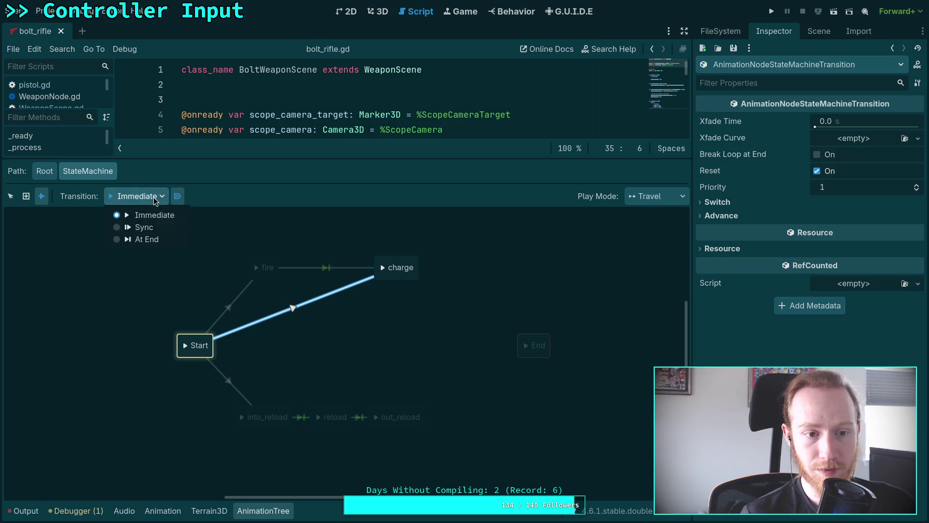
{"action": "left_click", "coordinate": [138, 239]}
{"action": "left_click_drag", "start_coordinate": [390, 266], "coordinate": [527, 353]}
{"action": "left_click_drag", "start_coordinate": [410, 417], "coordinate": [535, 345]}
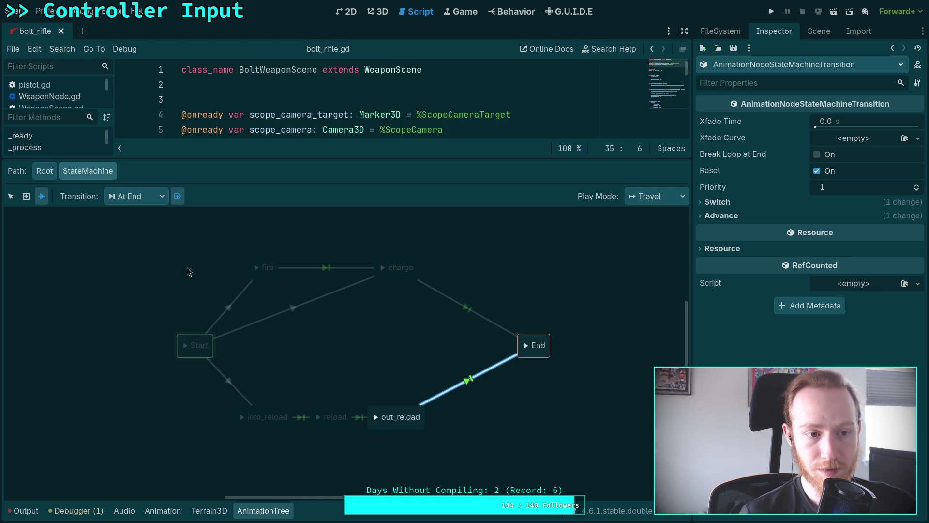
Rearrange fire, Start, charge and End into a compact layout.
{"action": "left_click", "coordinate": [10, 197]}
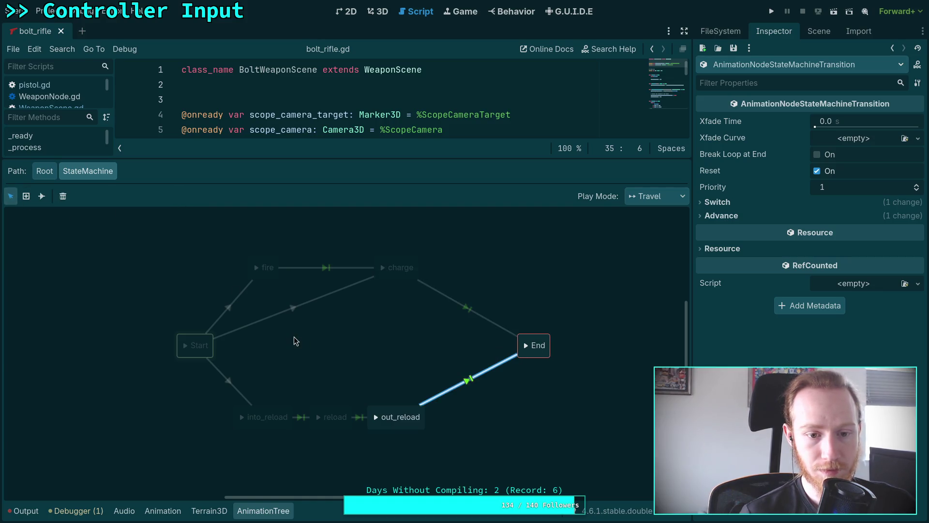
{"action": "left_click", "coordinate": [296, 340]}
{"action": "mouse_move", "coordinate": [265, 267]}
{"action": "left_mouse_down"}
{"action": "mouse_move", "coordinate": [332, 340]}
{"action": "mouse_move", "coordinate": [362, 341]}
{"action": "mouse_move", "coordinate": [322, 334]}
{"action": "mouse_move", "coordinate": [334, 342]}
{"action": "left_mouse_up"}
{"action": "left_click_drag", "start_coordinate": [201, 340], "coordinate": [269, 340]}
{"action": "left_click_drag", "start_coordinate": [350, 264], "coordinate": [345, 283]}
{"action": "left_click_drag", "start_coordinate": [546, 344], "coordinate": [408, 345]}
{"action": "left_click", "coordinate": [462, 329]}
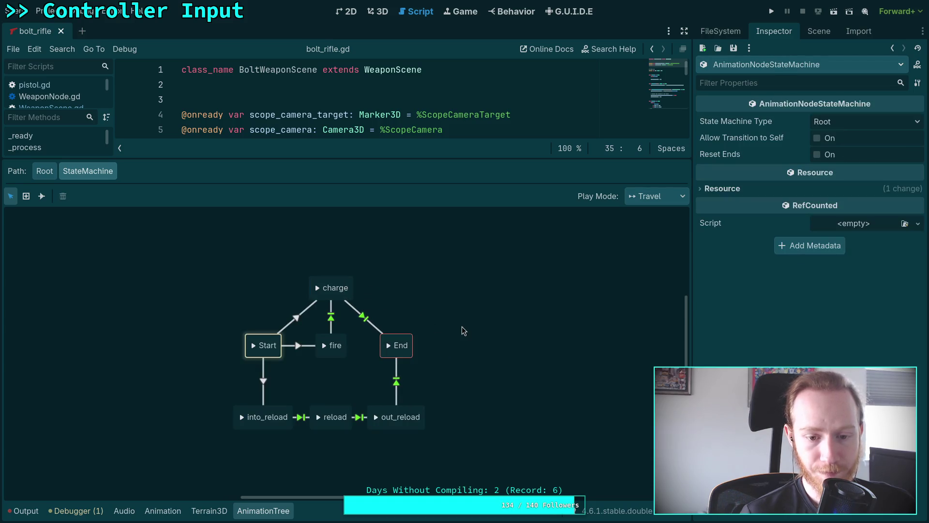
Set the into_reload-to-reload transition's Advance Mode to Disabled and save the scene.
{"action": "left_click", "coordinate": [301, 417]}
{"action": "left_click", "coordinate": [364, 419]}
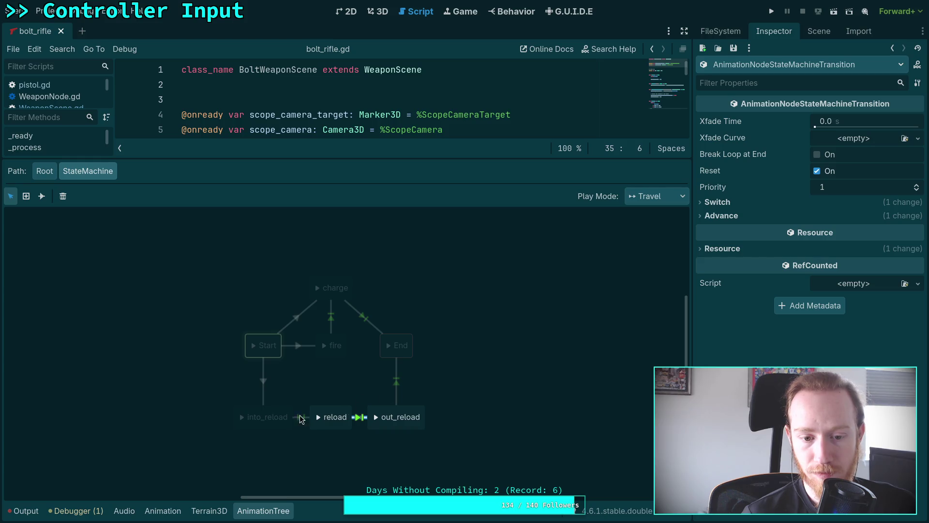
{"action": "left_click", "coordinate": [301, 417]}
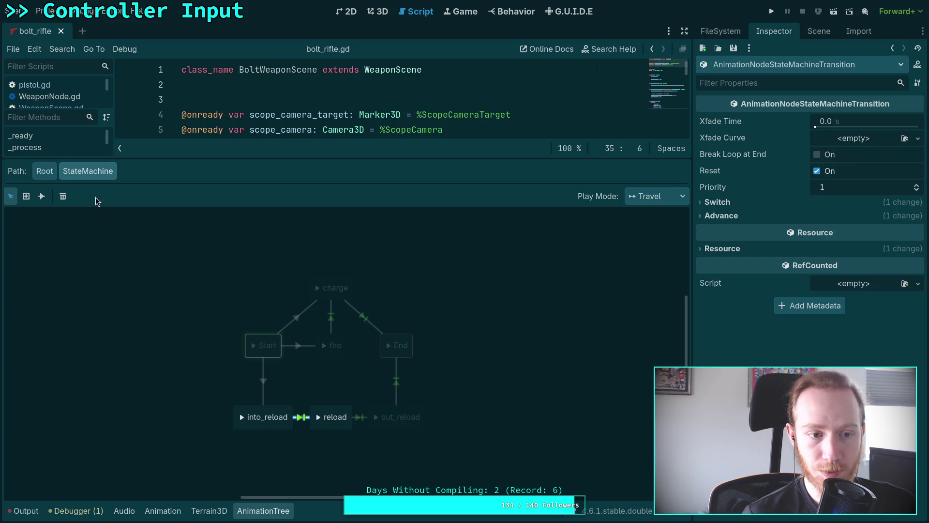
{"action": "left_click", "coordinate": [748, 216]}
{"action": "left_click", "coordinate": [853, 231]}
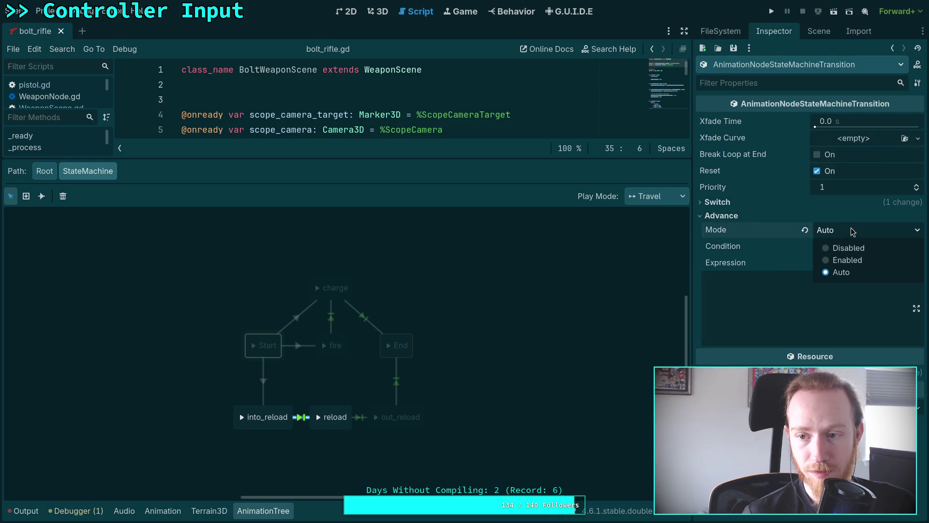
{"action": "left_click", "coordinate": [847, 248]}
{"action": "left_click", "coordinate": [721, 216]}
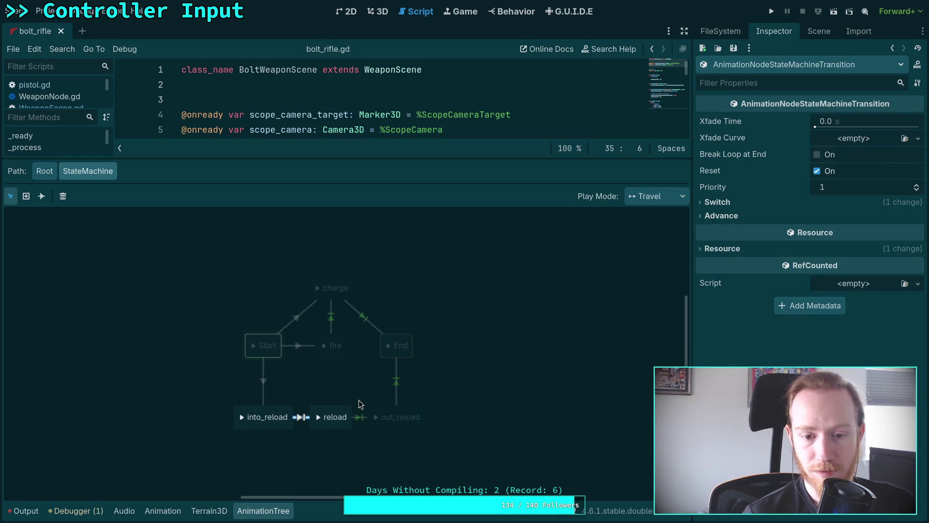
{"action": "left_click", "coordinate": [360, 417]}
{"action": "left_click", "coordinate": [357, 377]}
{"action": "key", "text": "ctrl+s"}
Move the three reload states up, nudge charge down, and run the game.
{"action": "left_click_drag", "start_coordinate": [227, 452], "coordinate": [487, 388]}
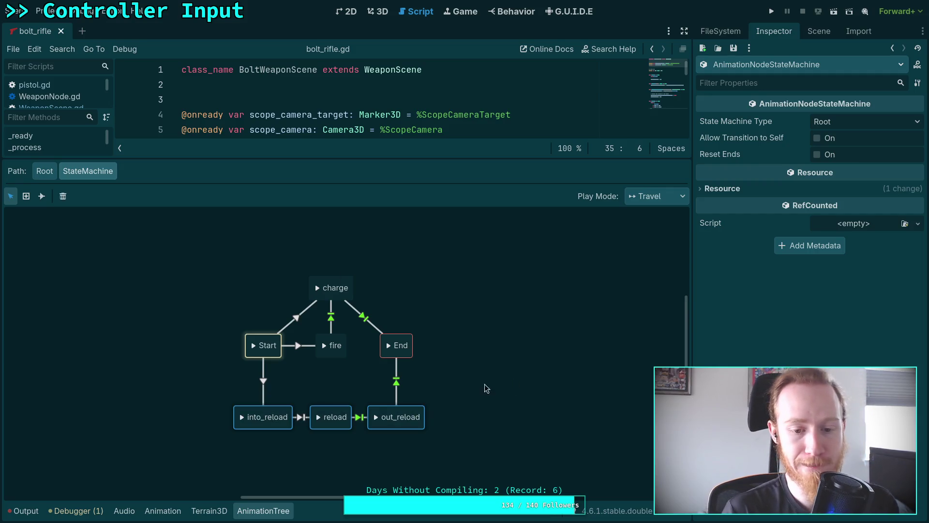
{"action": "left_click_drag", "start_coordinate": [283, 413], "coordinate": [283, 390]}
{"action": "left_click", "coordinate": [306, 334]}
{"action": "left_click_drag", "start_coordinate": [337, 279], "coordinate": [337, 290]}
{"action": "left_click", "coordinate": [387, 285]}
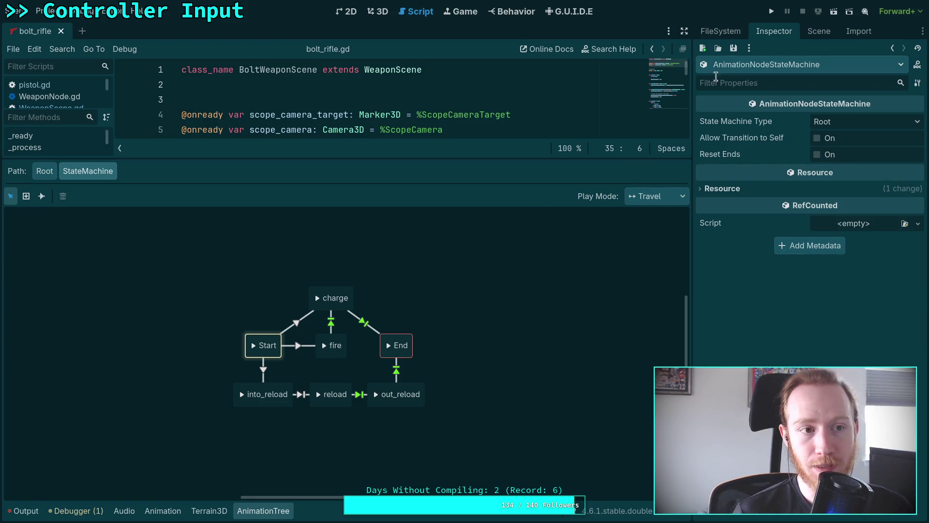
{"action": "left_click", "coordinate": [772, 11]}
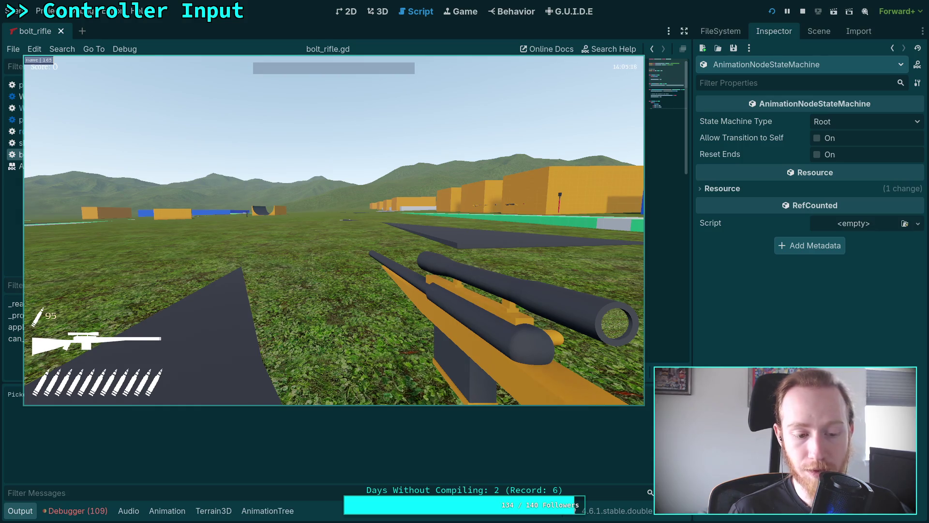
Pause the running bolt rifle test and quit back to the editor.
{"action": "key", "text": "Escape"}
{"action": "left_click", "coordinate": [330, 247]}
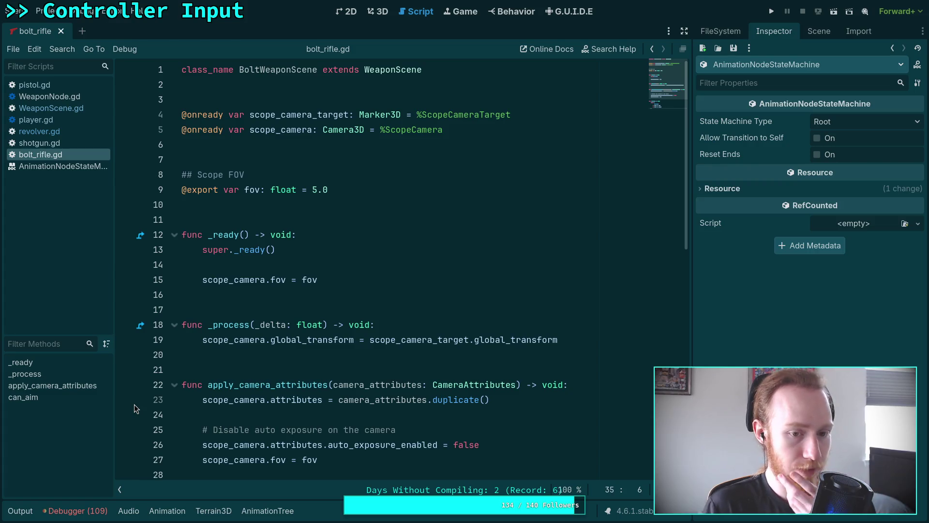
Copy the NOTE comment and unload functions from pistol.gd.
{"action": "scroll", "coordinate": [135, 405], "scroll_direction": "down", "scroll_amount": 4}
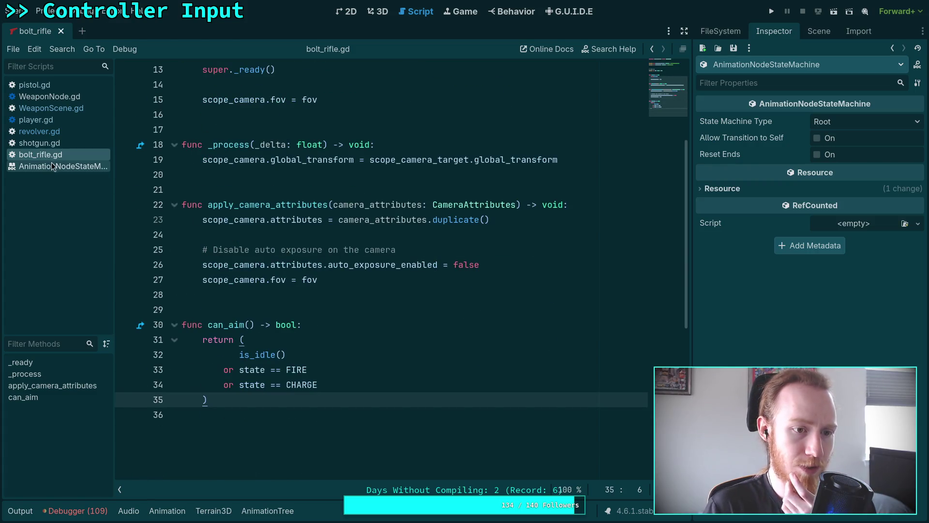
{"action": "left_click", "coordinate": [48, 85]}
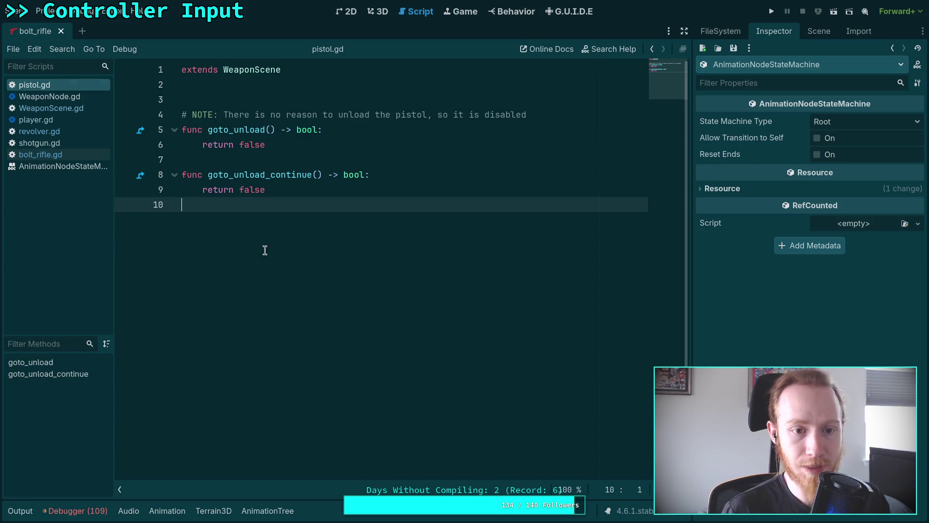
{"action": "left_click_drag", "start_coordinate": [291, 189], "coordinate": [150, 121]}
{"action": "key", "text": "ctrl+c"}
{"action": "right_click", "coordinate": [238, 132]}
{"action": "left_click", "coordinate": [264, 179]}
Paste the unload functions into bolt_rifle.gd on a new line after line 28.
{"action": "left_click", "coordinate": [41, 154]}
{"action": "scroll", "coordinate": [336, 341], "scroll_direction": "up", "scroll_amount": 4}
{"action": "scroll", "coordinate": [310, 334], "scroll_direction": "down", "scroll_amount": 4}
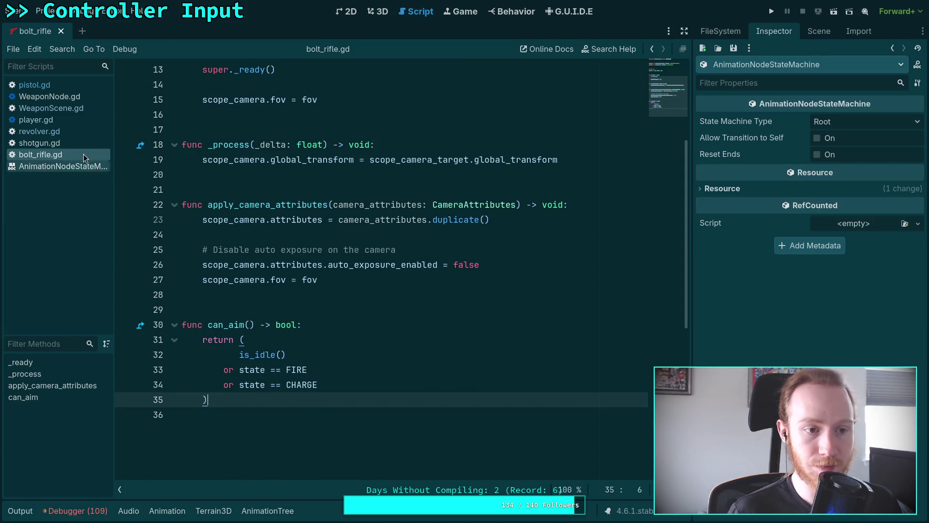
{"action": "left_click", "coordinate": [57, 87]}
{"action": "left_click", "coordinate": [40, 154]}
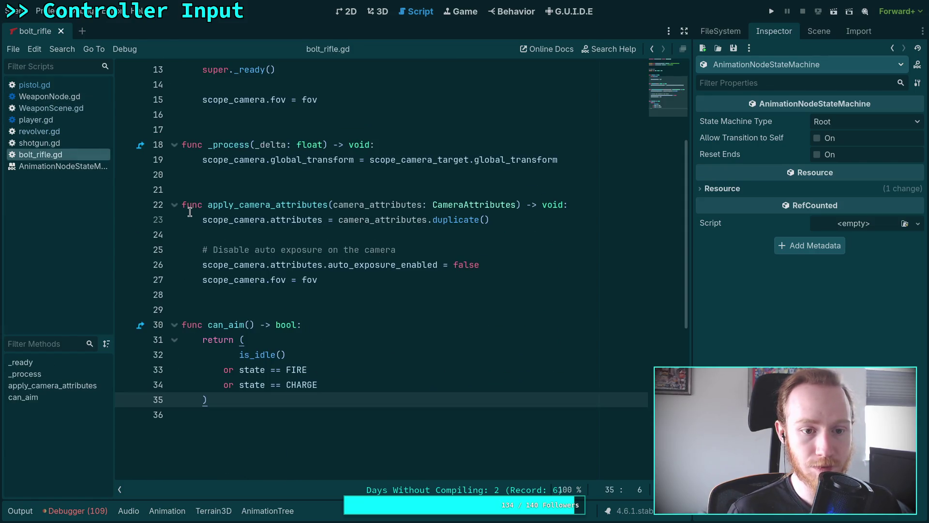
{"action": "left_click", "coordinate": [263, 293]}
{"action": "key", "text": "Return"}
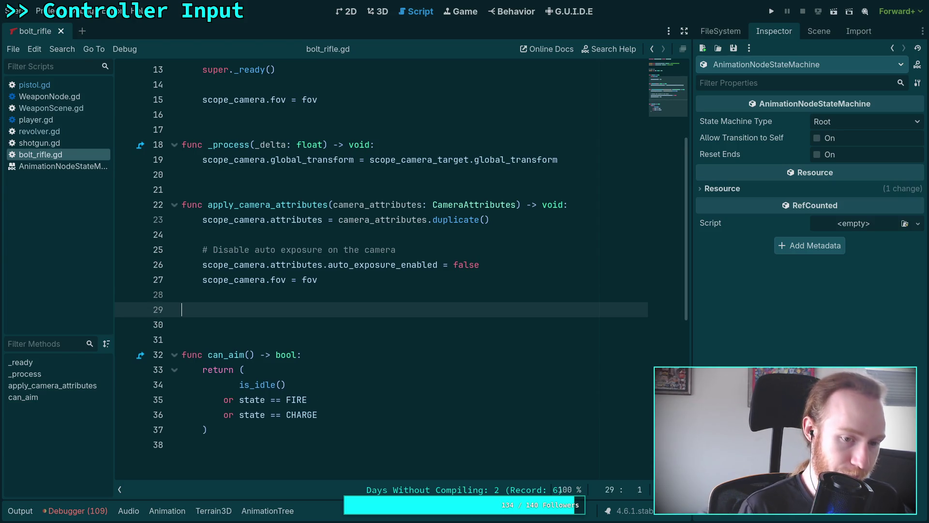
{"action": "key", "text": "ctrl+v"}
Change 'pistol' to 'bolt rifle' in the note, drop the extra blank line, save, and inspect the fire state.
{"action": "left_click", "coordinate": [290, 294]}
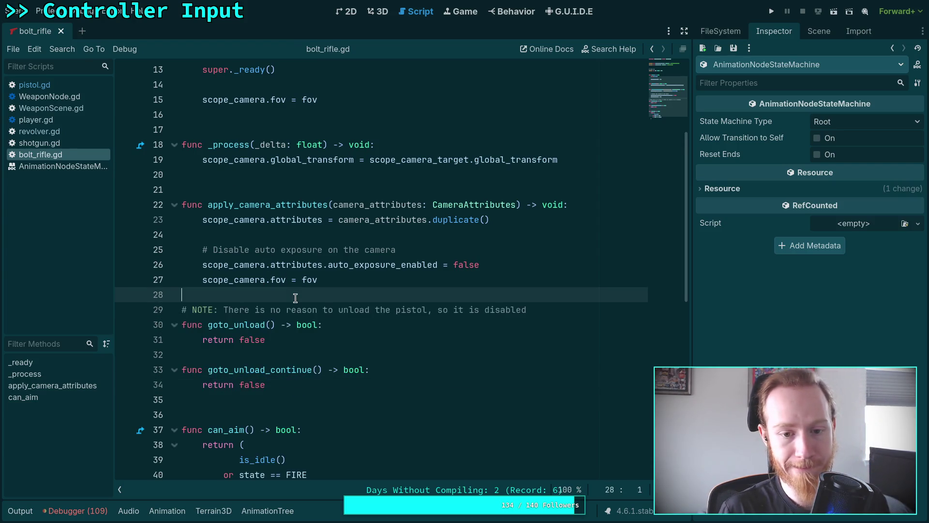
{"action": "key", "text": "Return"}
{"action": "double_click", "coordinate": [426, 324]}
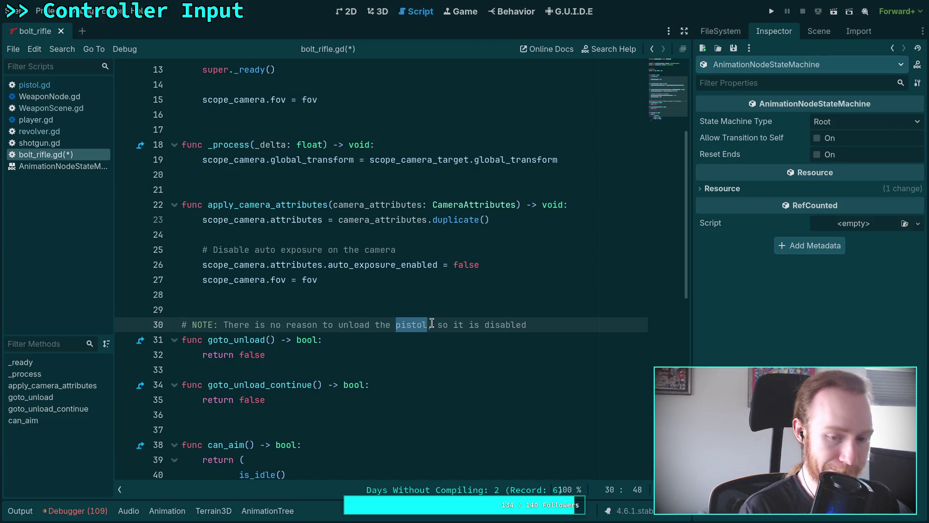
{"action": "type", "text": "bolt rifle"}
{"action": "left_click", "coordinate": [542, 429]}
{"action": "key", "text": "BackSpace"}
{"action": "key", "text": "F5"}
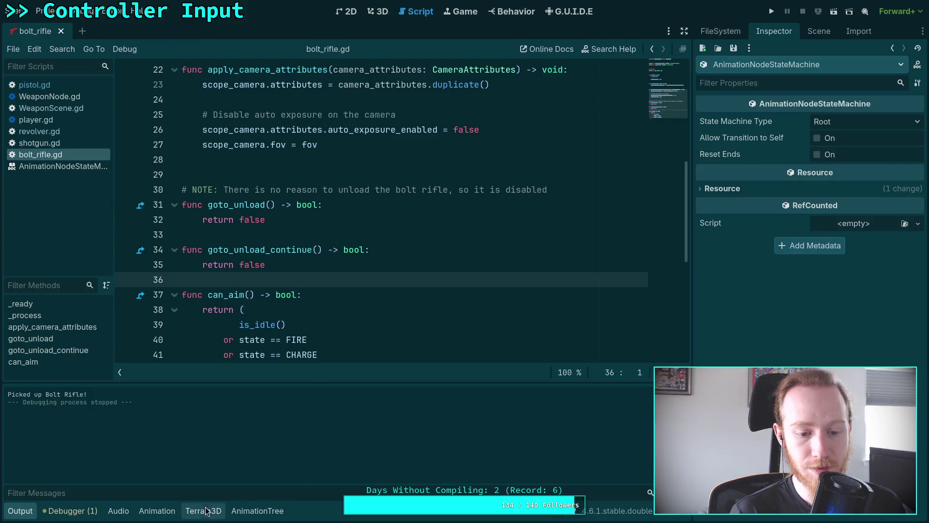
{"action": "left_click", "coordinate": [269, 512]}
{"action": "left_click", "coordinate": [338, 343]}
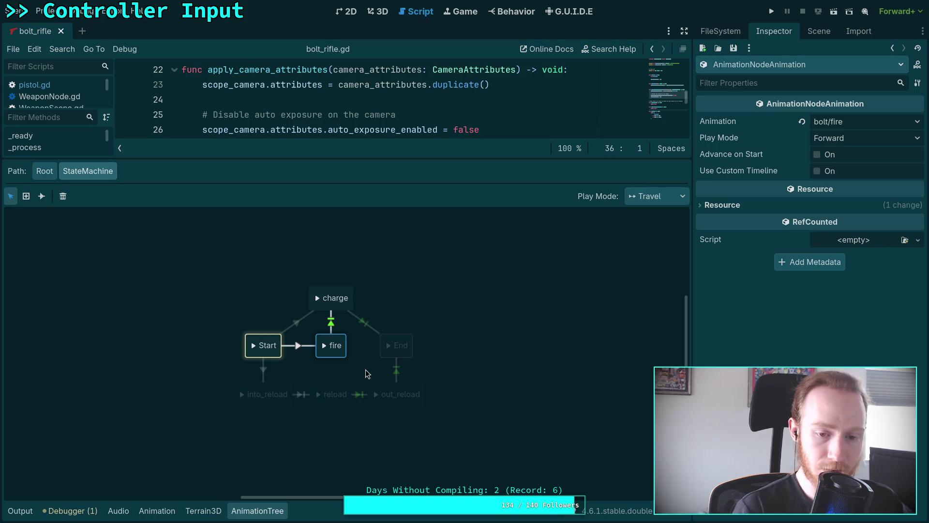
Hide the bottom panel and read goto_charge in WeaponScene.gd.
{"action": "key", "text": "ctrl+j"}
{"action": "scroll", "coordinate": [284, 319], "scroll_direction": "up", "scroll_amount": 7}
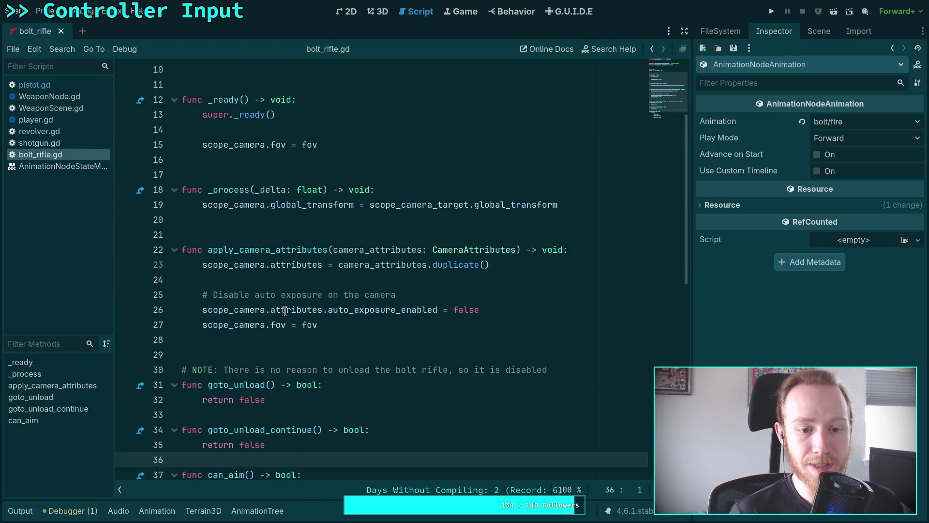
{"action": "scroll", "coordinate": [282, 309], "scroll_direction": "down", "scroll_amount": 4}
{"action": "left_click", "coordinate": [53, 108]}
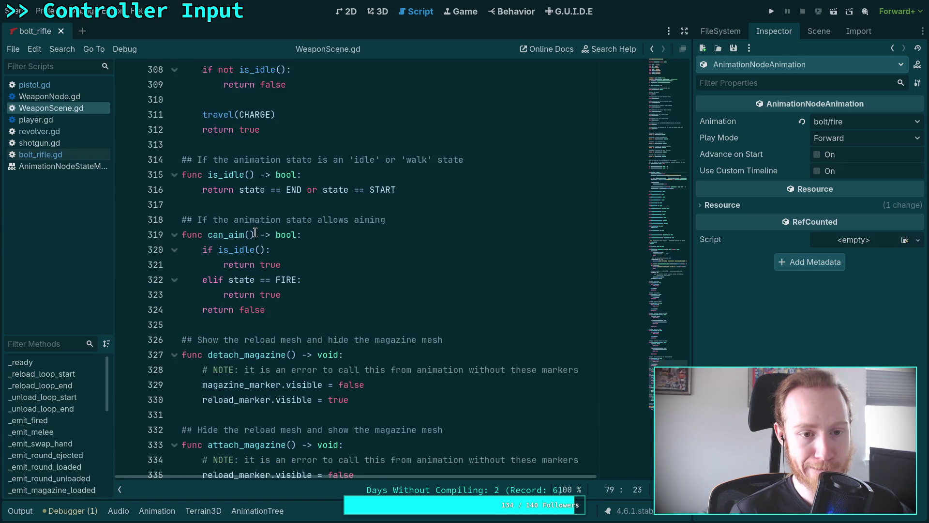
{"action": "scroll", "coordinate": [255, 233], "scroll_direction": "up", "scroll_amount": 4}
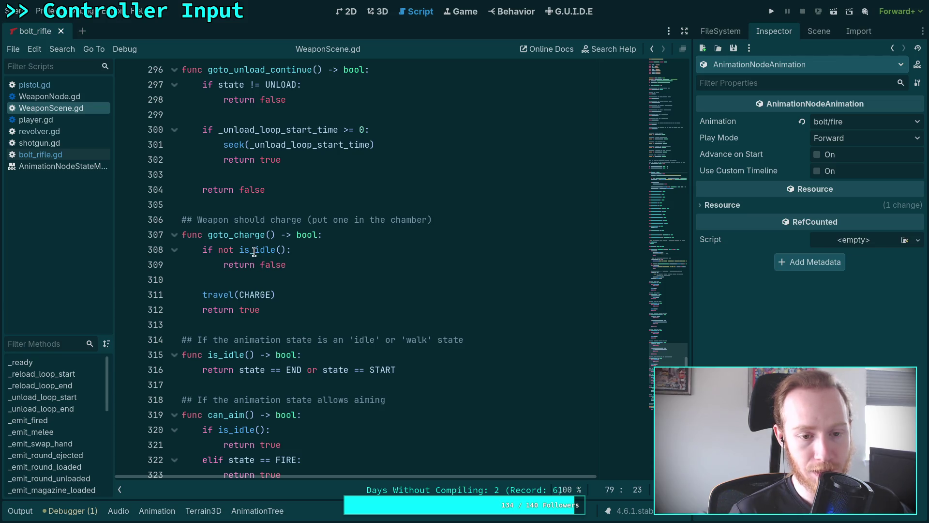
{"action": "mouse_move", "coordinate": [254, 251]}
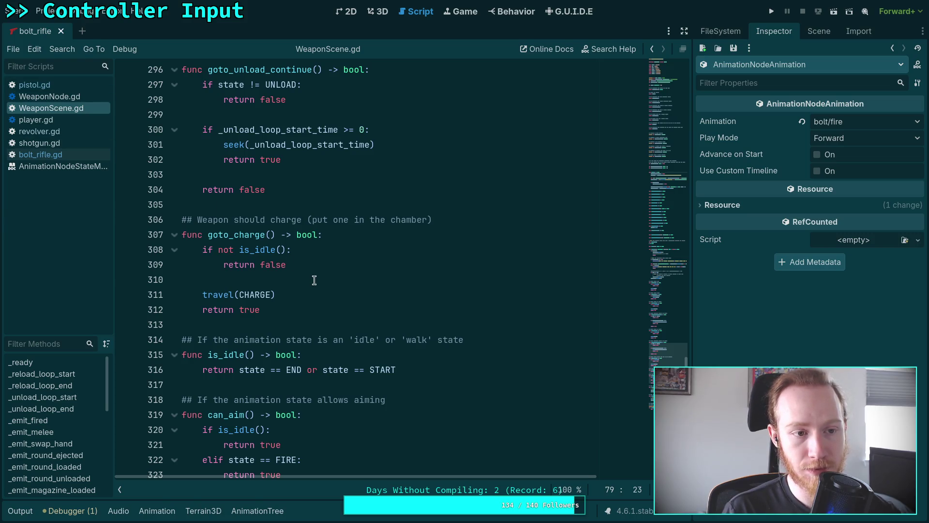
Compare bolt_rifle.gd against WeaponScene.gd, then run the game to try the bolt rifle.
{"action": "left_click", "coordinate": [41, 155]}
{"action": "scroll", "coordinate": [310, 285], "scroll_direction": "up", "scroll_amount": 2}
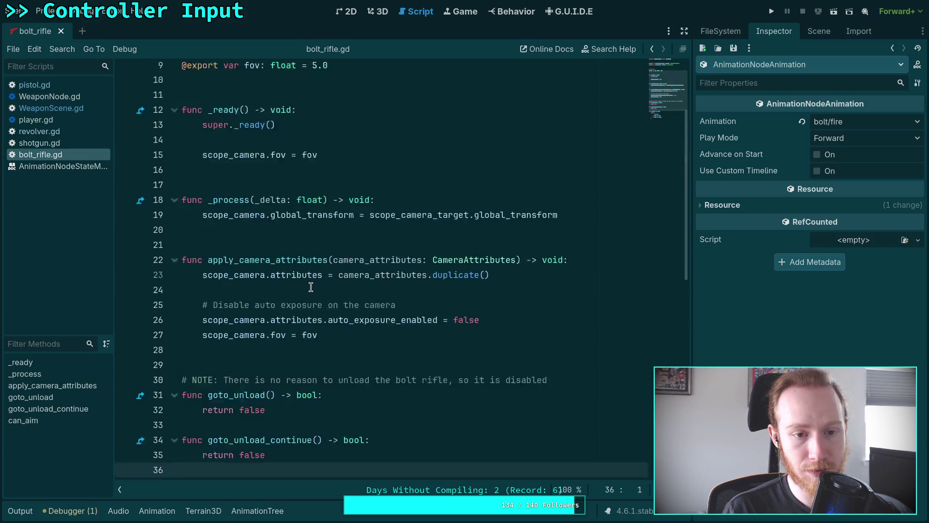
{"action": "left_click", "coordinate": [51, 108]}
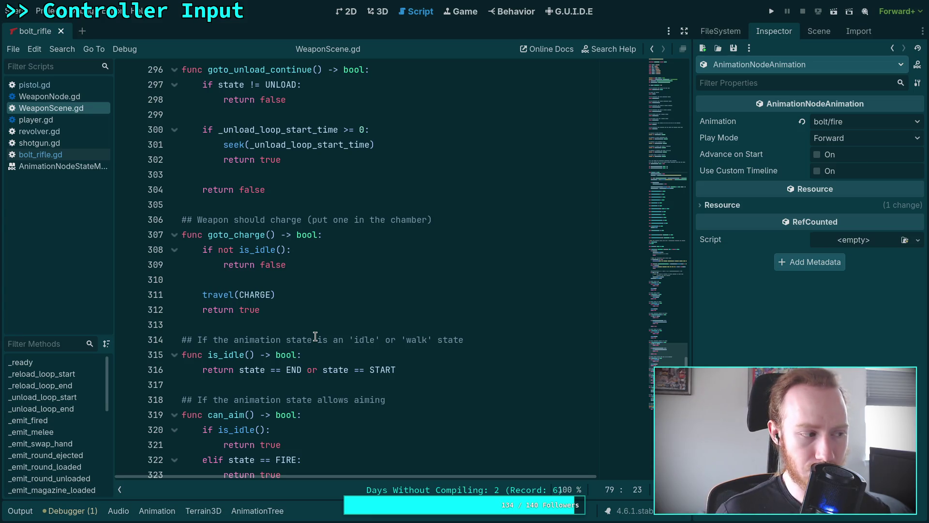
{"action": "left_click", "coordinate": [771, 12]}
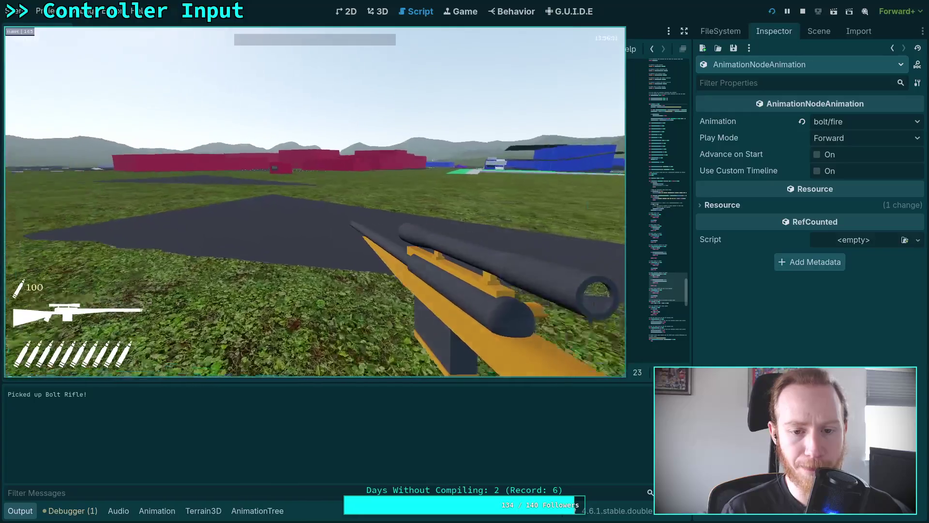
Quit the game through the pause menu and show the animation state machine.
{"action": "key", "text": "Escape"}
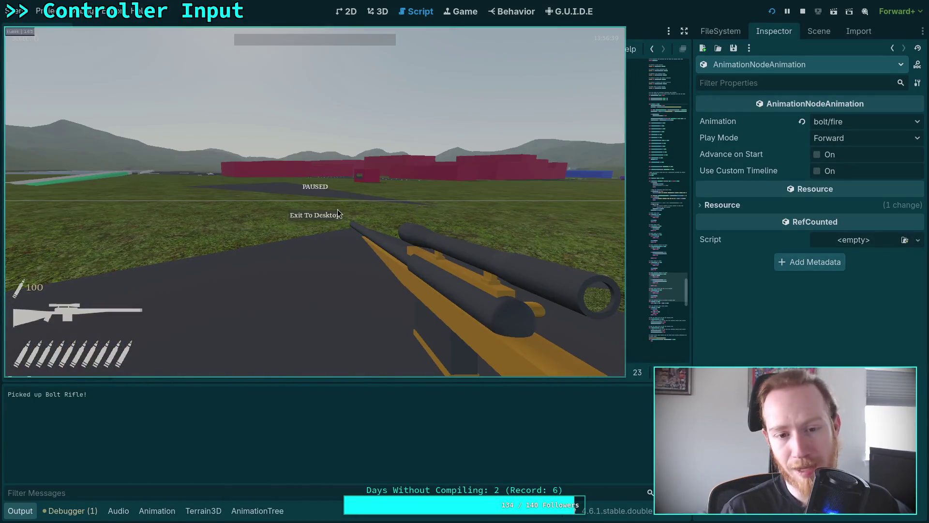
{"action": "left_click", "coordinate": [314, 216]}
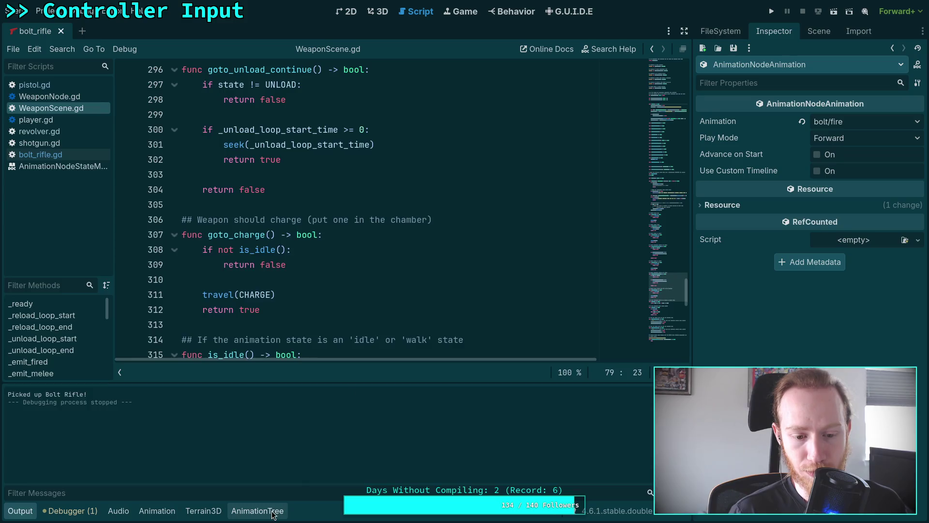
{"action": "left_click", "coordinate": [258, 511]}
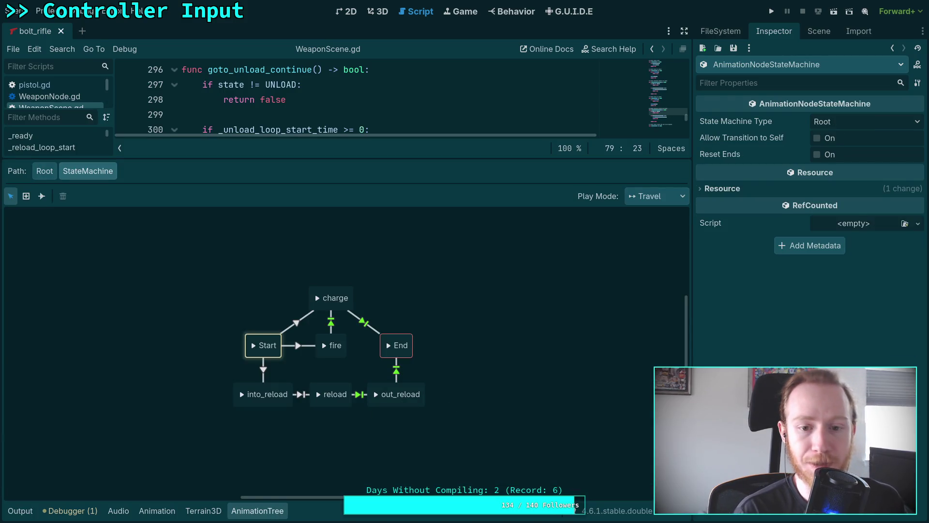
Run the game once more, then exit it back to the editor.
{"action": "key", "text": "F5"}
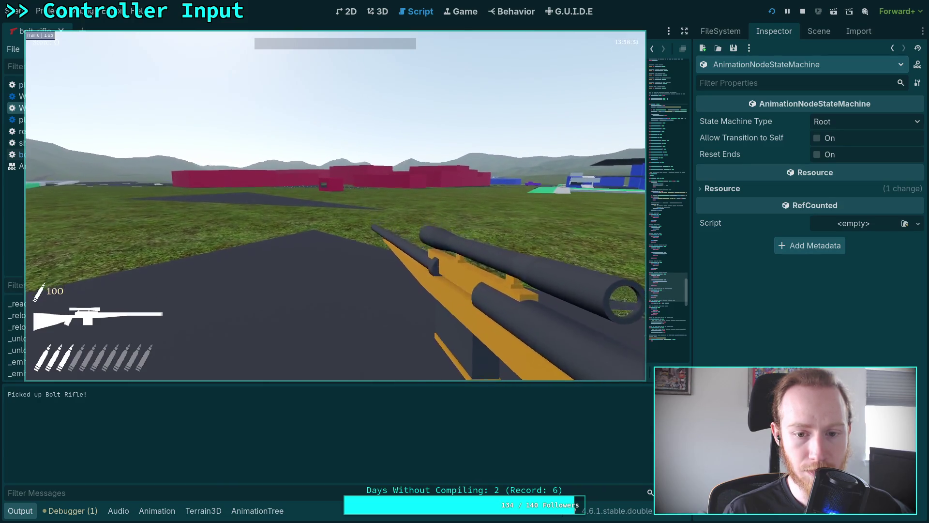
{"action": "key", "text": "Escape"}
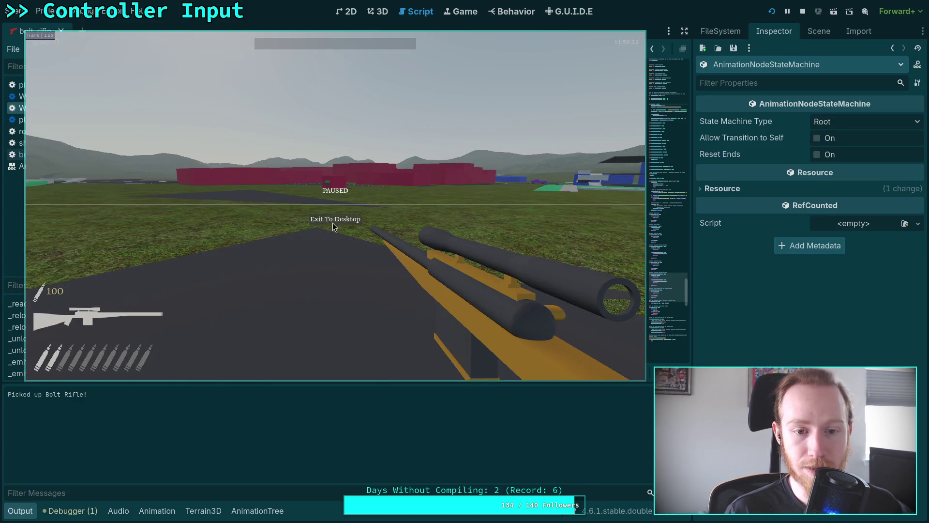
{"action": "left_click", "coordinate": [333, 225]}
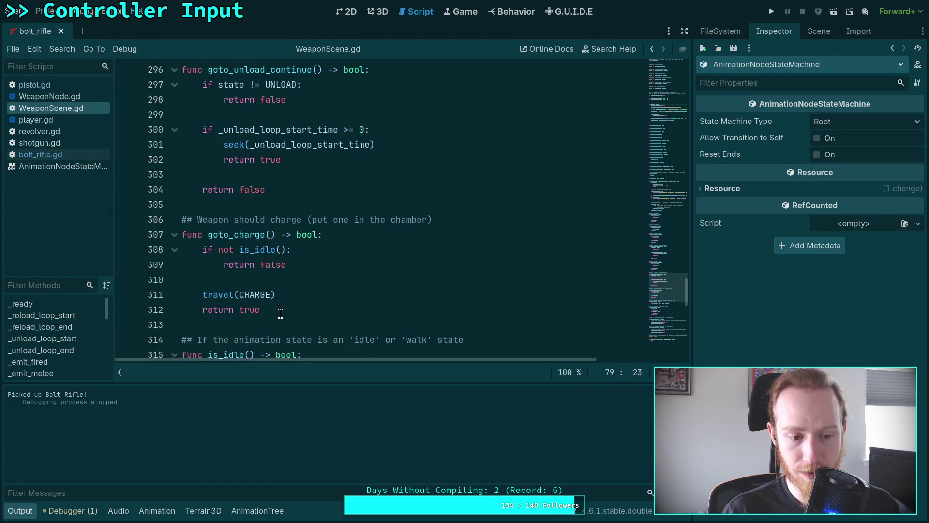
Collapse the Output log, place the caret on line 313 of WeaponScene.gd, and switch to player.gd.
{"action": "left_click", "coordinate": [19, 512]}
{"action": "left_click", "coordinate": [275, 323]}
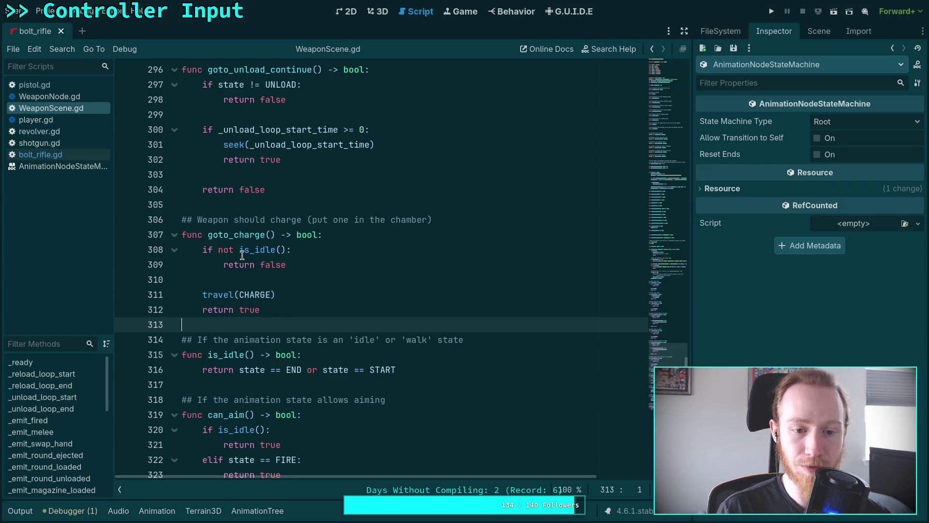
{"action": "left_click", "coordinate": [66, 119]}
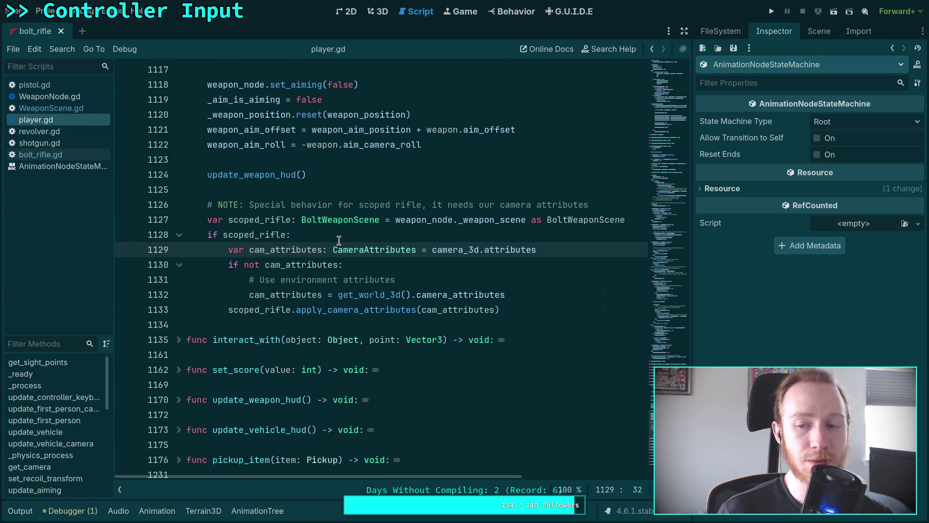
{"action": "left_click", "coordinate": [332, 188]}
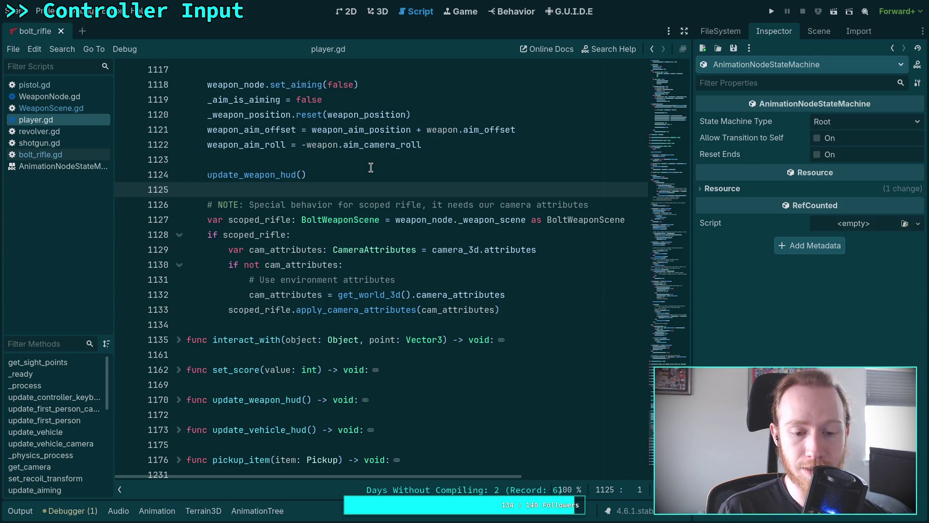
{"action": "scroll", "coordinate": [371, 167], "scroll_direction": "up", "scroll_amount": 10}
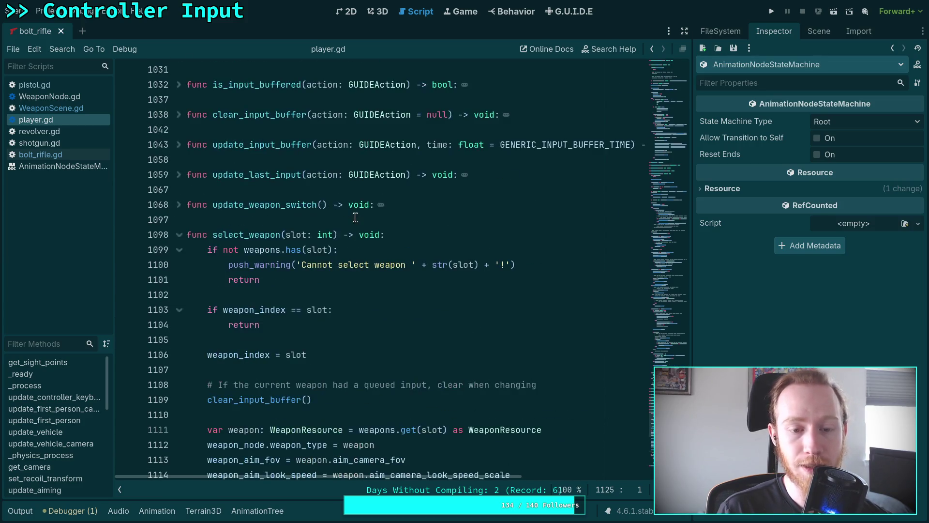
{"action": "left_click", "coordinate": [350, 218]}
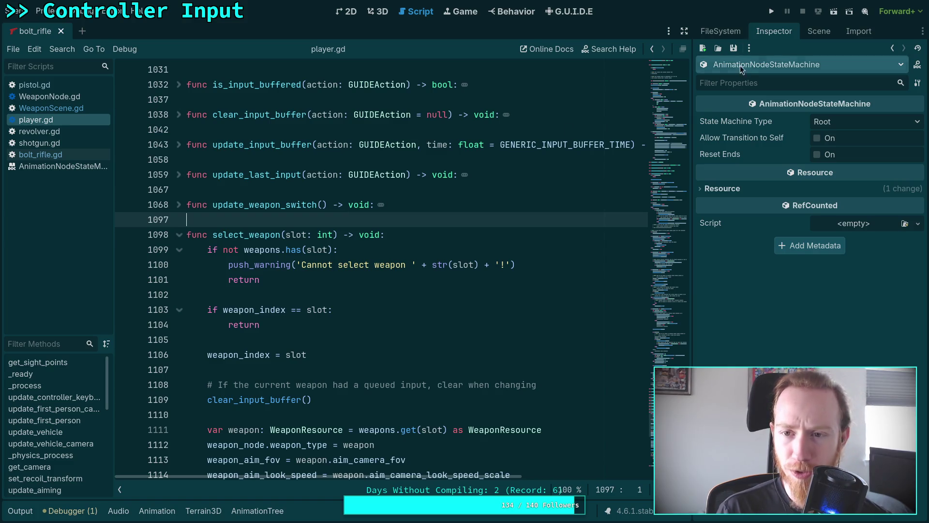
{"action": "left_click", "coordinate": [819, 31]}
Open data/weapon/bolt/bolt.tres from the FileSystem dock in the Inspector.
{"action": "left_click", "coordinate": [720, 31]}
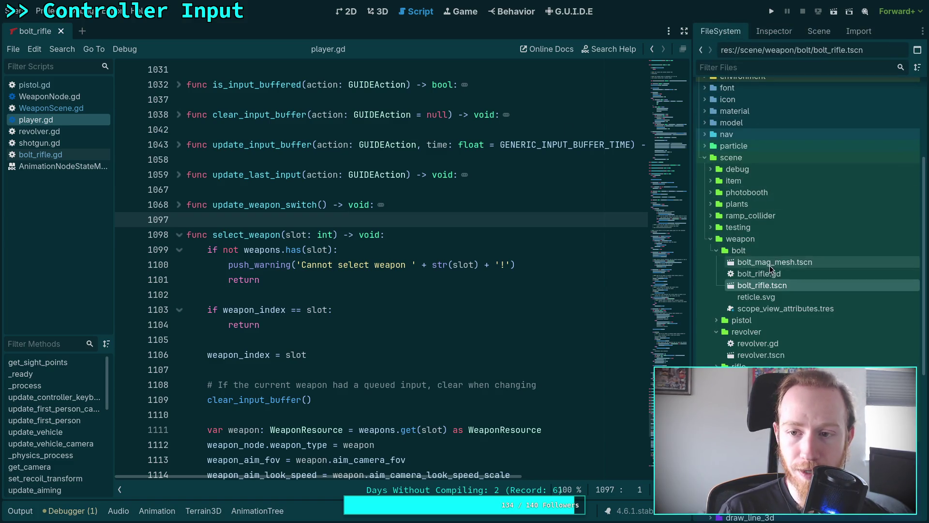
{"action": "scroll", "coordinate": [769, 265], "scroll_direction": "up", "scroll_amount": 10}
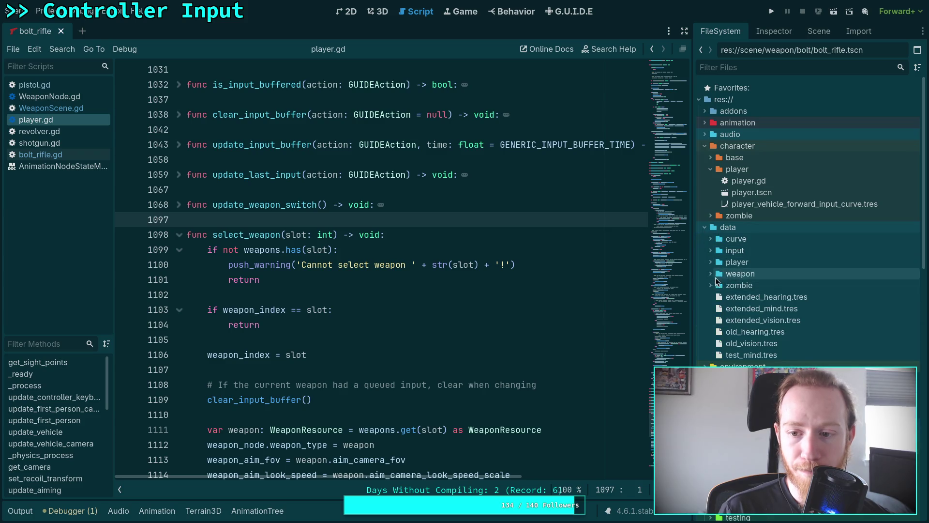
{"action": "left_click", "coordinate": [710, 273]}
{"action": "left_click", "coordinate": [722, 309]}
{"action": "left_click", "coordinate": [750, 320]}
{"action": "left_click", "coordinate": [772, 35]}
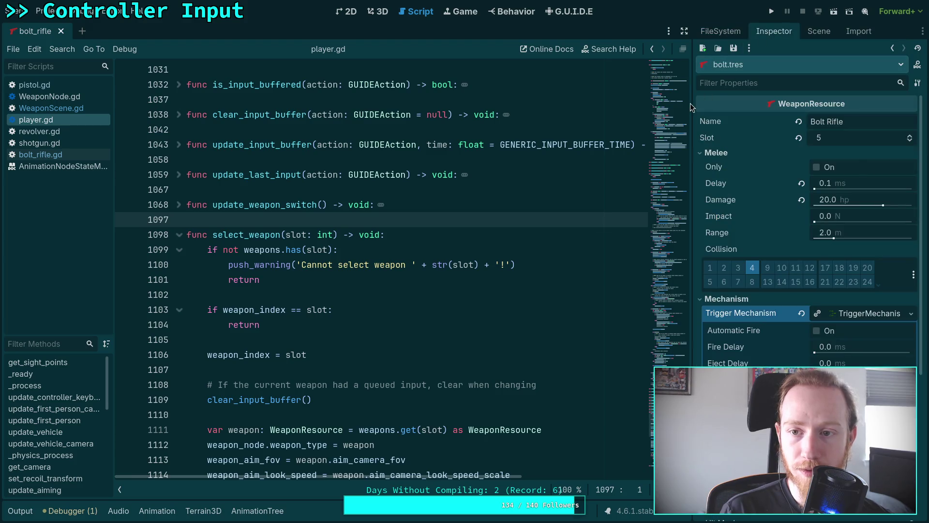
Widen the Inspector and collapse Melee, Ballistics and Trigger Mechanism, leaving Mechanism expanded.
{"action": "left_click_drag", "start_coordinate": [691, 103], "coordinate": [577, 107]}
{"action": "left_click", "coordinate": [584, 153]}
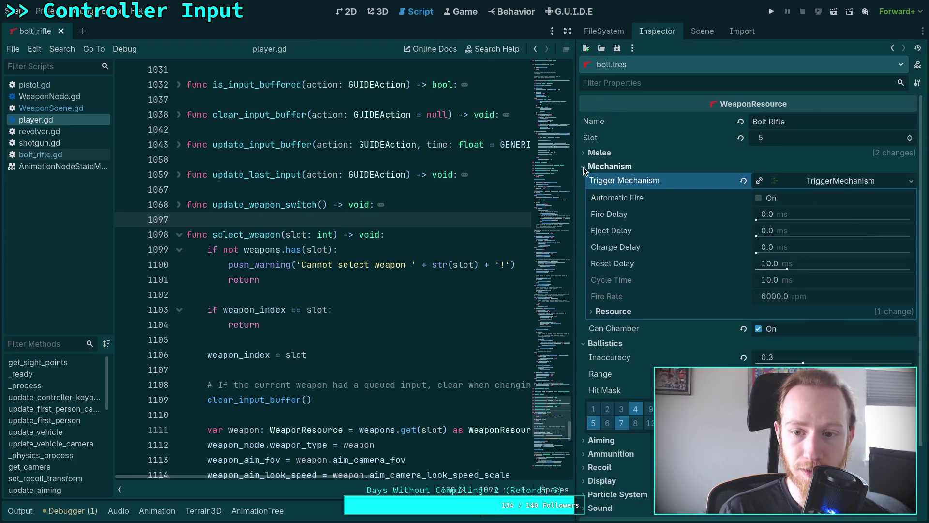
{"action": "left_click", "coordinate": [584, 166]}
{"action": "left_click", "coordinate": [585, 179]}
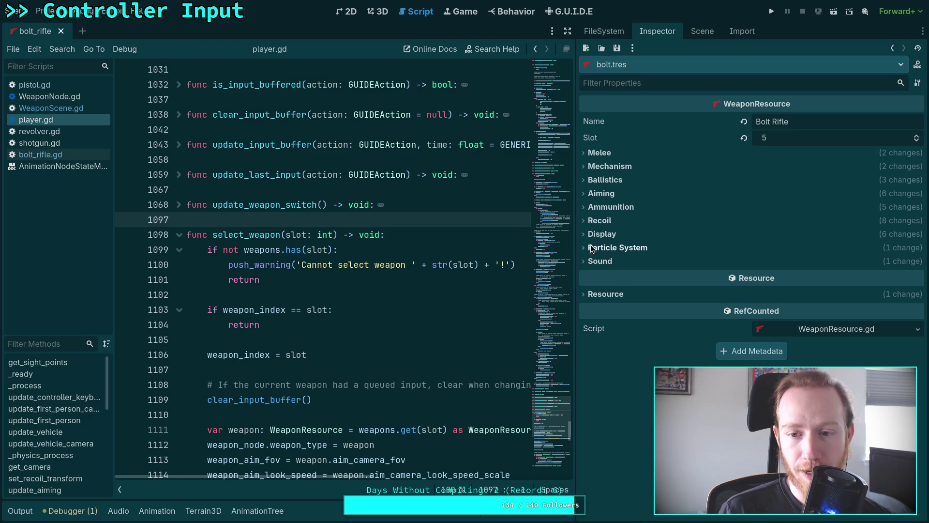
{"action": "left_click", "coordinate": [585, 166]}
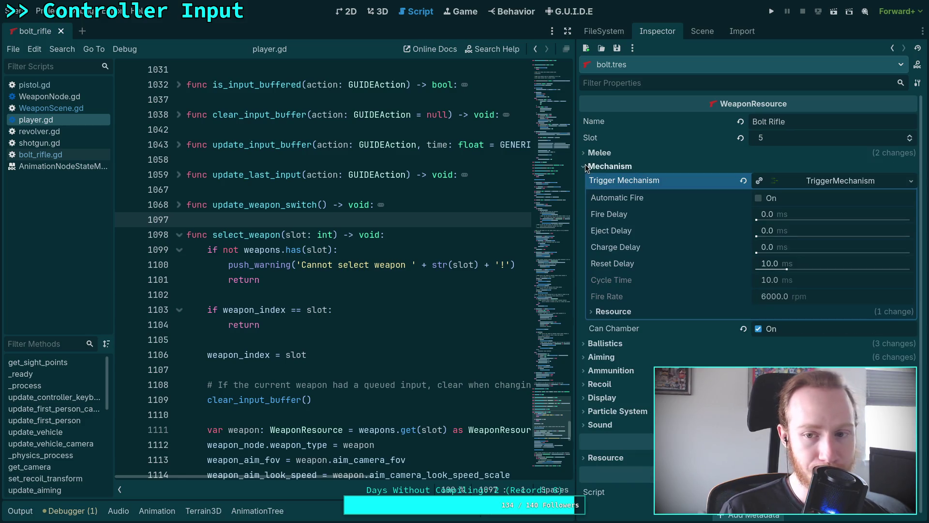
{"action": "left_click", "coordinate": [826, 181]}
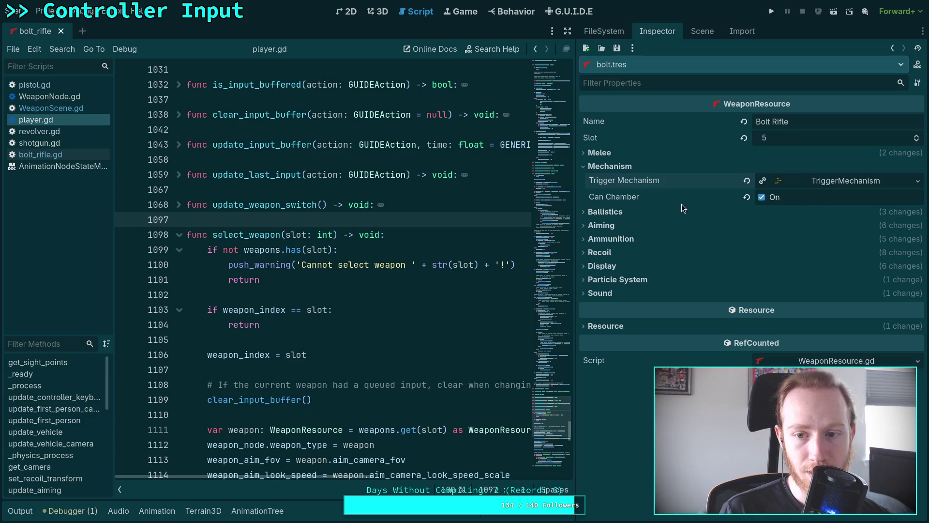
{"action": "mouse_move", "coordinate": [646, 198]}
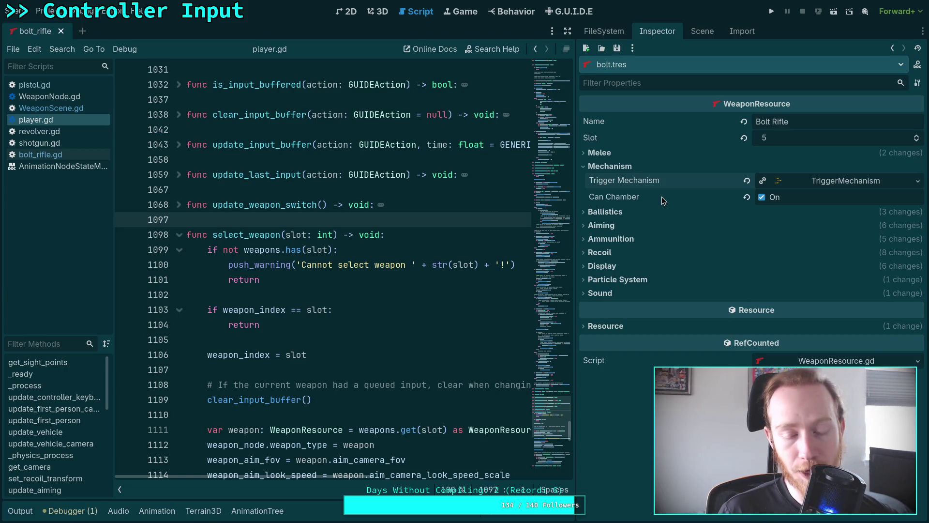
Widen the script editor by narrowing the Inspector showing bolt.tres's Mechanism settings.
{"action": "left_click_drag", "start_coordinate": [576, 218], "coordinate": [620, 217]}
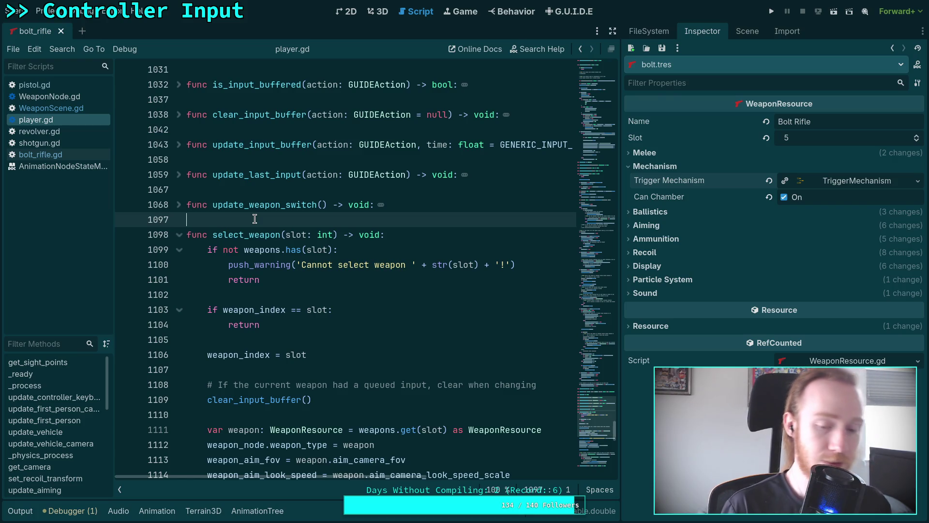
{"action": "left_click", "coordinate": [326, 299]}
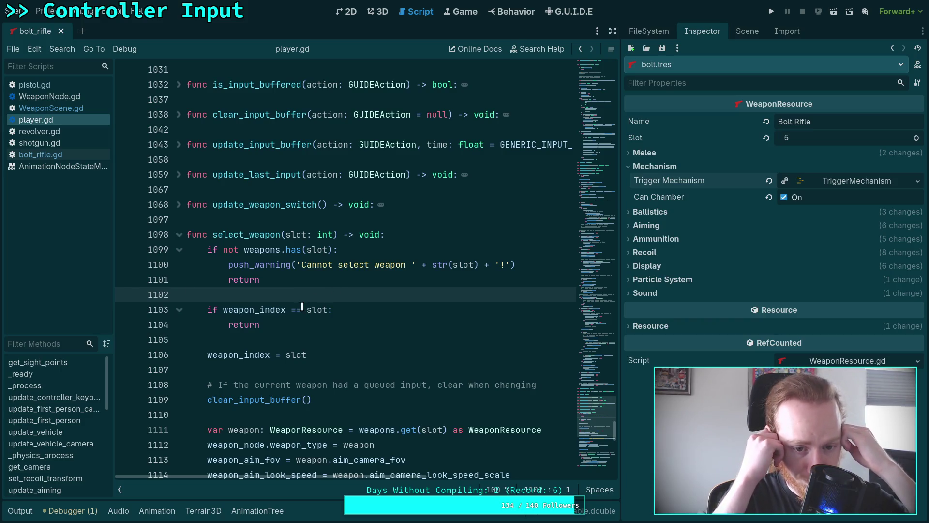
{"action": "scroll", "coordinate": [302, 306], "scroll_direction": "down", "scroll_amount": 4}
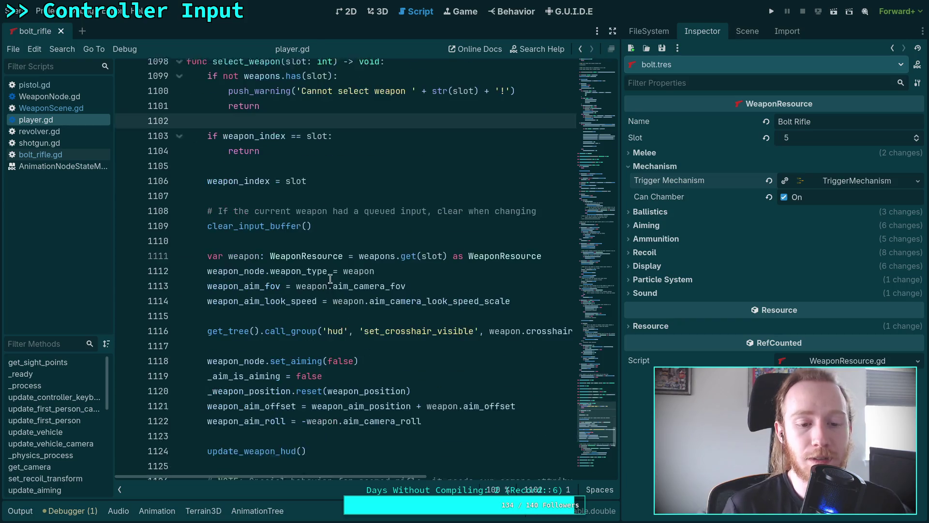
{"action": "left_click", "coordinate": [274, 234]}
{"action": "scroll", "coordinate": [285, 237], "scroll_direction": "down", "scroll_amount": 3}
{"action": "left_click", "coordinate": [315, 204]}
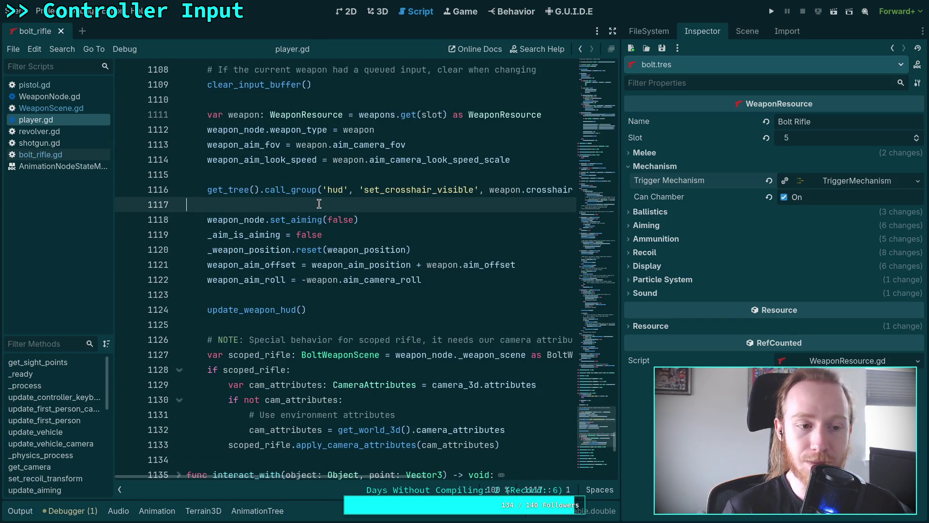
{"action": "scroll", "coordinate": [318, 208], "scroll_direction": "down", "scroll_amount": 2}
{"action": "left_click", "coordinate": [317, 237]}
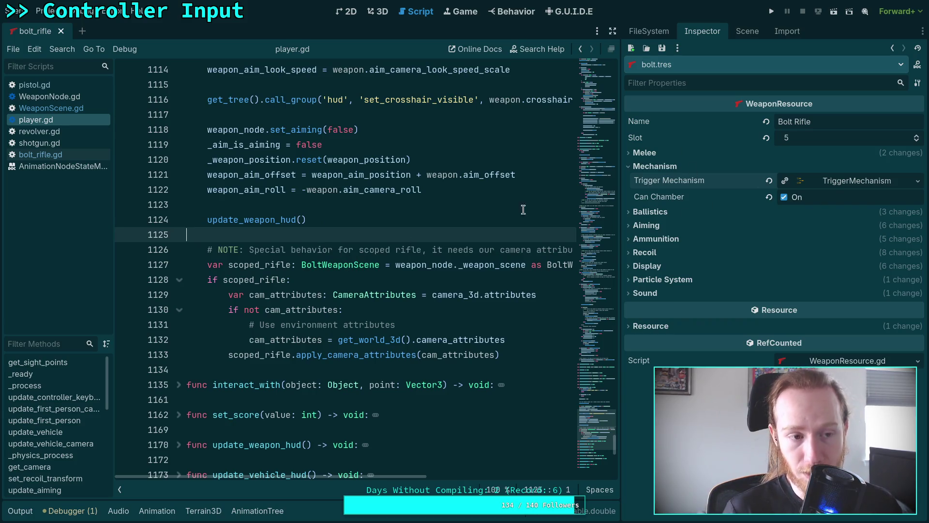
{"action": "scroll", "coordinate": [510, 206], "scroll_direction": "up", "scroll_amount": 3}
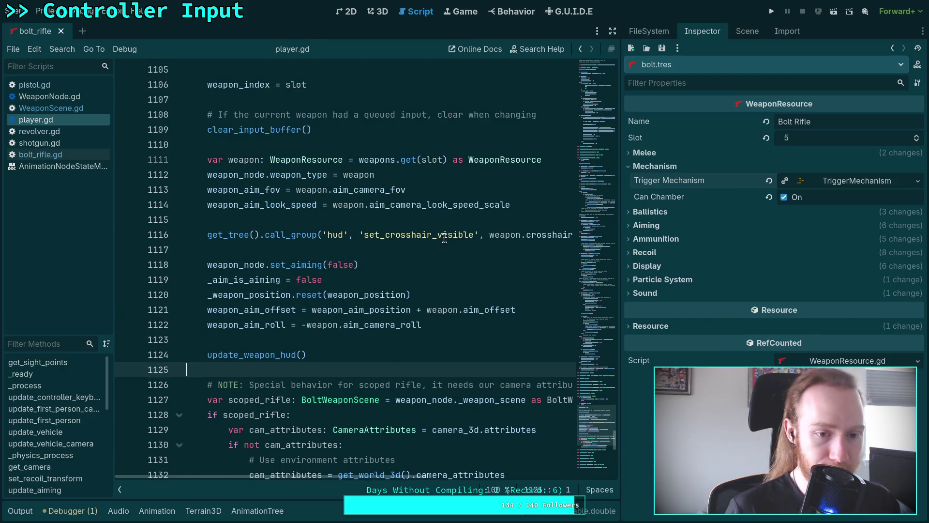
{"action": "left_click", "coordinate": [647, 30]}
Find script/weapon/WeaponResource.gd in the FileSystem dock and open it.
{"action": "scroll", "coordinate": [719, 284], "scroll_direction": "down", "scroll_amount": 5}
{"action": "scroll", "coordinate": [675, 255], "scroll_direction": "down", "scroll_amount": 5}
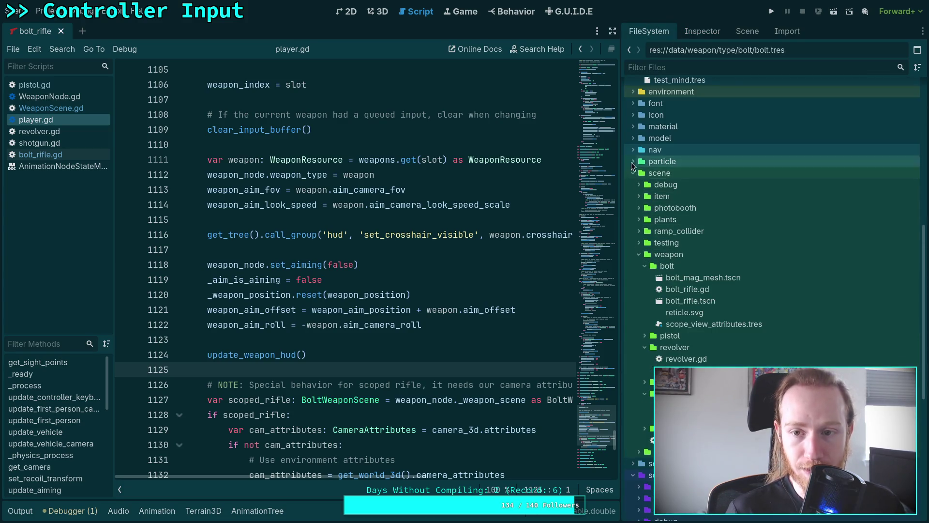
{"action": "scroll", "coordinate": [638, 174], "scroll_direction": "up", "scroll_amount": 5}
{"action": "scroll", "coordinate": [649, 165], "scroll_direction": "up", "scroll_amount": 2}
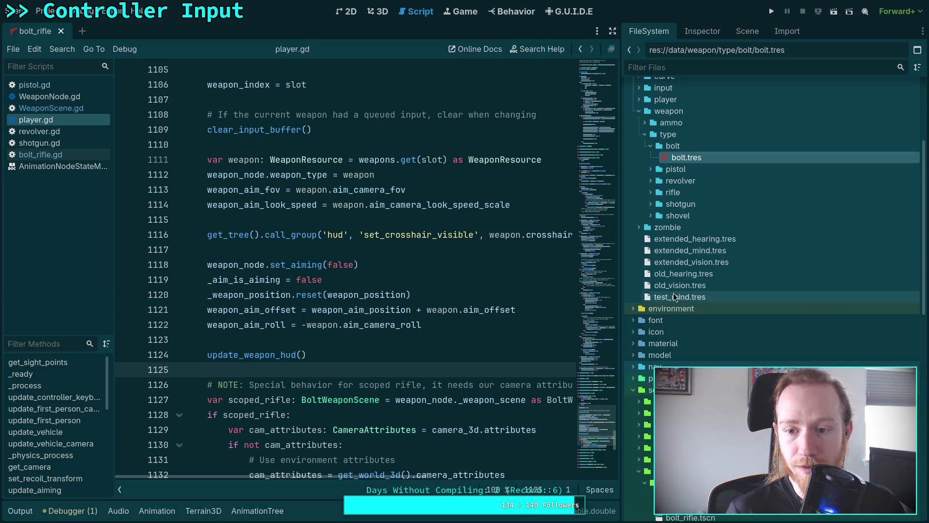
{"action": "scroll", "coordinate": [675, 296], "scroll_direction": "up", "scroll_amount": 3}
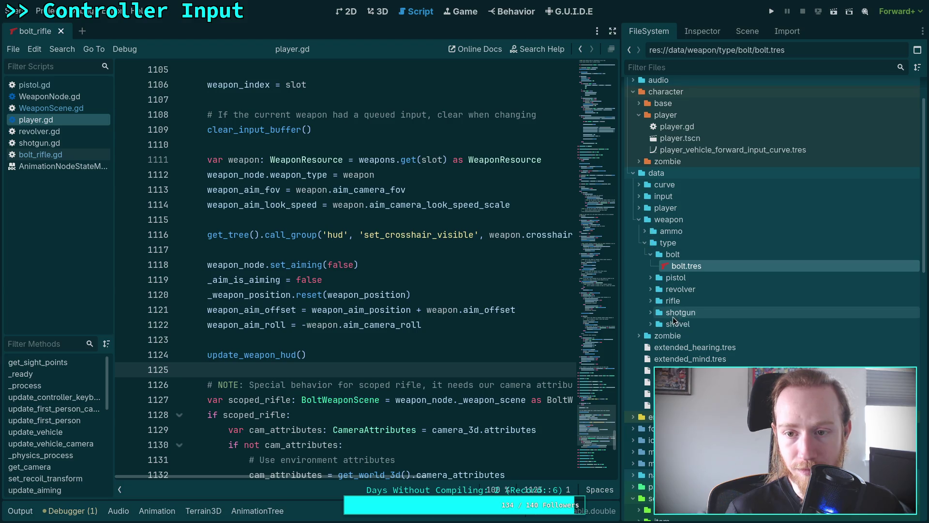
{"action": "scroll", "coordinate": [672, 314], "scroll_direction": "down", "scroll_amount": 15}
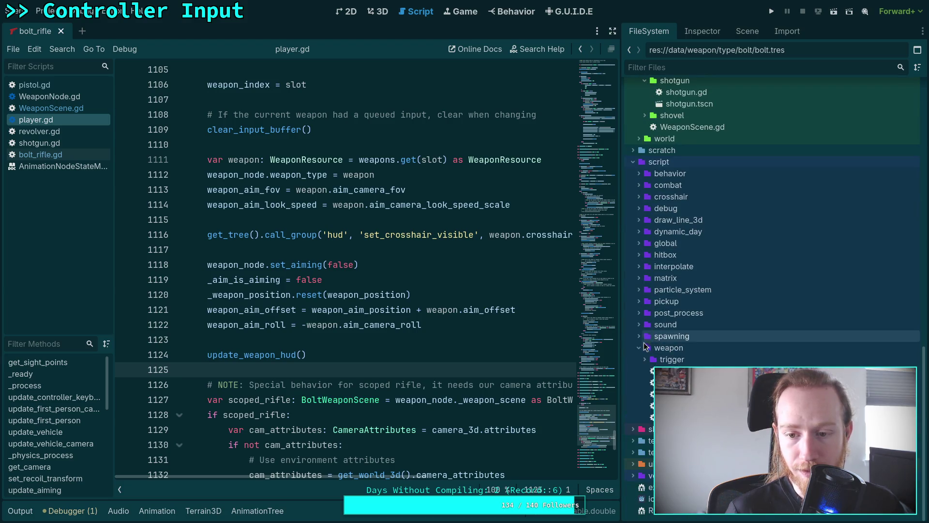
{"action": "double_click", "coordinate": [673, 417]}
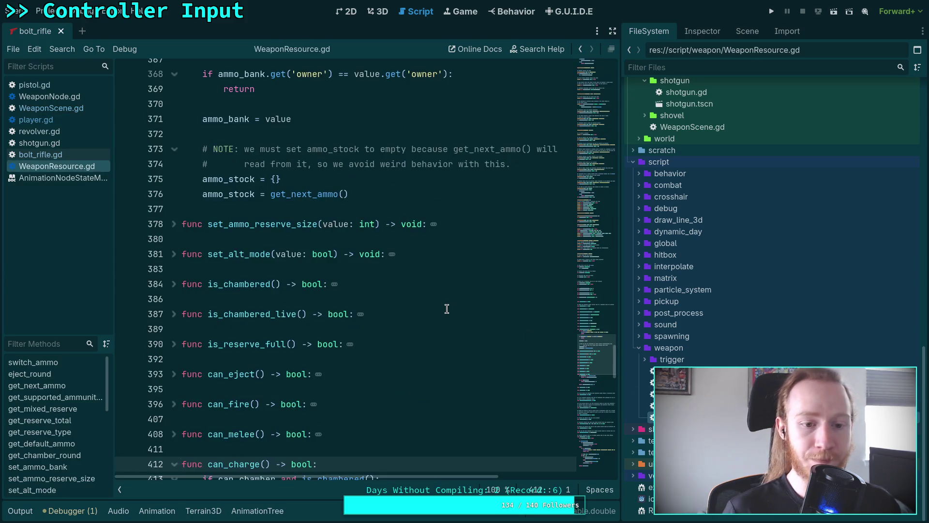
Scroll to the Mechanism export group, restore the bolt.tres Inspector, and place the caret after can_chamber.
{"action": "mouse_move", "coordinate": [592, 363]}
{"action": "left_mouse_down"}
{"action": "mouse_move", "coordinate": [596, 152]}
{"action": "mouse_move", "coordinate": [606, 137]}
{"action": "left_mouse_up"}
{"action": "left_click", "coordinate": [702, 27]}
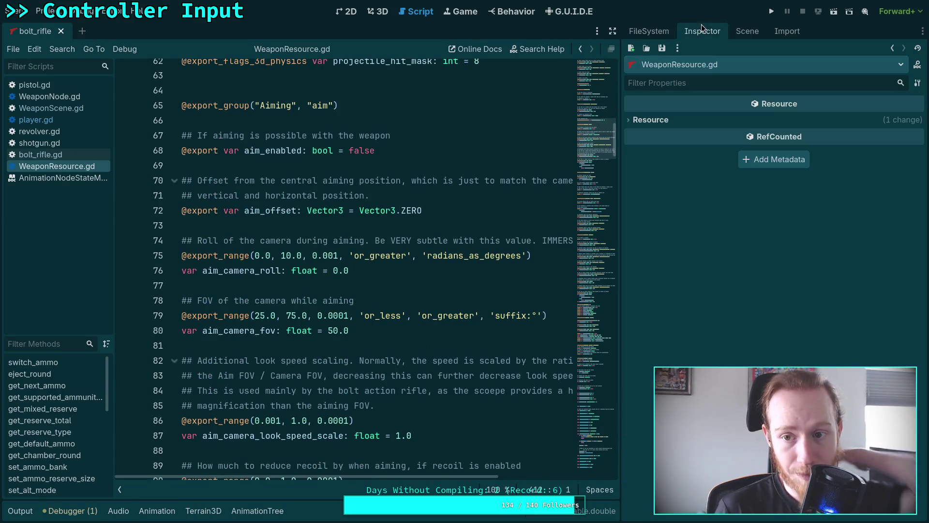
{"action": "left_click", "coordinate": [747, 30]}
{"action": "left_click", "coordinate": [653, 31]}
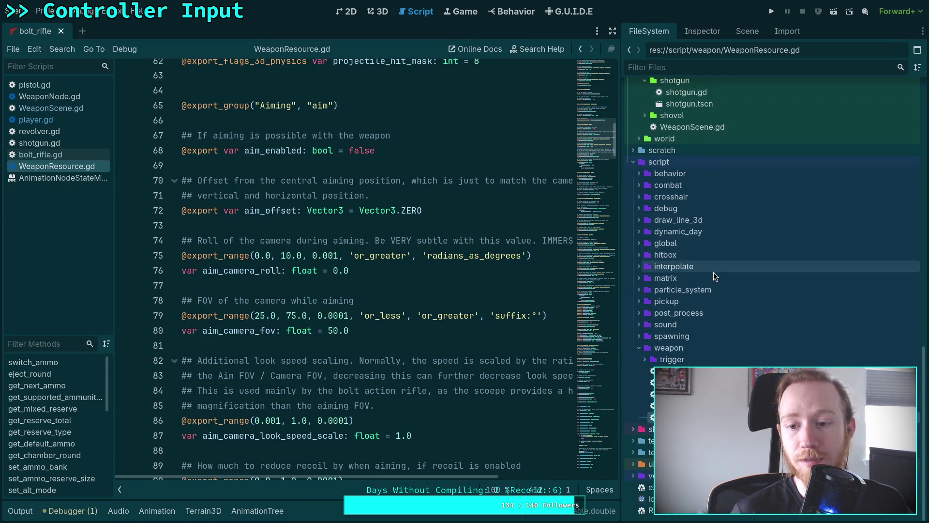
{"action": "left_click", "coordinate": [704, 31]}
{"action": "scroll", "coordinate": [378, 253], "scroll_direction": "up", "scroll_amount": 8}
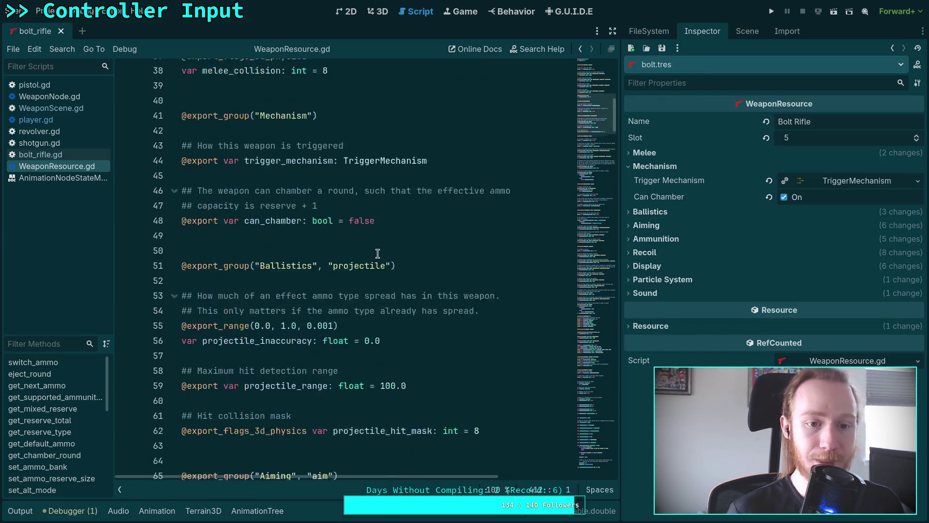
{"action": "scroll", "coordinate": [378, 253], "scroll_direction": "up", "scroll_amount": 2}
{"action": "left_click", "coordinate": [441, 301]}
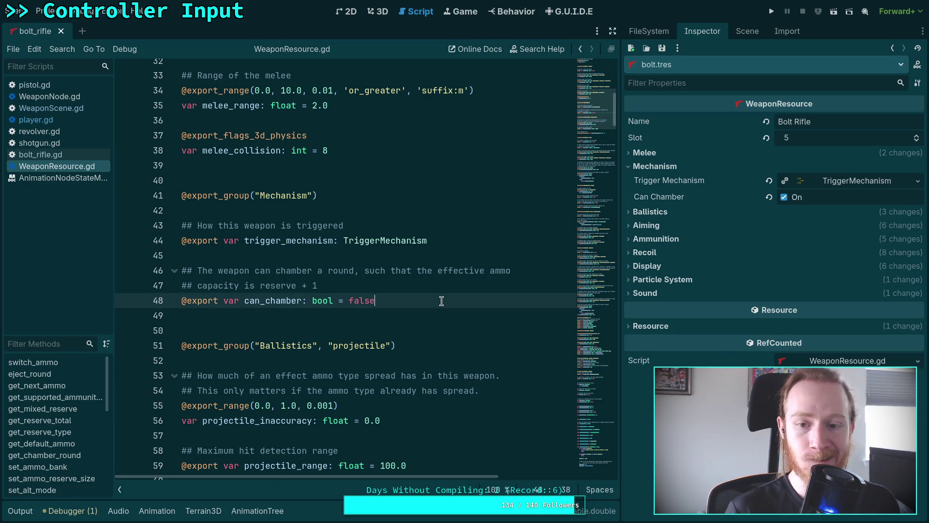
{"action": "key", "text": "Return"}
{"action": "key", "text": "Return"}
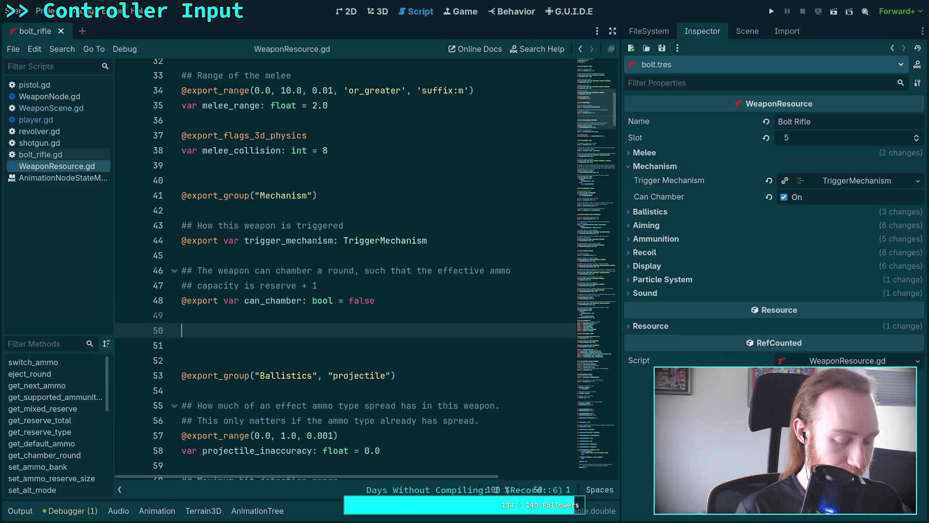
{"action": "type", "text": "@export var "}
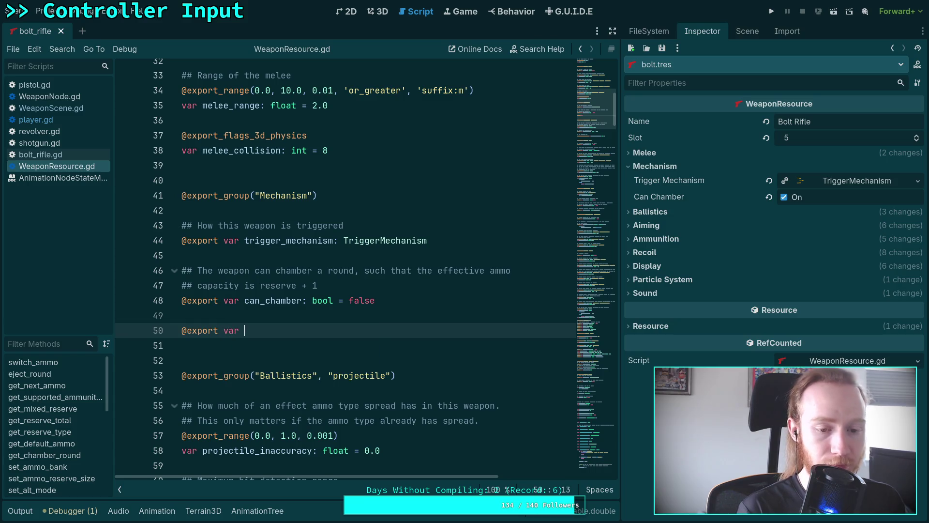
{"action": "type", "text": "charge_after_firing: bool "}
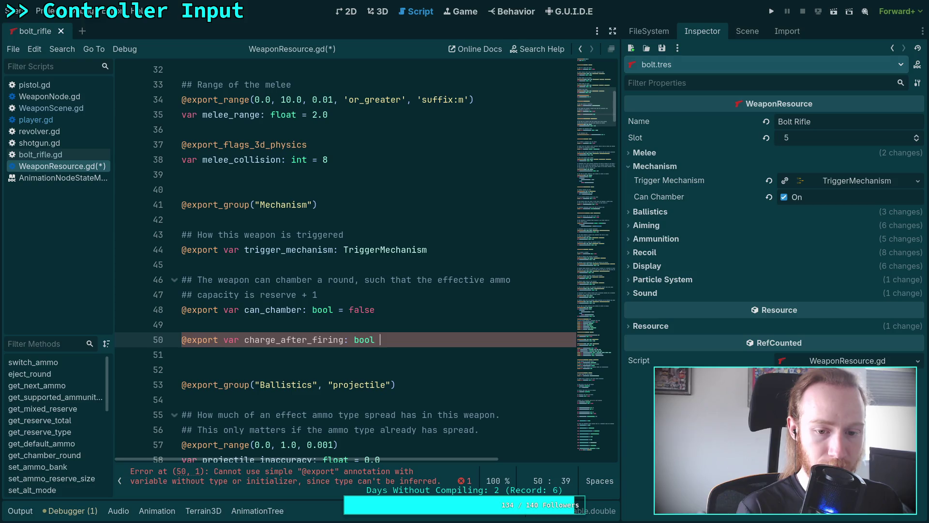
{"action": "type", "text": "= "}
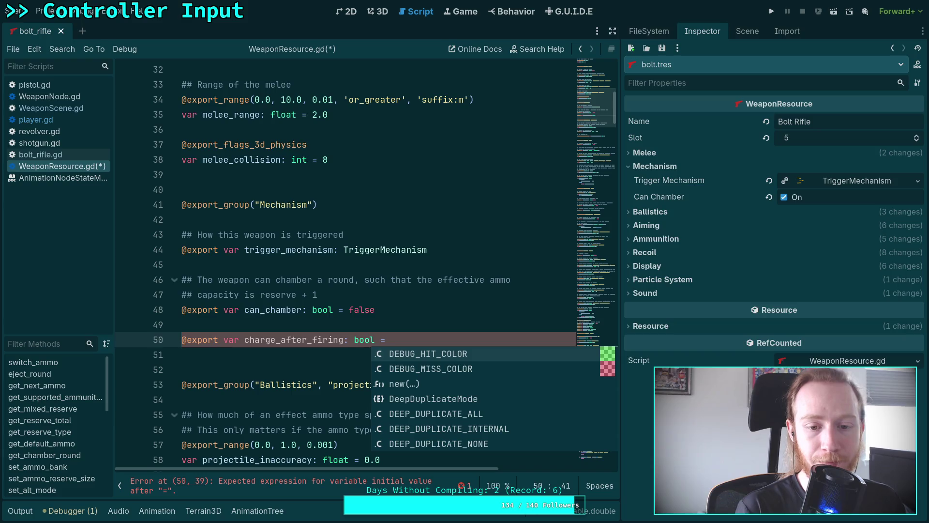
{"action": "type", "text": "false"}
{"action": "key", "text": "Return"}
{"action": "type", "text": "##"}
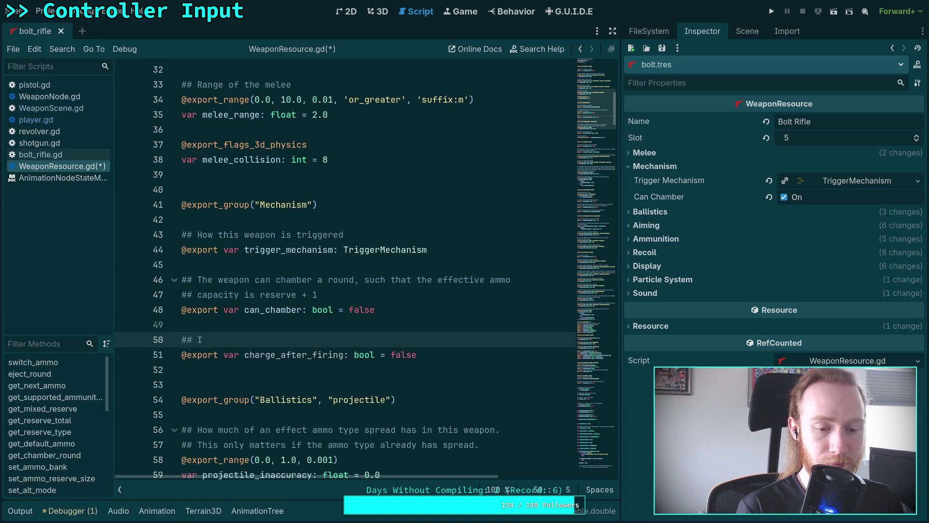
{"action": "type", "text": "Enabled "}
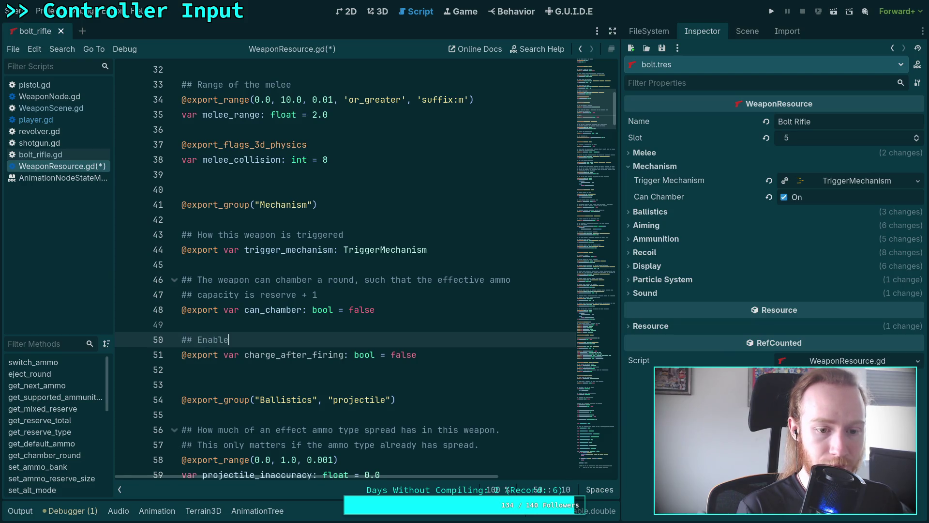
{"action": "type", "text": "this"}
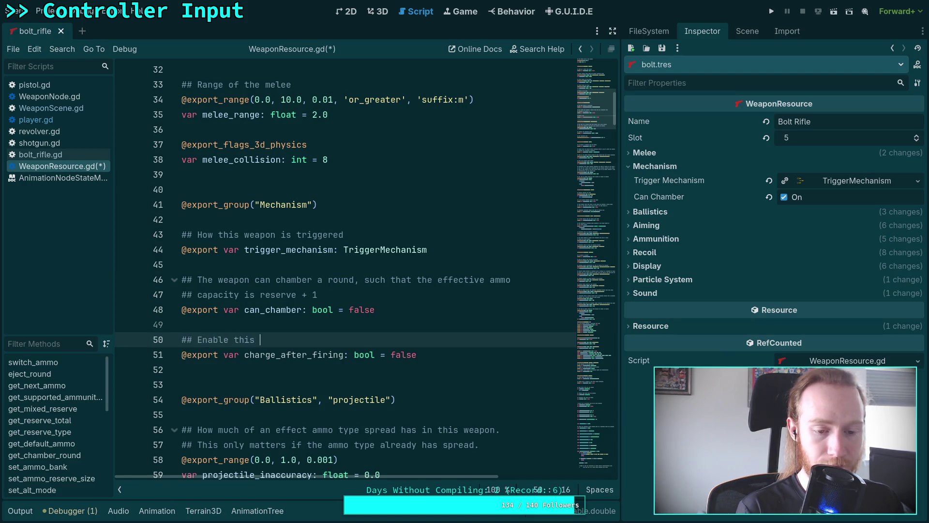
{"action": "type", "text": "t"}
{"action": "type", "text": "weapon"}
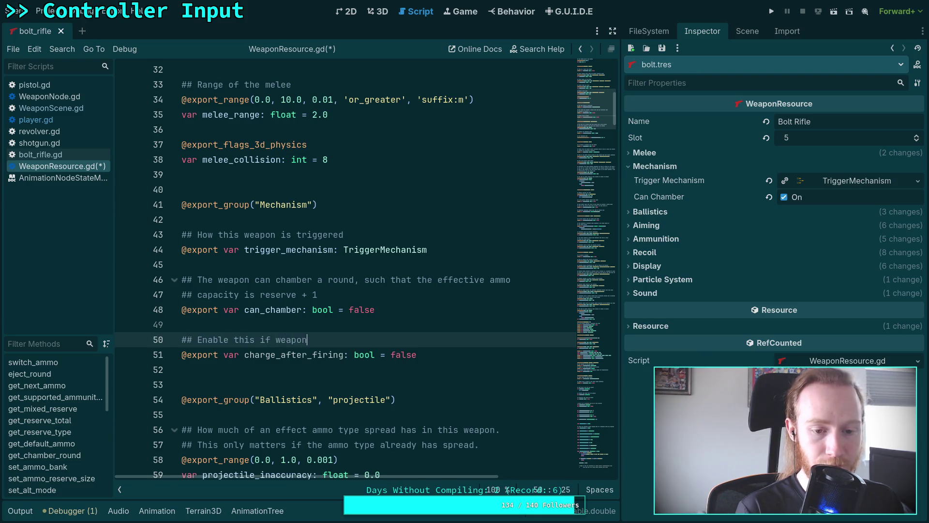
{"action": "type", "text": "controller"}
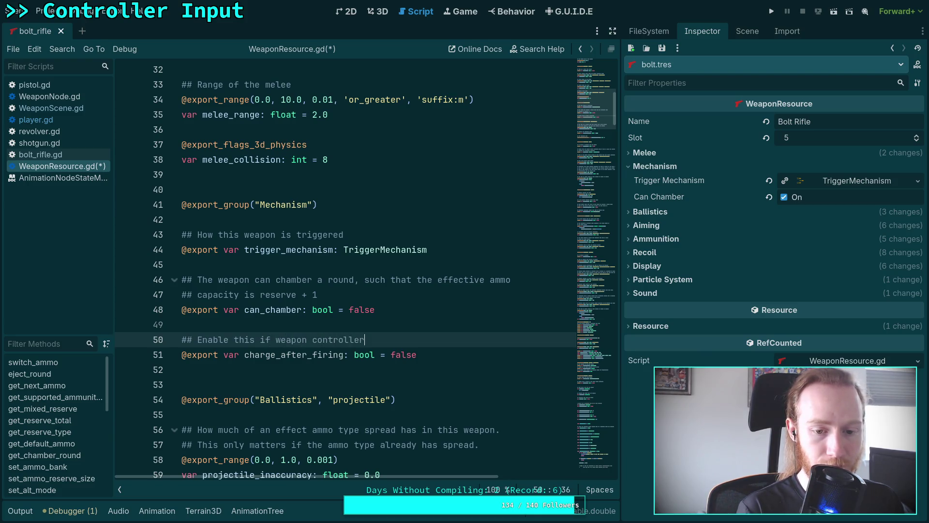
{"action": "type", "text": "should charge the weapon"}
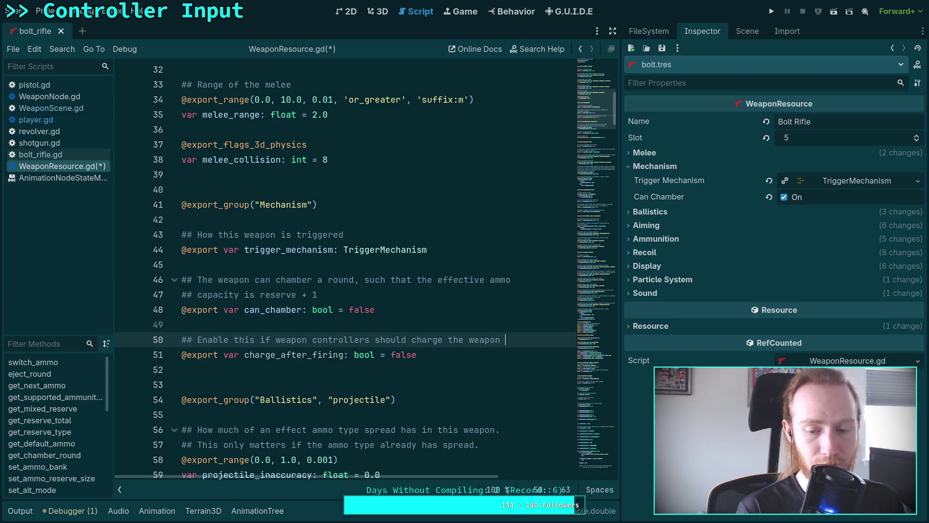
{"action": "type", "text": "ter"}
{"action": "key", "text": "Return"}
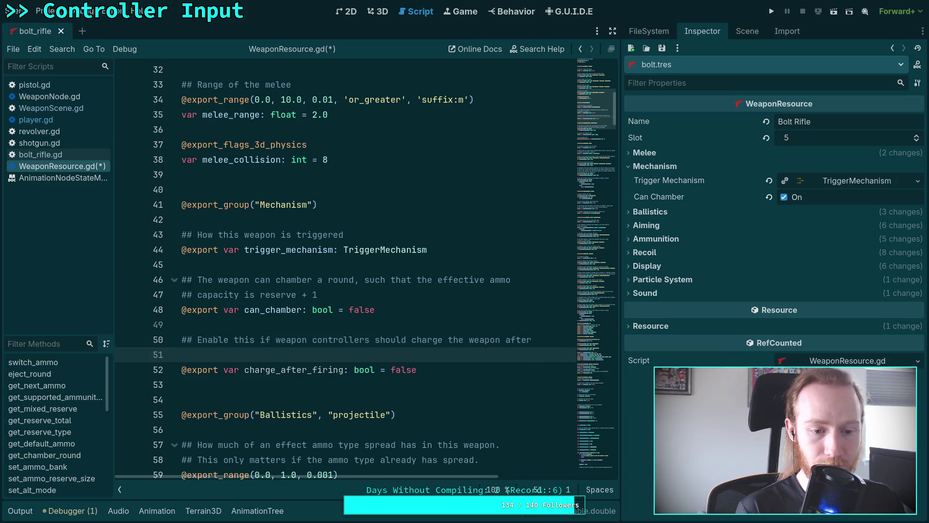
{"action": "type", "text": "firing"}
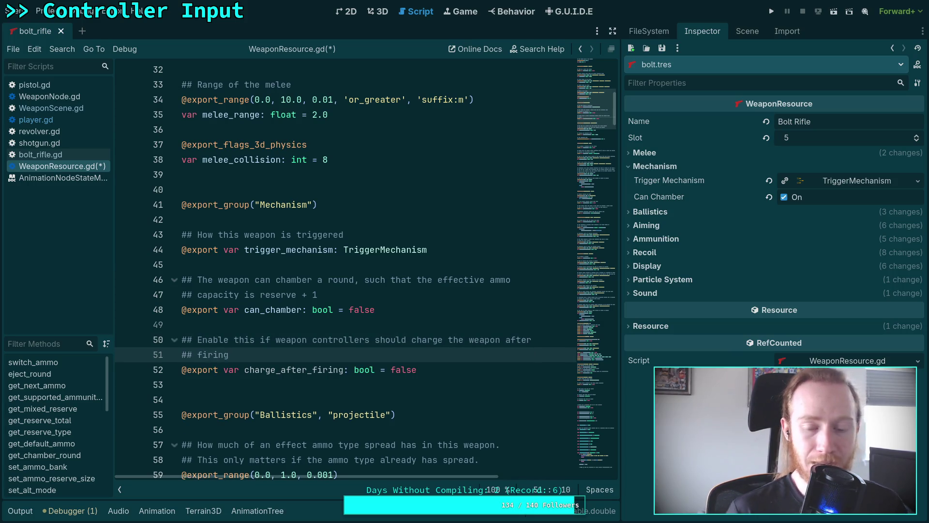
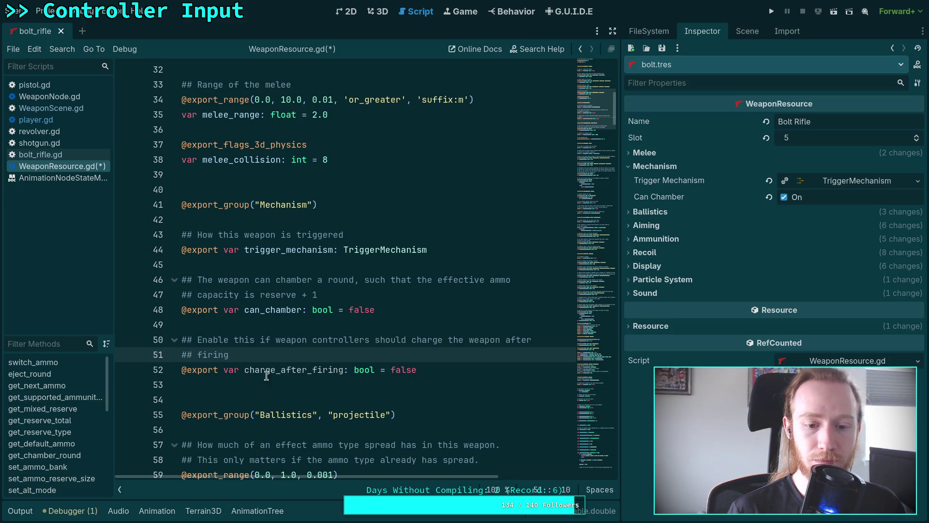
Rename the flag to can_charge_after_firing; note weapons charging within their firing mechanism shouldn't enable it.
{"action": "left_click_drag", "start_coordinate": [244, 370], "coordinate": [276, 371]}
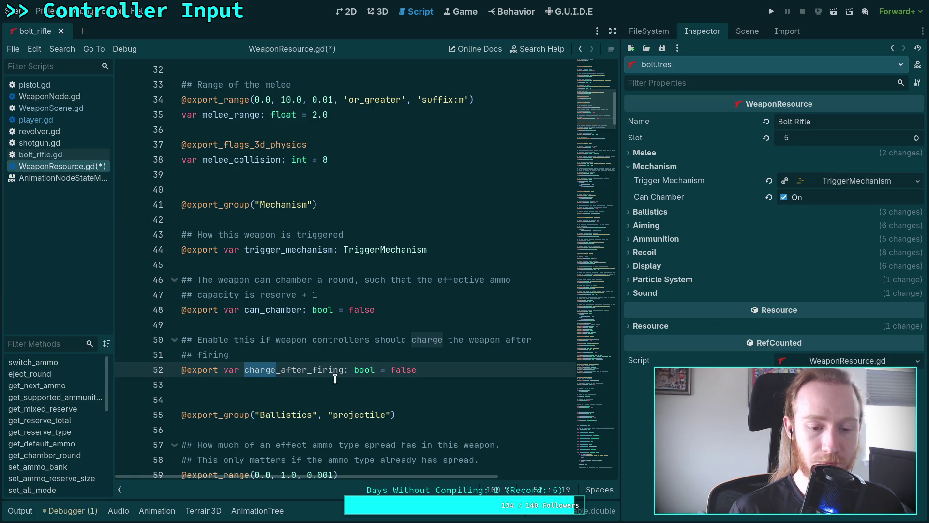
{"action": "key", "text": "BackSpace"}
{"action": "type", "text": "can_charge"}
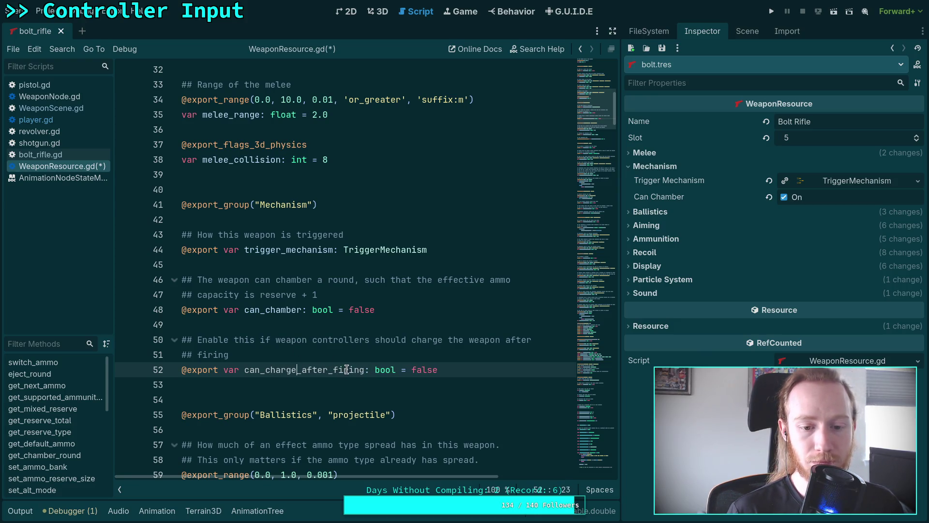
{"action": "left_click", "coordinate": [363, 351]}
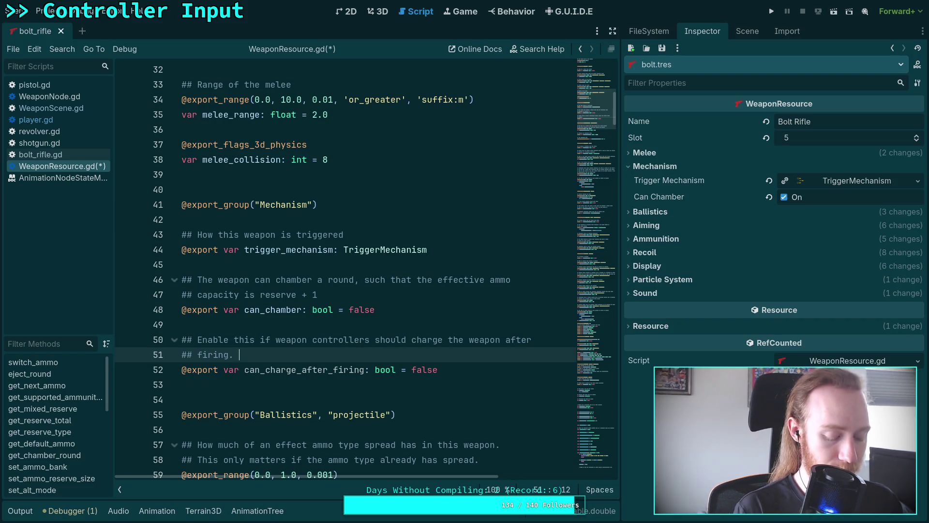
{"action": "type", "text": "Should not be enabledfor weapons th"}
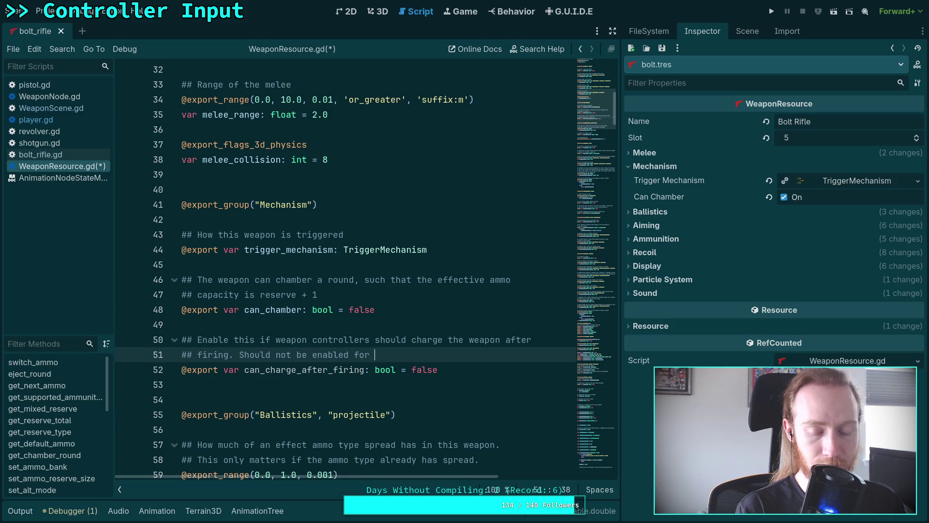
{"action": "type", "text": "at "}
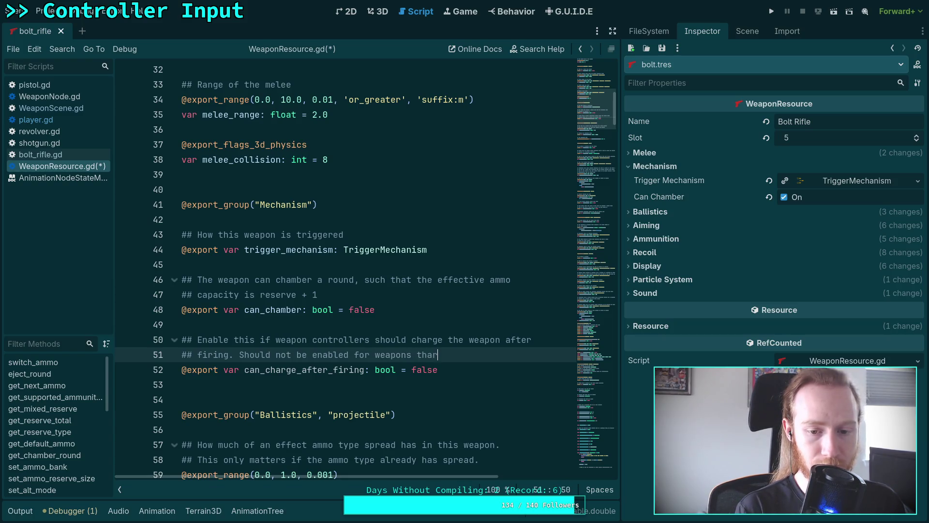
{"action": "type", "text": "charc"}
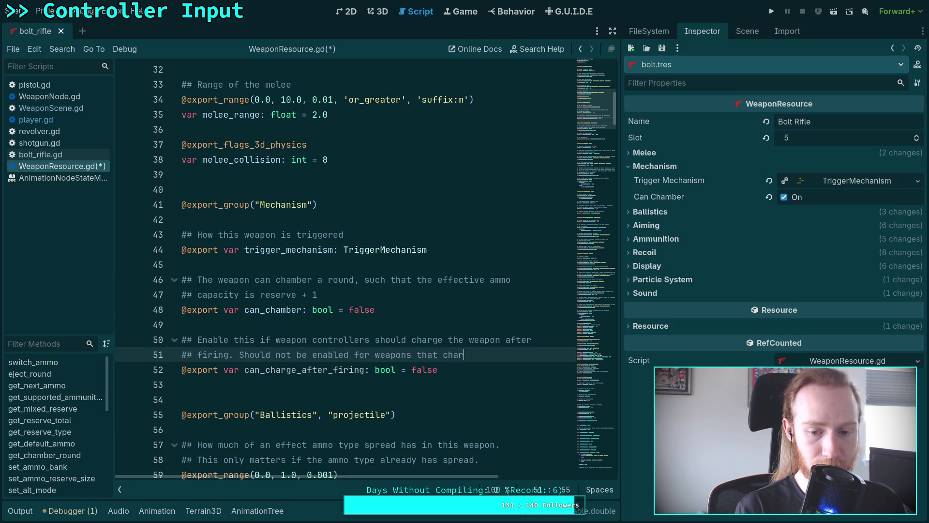
{"action": "type", "text": "ge as part ofthe"}
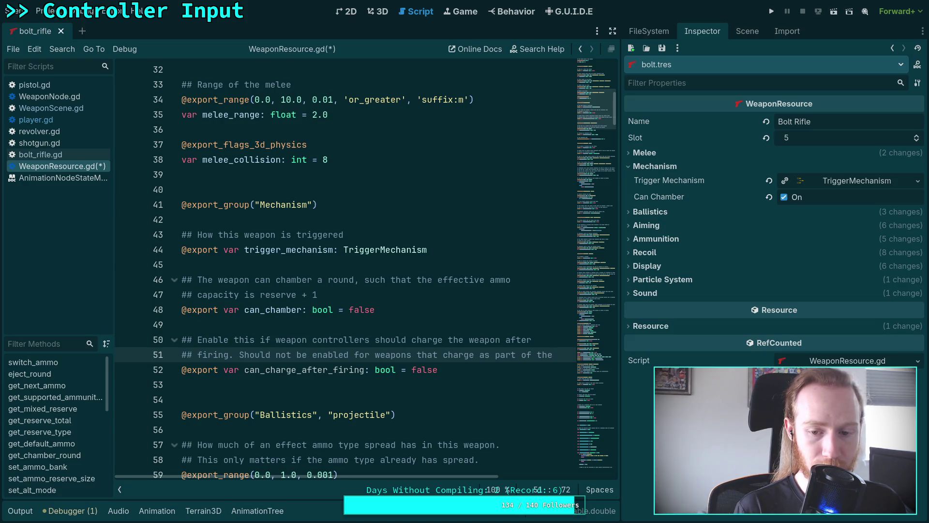
{"action": "key", "text": "Return"}
{"action": "type", "text": "##"}
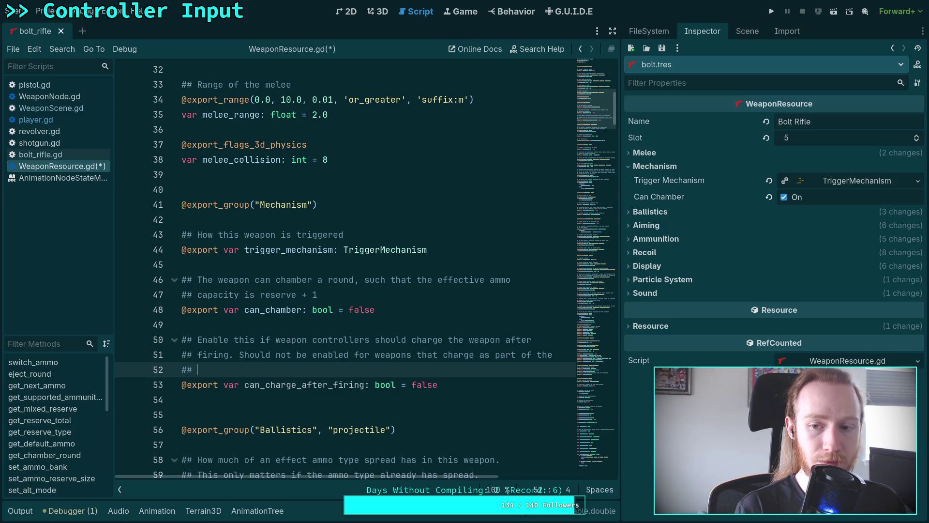
{"action": "type", "text": "firing "}
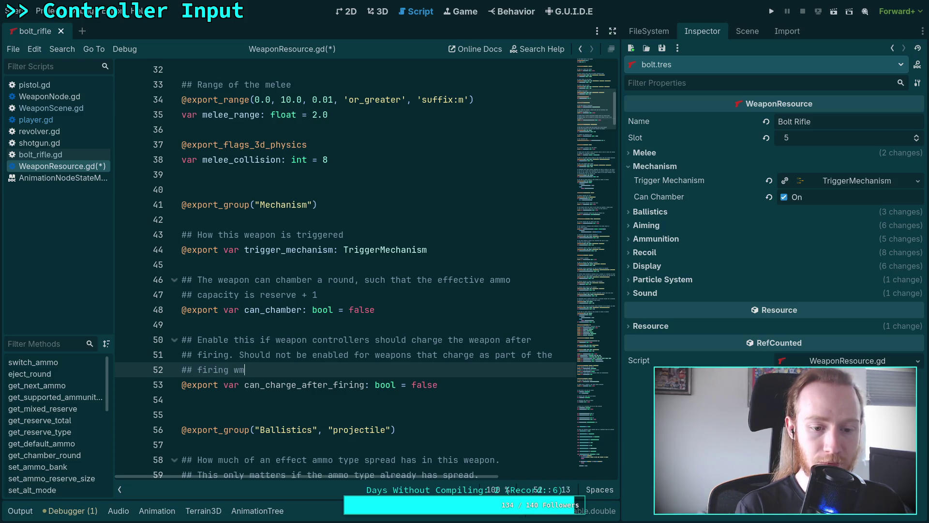
{"action": "type", "text": "mechanism"}
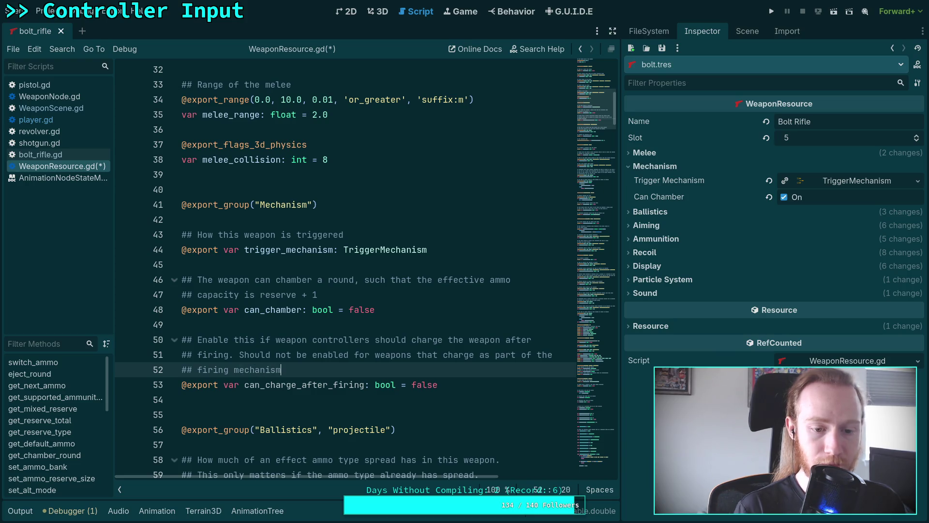
Rename it to manual_charge_after_firing, reword to 'manually charge', condense to two lines, go distraction-free.
{"action": "left_click_drag", "start_coordinate": [245, 386], "coordinate": [259, 385]}
{"action": "type", "text": "manual"}
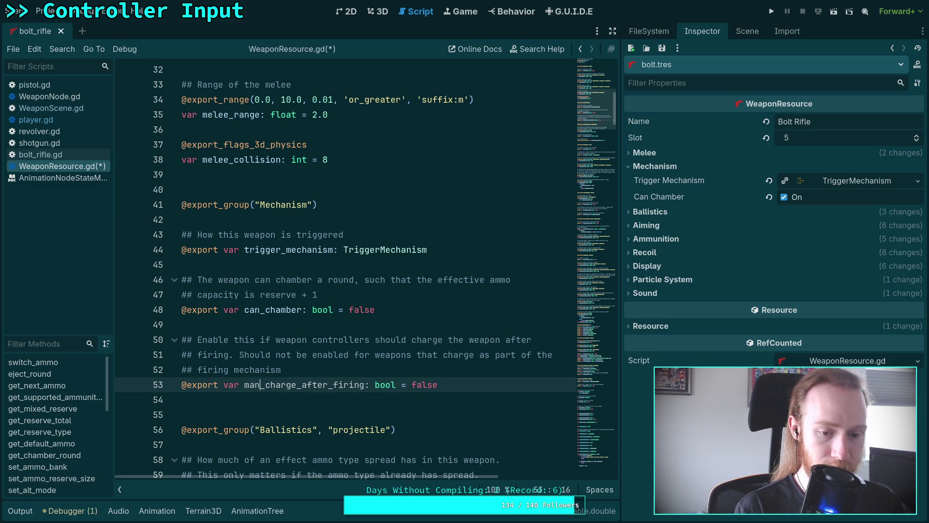
{"action": "scroll", "coordinate": [407, 324], "scroll_direction": "down", "scroll_amount": 1}
{"action": "left_click", "coordinate": [407, 324]}
{"action": "type", "text": "."}
{"action": "left_click", "coordinate": [411, 295]}
{"action": "type", "text": "manually"}
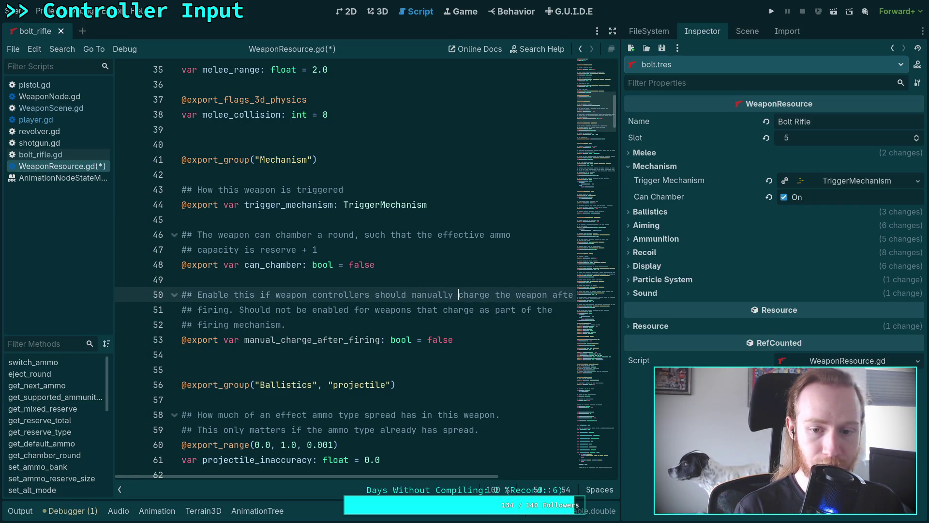
{"action": "scroll", "coordinate": [519, 480], "scroll_direction": "right", "scroll_amount": 3}
{"action": "scroll", "coordinate": [518, 480], "scroll_direction": "left", "scroll_amount": 3}
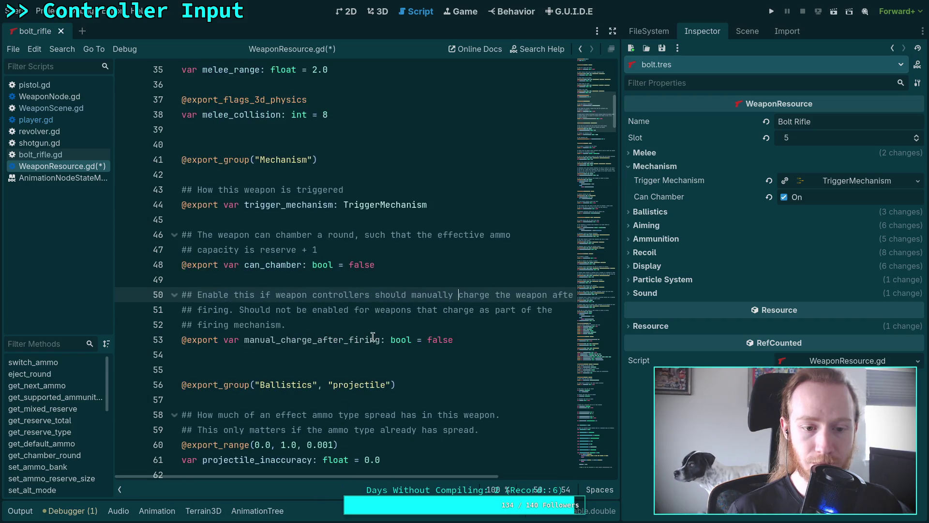
{"action": "left_click", "coordinate": [198, 329]}
{"action": "key", "text": "BackSpace"}
{"action": "key", "text": "BackSpace"}
{"action": "key", "text": "BackSpace"}
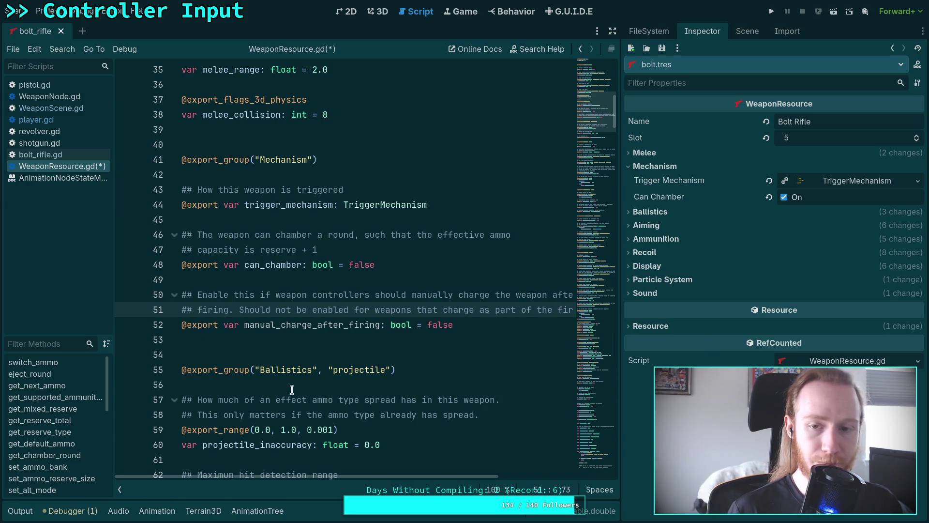
{"action": "left_click", "coordinate": [613, 31]}
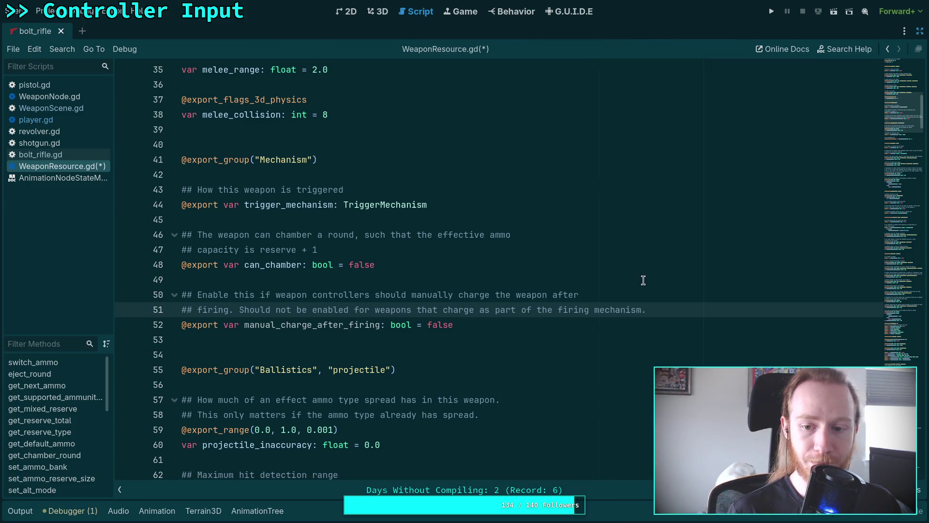
{"action": "left_click", "coordinate": [593, 309]}
{"action": "key", "text": "Return"}
{"action": "type", "text": "##"}
{"action": "left_click", "coordinate": [595, 352]}
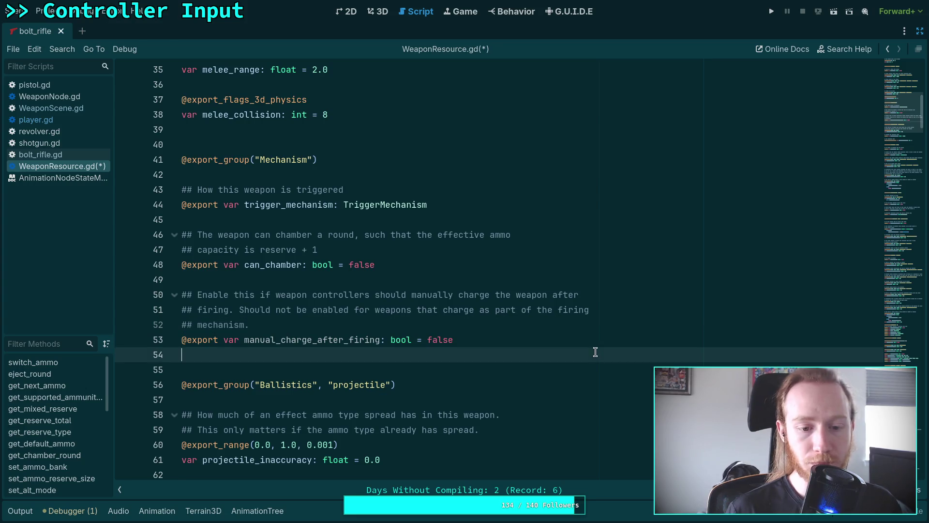
{"action": "key", "text": "Return"}
{"action": "key", "text": "Return"}
{"action": "key", "text": "Up"}
{"action": "type", "text": "@expo"}
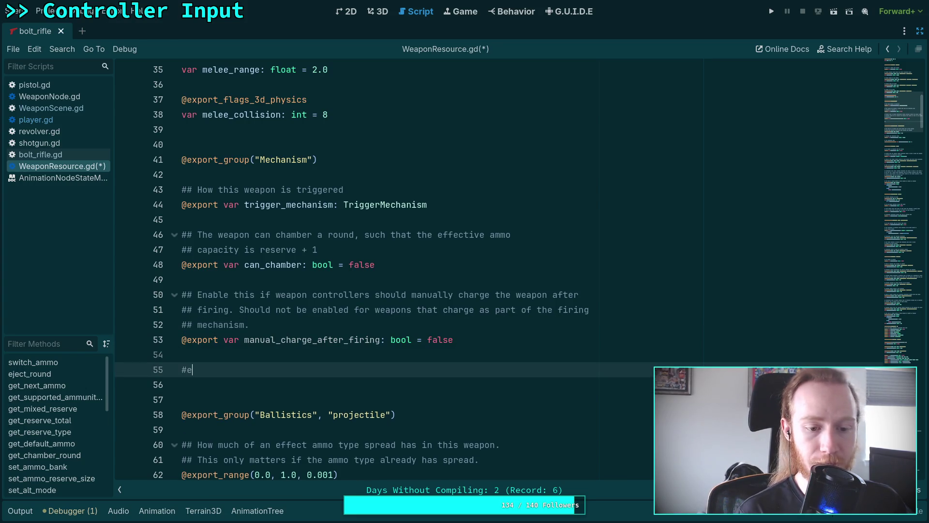
{"action": "type", "text": "rt var "}
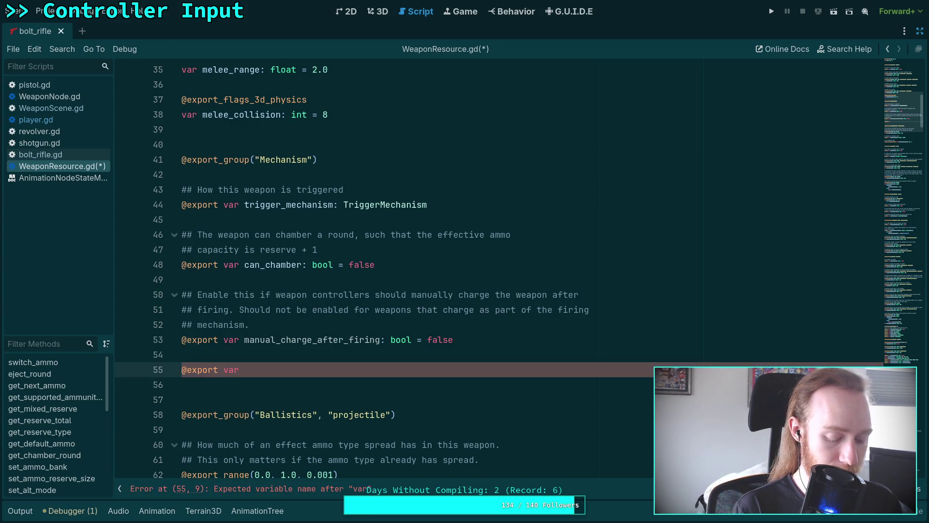
{"action": "type", "text": "charge_"}
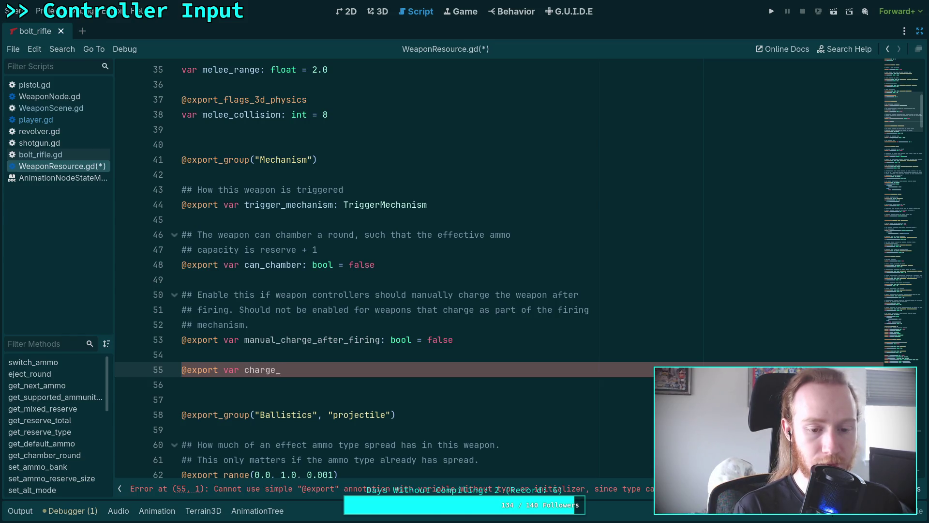
{"action": "type", "text": "delay: float ="}
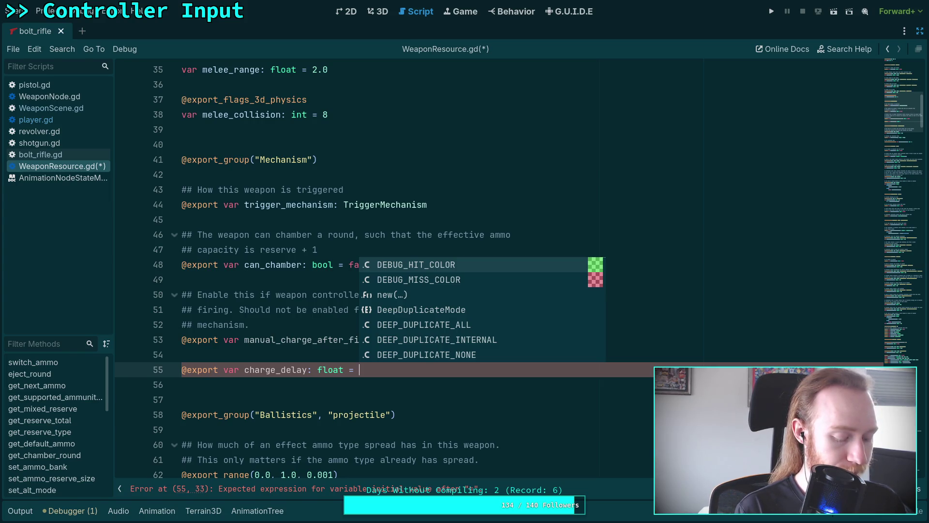
{"action": "type", "text": "0.5"}
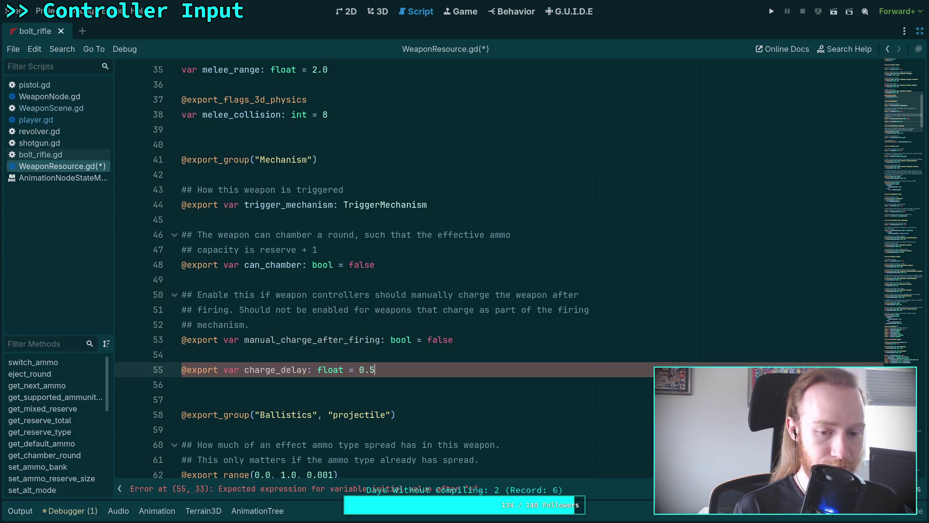
{"action": "key", "text": "ctrl+s"}
Document charge_delay as the post-firing delay to manually charge, used only with manual_charge_after_firing.
{"action": "key", "text": "ctrl+shift+Return"}
{"action": "type", "text": "## H"}
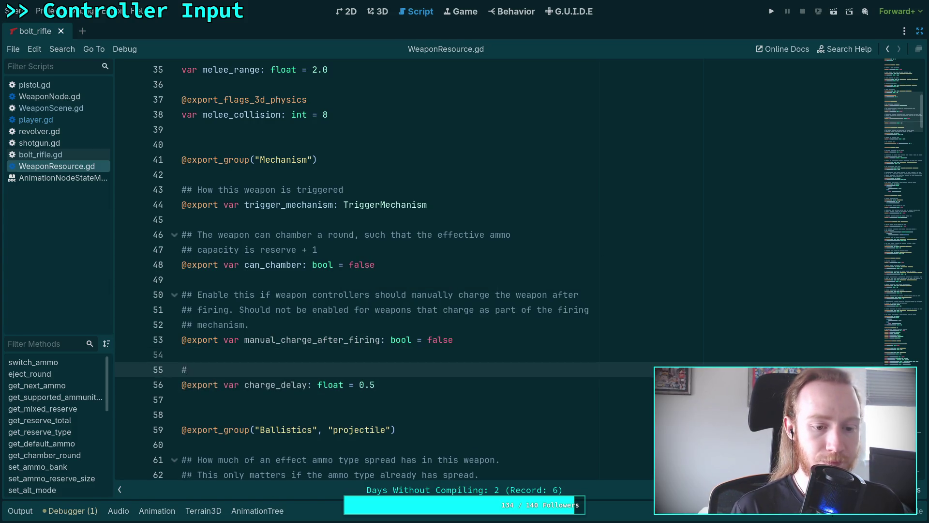
{"action": "type", "text": "ow long after "}
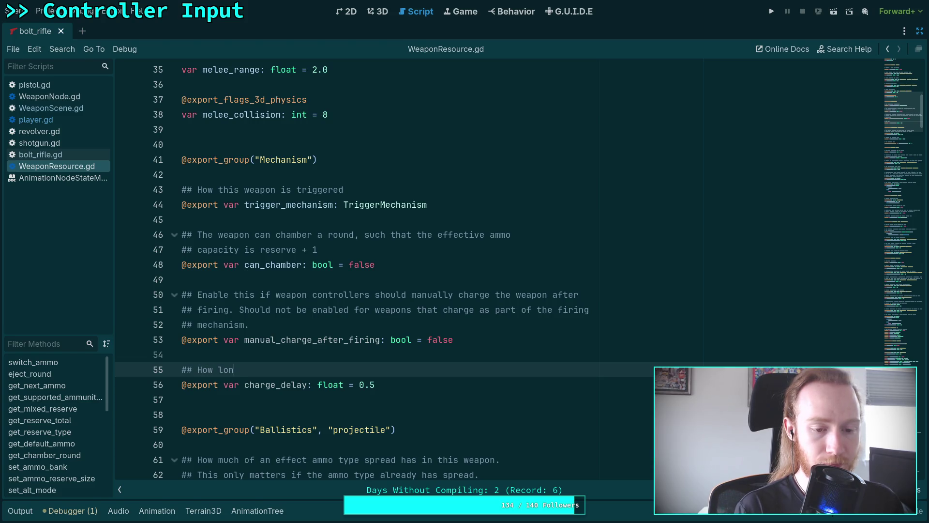
{"action": "type", "text": "firing the contr"}
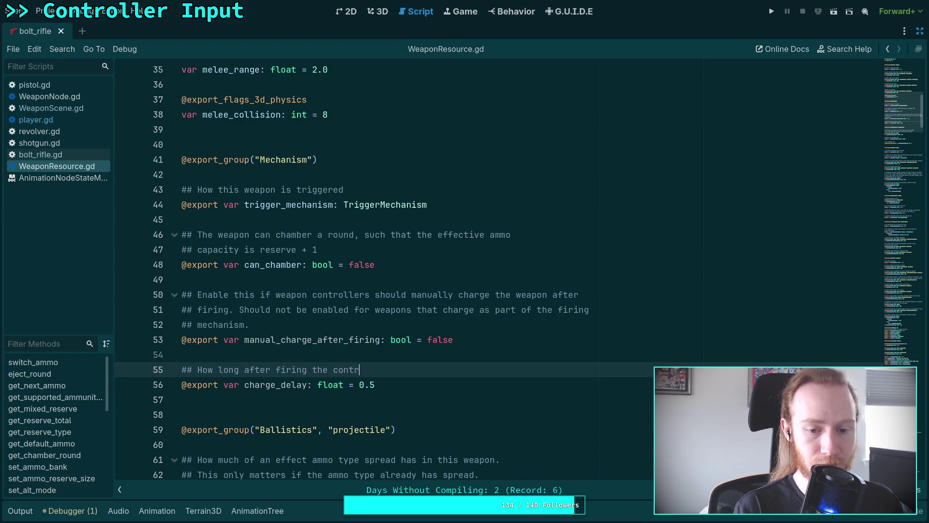
{"action": "key", "text": "BackSpace"}
{"action": "key", "text": "BackSpace"}
{"action": "key", "text": "BackSpace"}
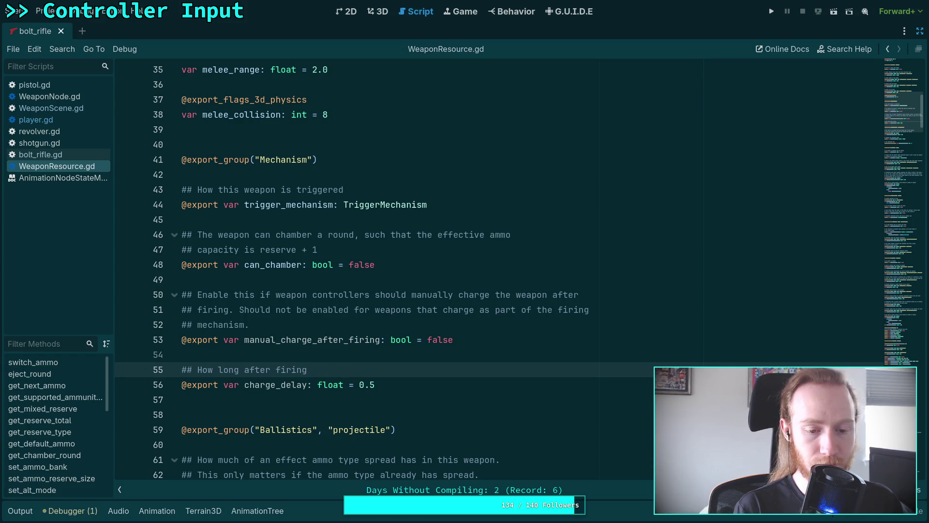
{"action": "type", "text": "that a"}
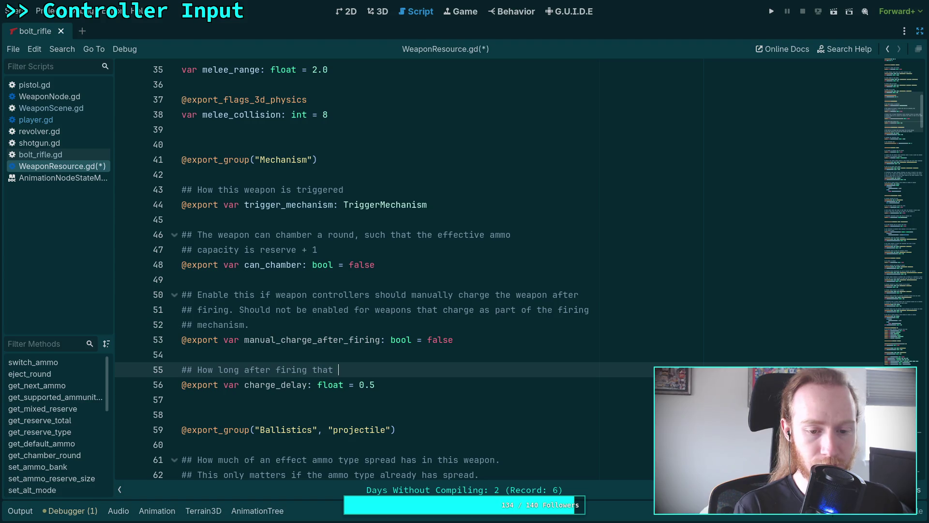
{"action": "type", "text": " weapon contro"}
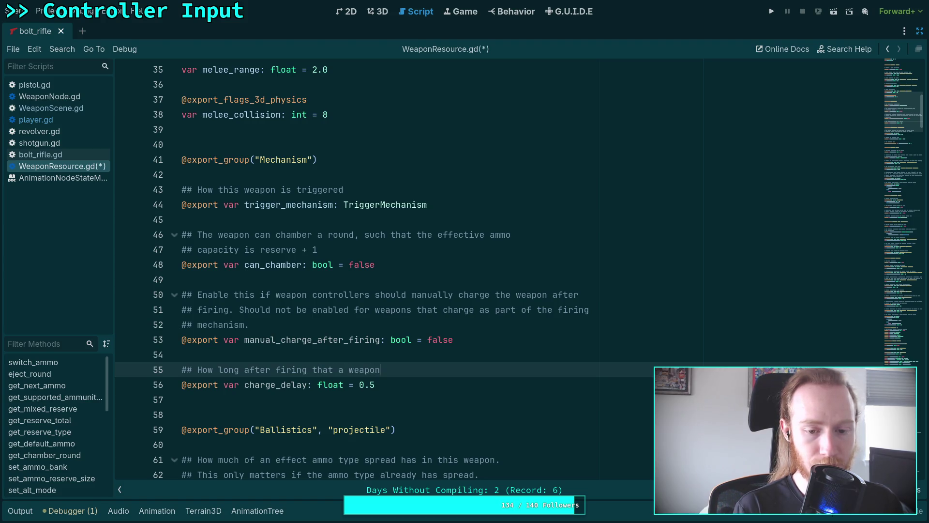
{"action": "type", "text": "ller should manua"}
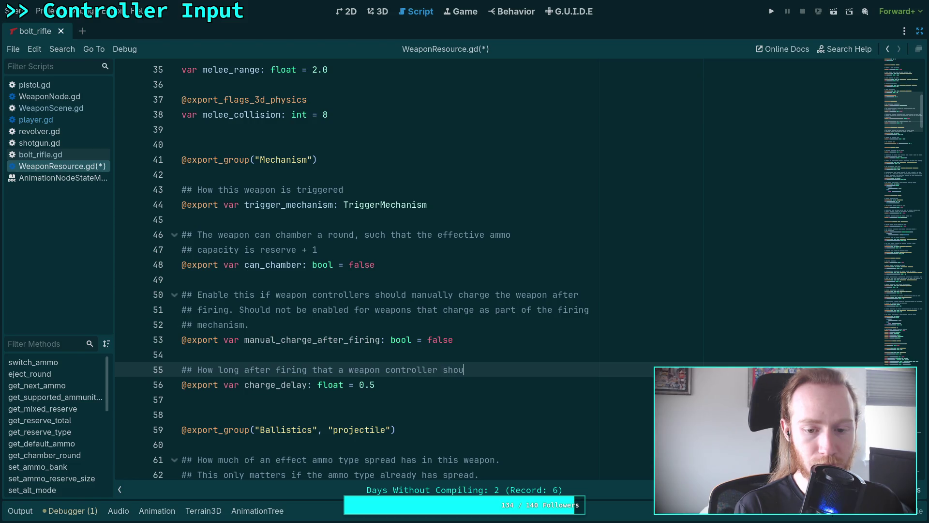
{"action": "type", "text": "lly charge the"}
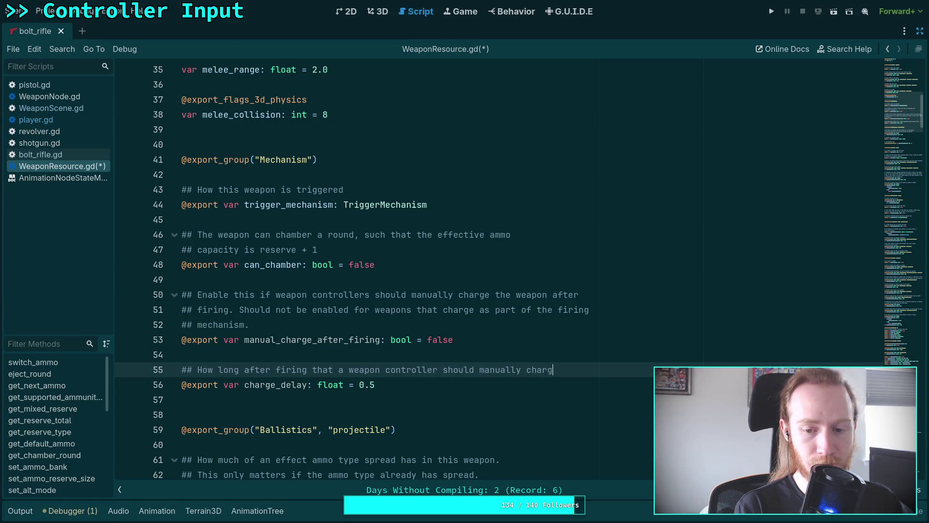
{"action": "key", "text": "Return"}
{"action": "type", "text": "## weapon"}
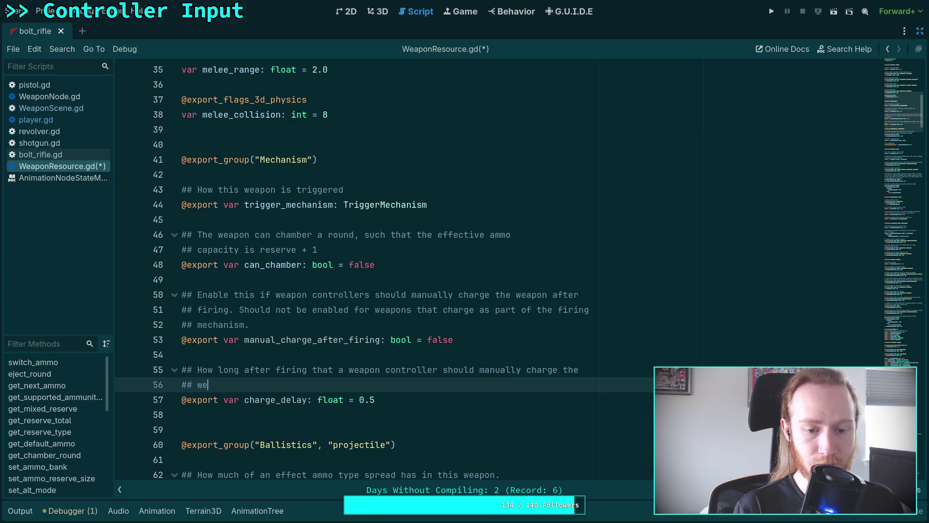
{"action": "key", "text": "BackSpace"}
{"action": "key", "text": "BackSpace"}
{"action": "key", "text": "BackSpace"}
{"action": "type", "text": ". 0nly"}
{"action": "key", "text": "Return"}
{"action": "type", "text": "## a"}
{"action": "type", "text": "used"}
{"action": "type", "text": "when `"}
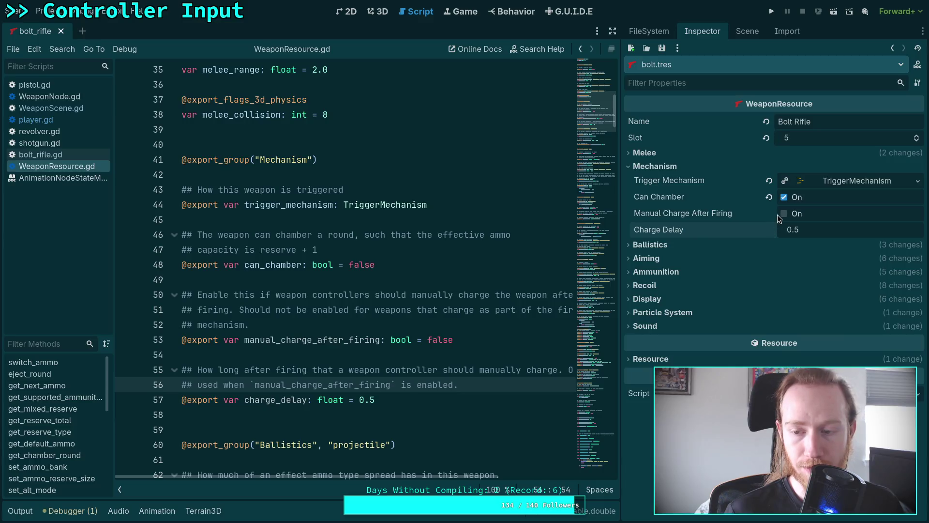
Enable Manual Charge After Firing and open the bolt rifle's AnimationTree StateMachine graph.
{"action": "left_click", "coordinate": [783, 213]}
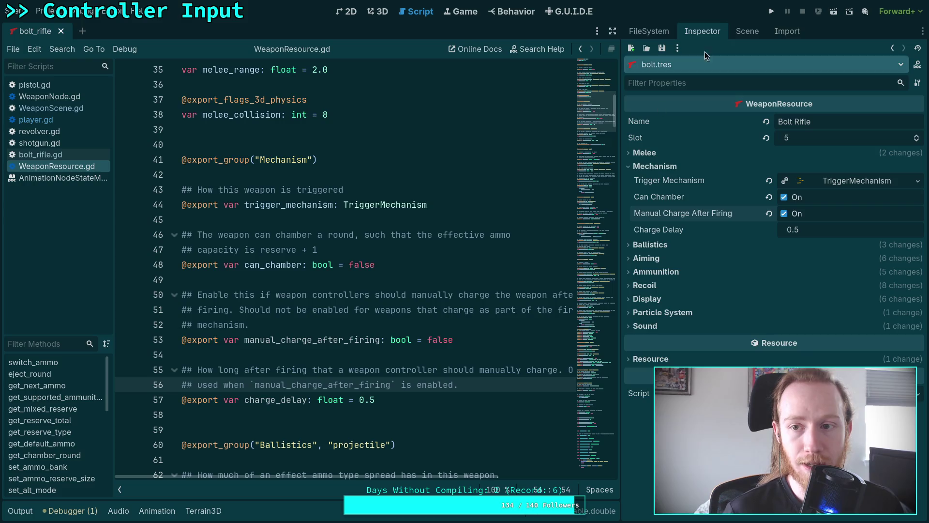
{"action": "left_click", "coordinate": [748, 31]}
{"action": "left_click", "coordinate": [675, 221]}
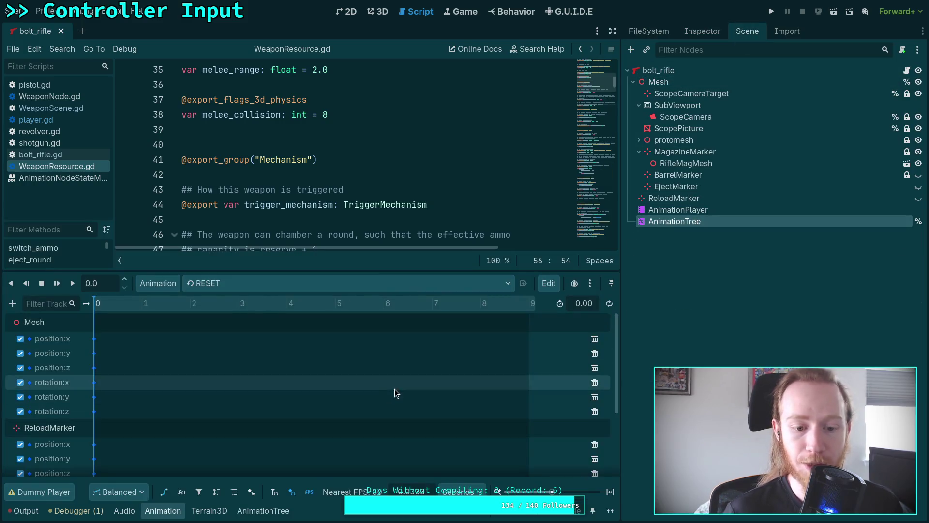
{"action": "left_click", "coordinate": [262, 516]}
{"action": "left_click", "coordinate": [244, 261]}
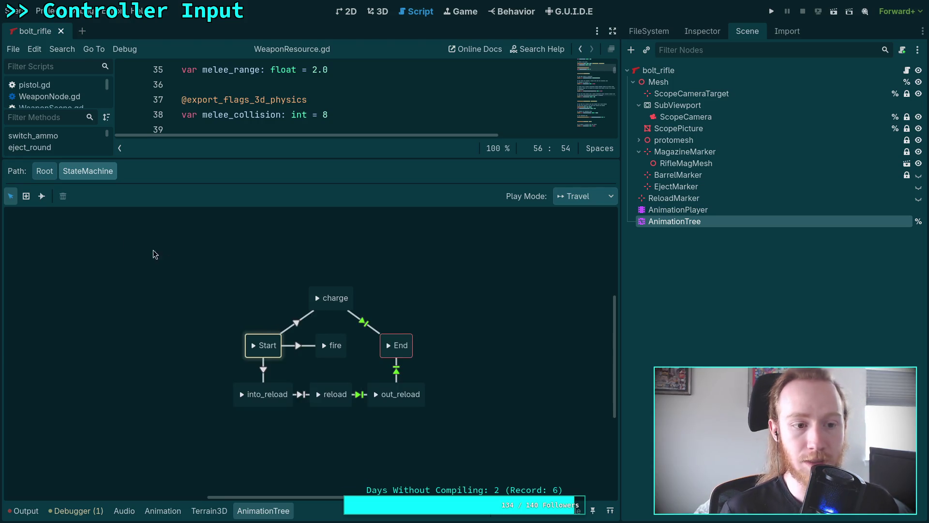
Draw an At End transition from fire to End and save the bolt_rifle scene.
{"action": "left_click", "coordinate": [41, 196]}
{"action": "left_click", "coordinate": [158, 196]}
{"action": "left_click", "coordinate": [148, 239]}
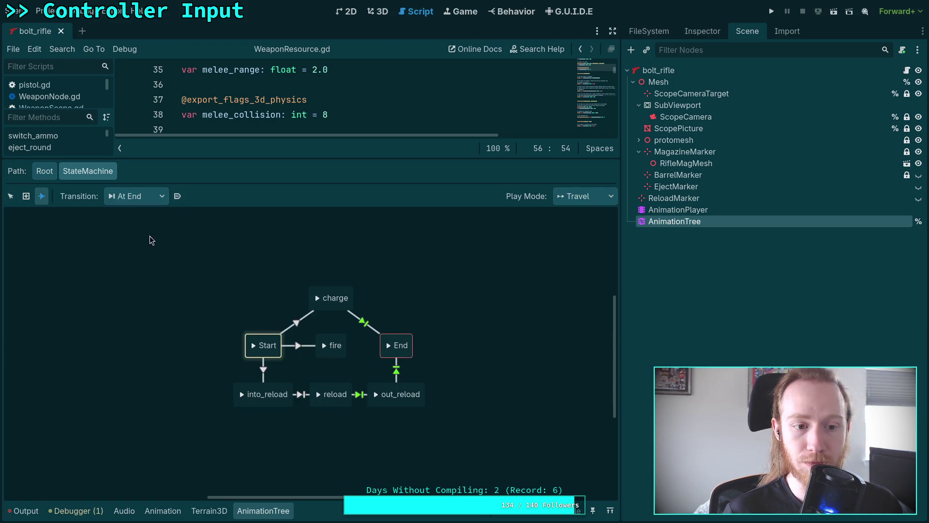
{"action": "left_click_drag", "start_coordinate": [338, 343], "coordinate": [393, 352]}
{"action": "key", "text": "Escape"}
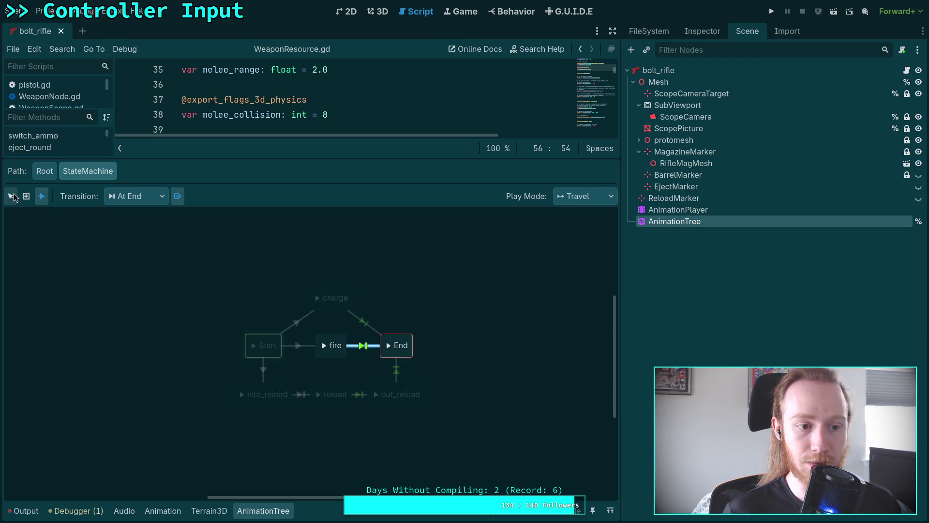
{"action": "key", "text": "ctrl+s"}
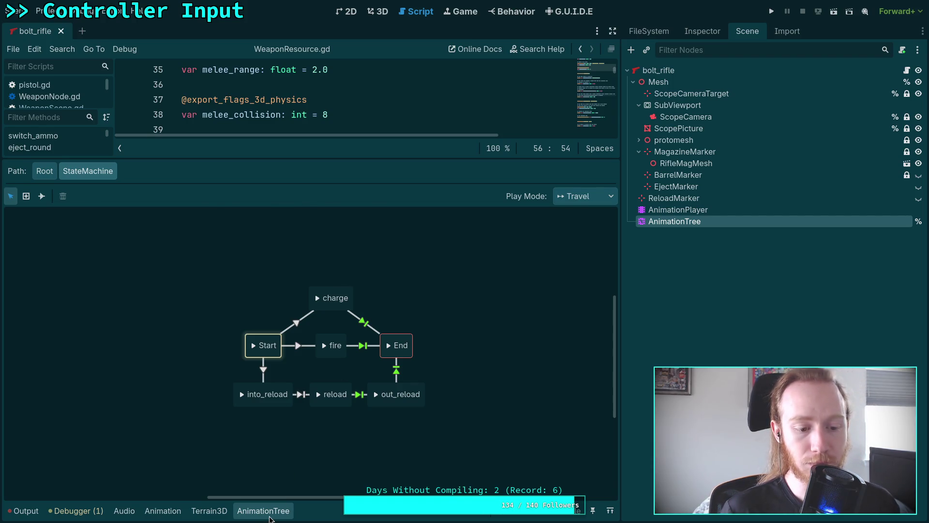
{"action": "left_click", "coordinate": [270, 516]}
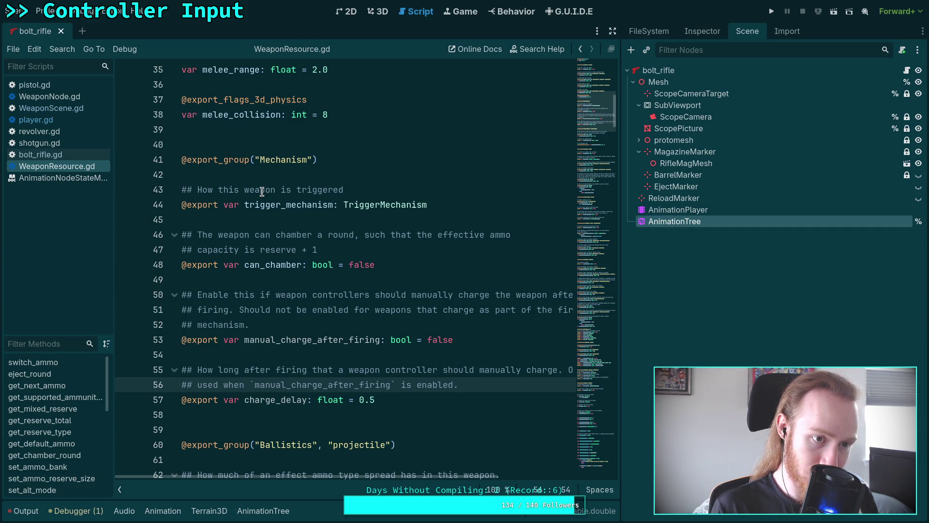
Open player.gd and browse through its code.
{"action": "left_click", "coordinate": [66, 122]}
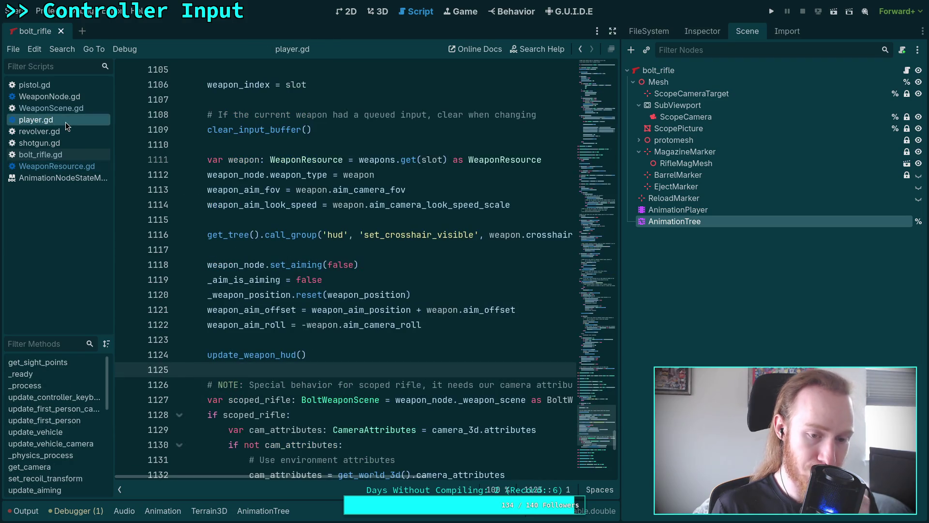
{"action": "scroll", "coordinate": [615, 269], "scroll_direction": "up", "scroll_amount": 1}
{"action": "left_click_drag", "start_coordinate": [621, 269], "coordinate": [736, 269]}
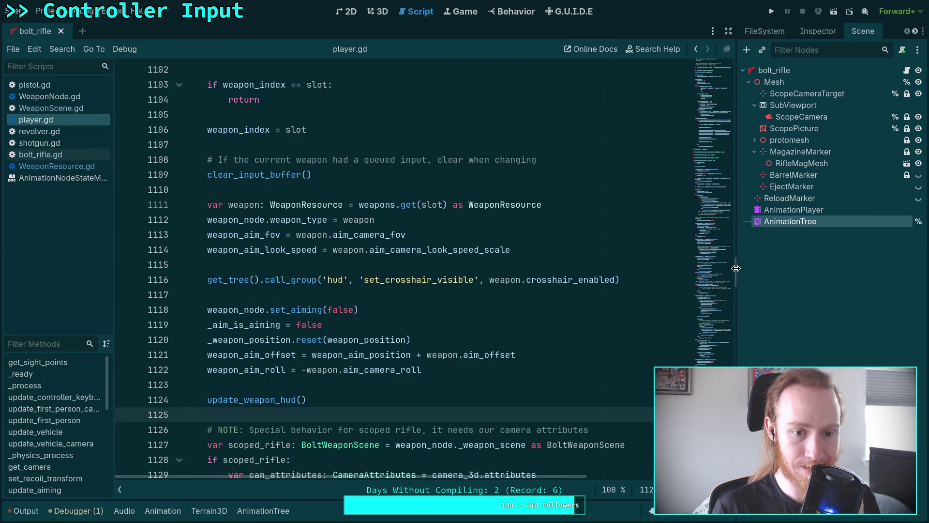
{"action": "scroll", "coordinate": [446, 282], "scroll_direction": "up", "scroll_amount": 7}
{"action": "scroll", "coordinate": [445, 282], "scroll_direction": "down", "scroll_amount": 4}
{"action": "scroll", "coordinate": [445, 283], "scroll_direction": "down", "scroll_amount": 12}
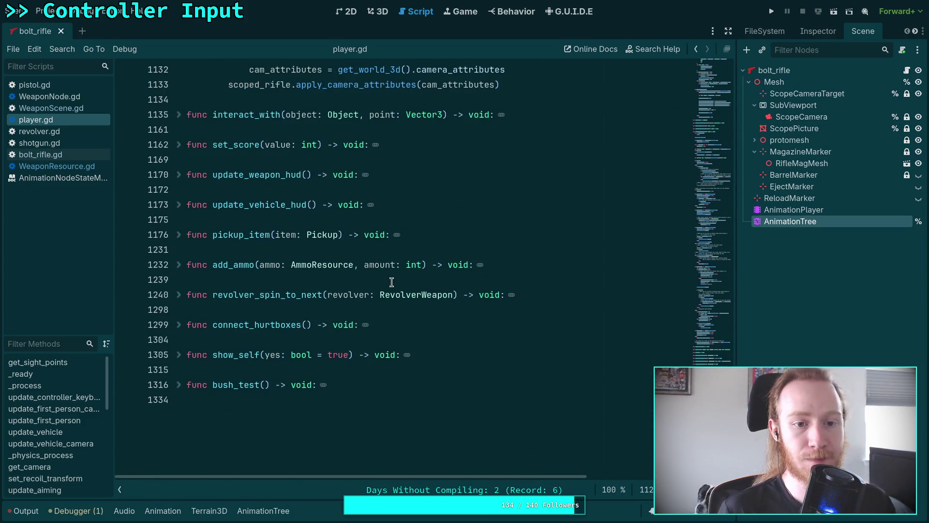
{"action": "scroll", "coordinate": [356, 277], "scroll_direction": "up", "scroll_amount": 4}
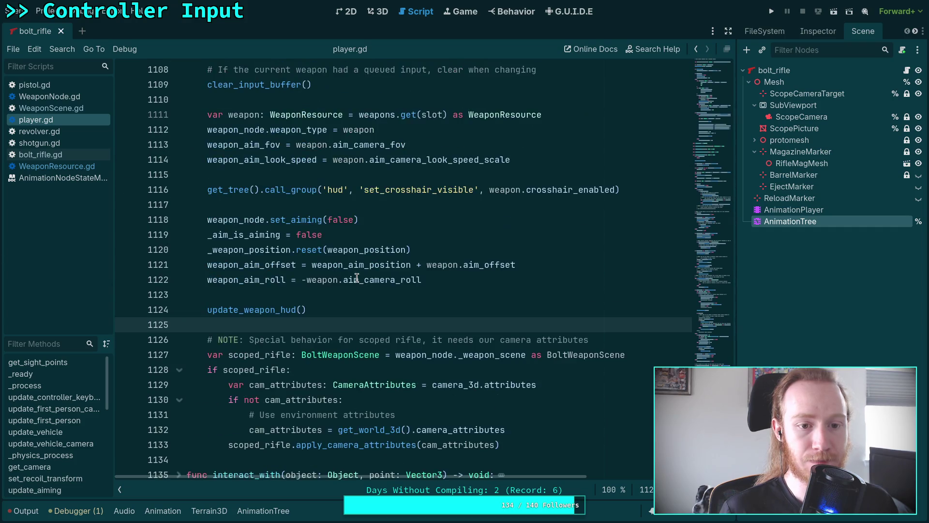
{"action": "scroll", "coordinate": [356, 277], "scroll_direction": "up", "scroll_amount": 20}
{"action": "scroll", "coordinate": [274, 257], "scroll_direction": "up", "scroll_amount": 6}
Open WeaponNode.gd and highlight the uses of actuated.
{"action": "left_click", "coordinate": [80, 97]}
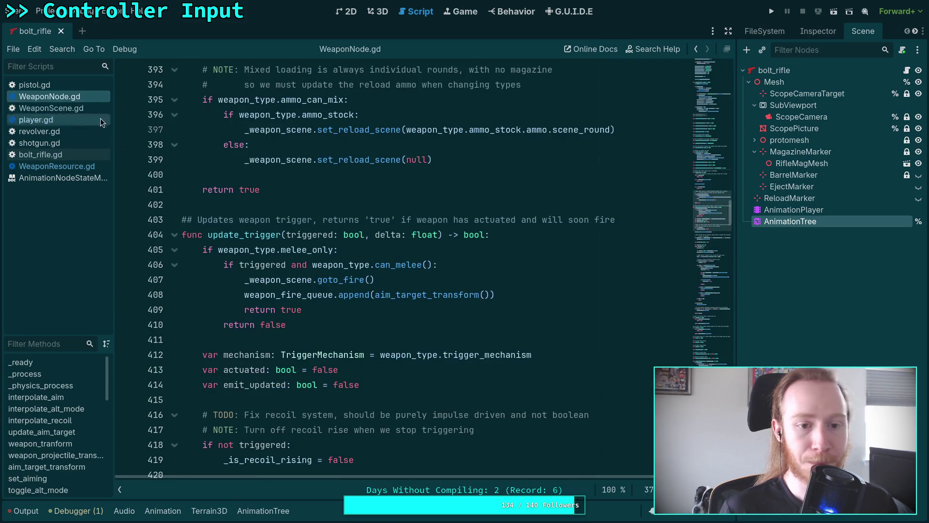
{"action": "scroll", "coordinate": [281, 279], "scroll_direction": "down", "scroll_amount": 12}
{"action": "scroll", "coordinate": [251, 264], "scroll_direction": "down", "scroll_amount": 12}
{"action": "double_click", "coordinate": [246, 294]}
{"action": "scroll", "coordinate": [327, 262], "scroll_direction": "up", "scroll_amount": 4}
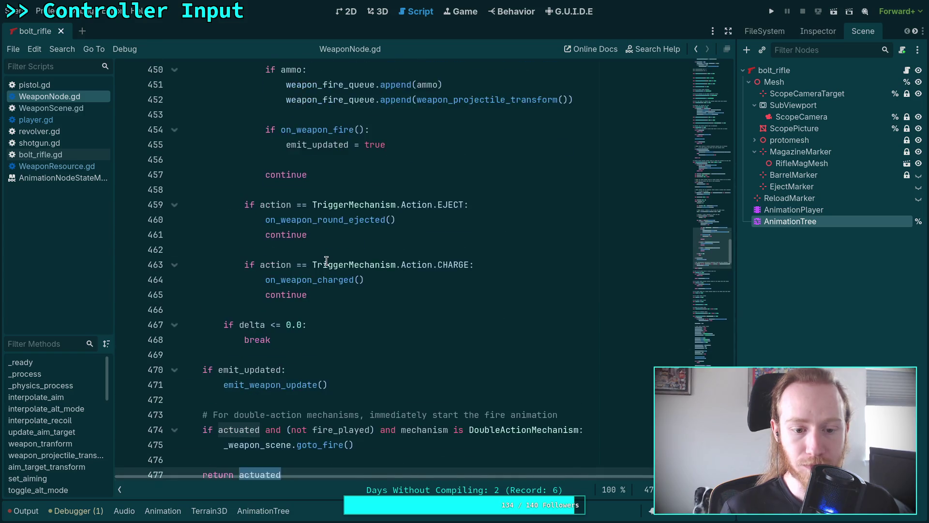
{"action": "scroll", "coordinate": [327, 261], "scroll_direction": "up", "scroll_amount": 6}
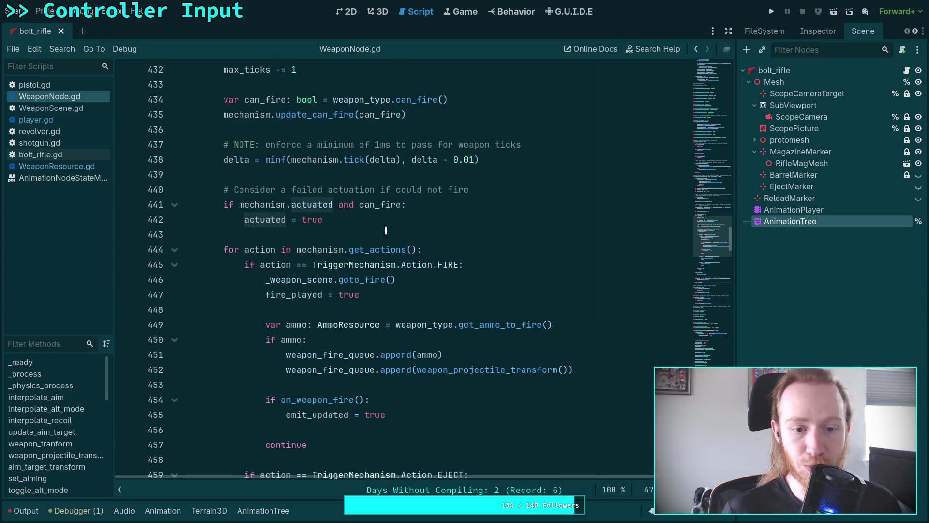
{"action": "scroll", "coordinate": [323, 268], "scroll_direction": "up", "scroll_amount": 2}
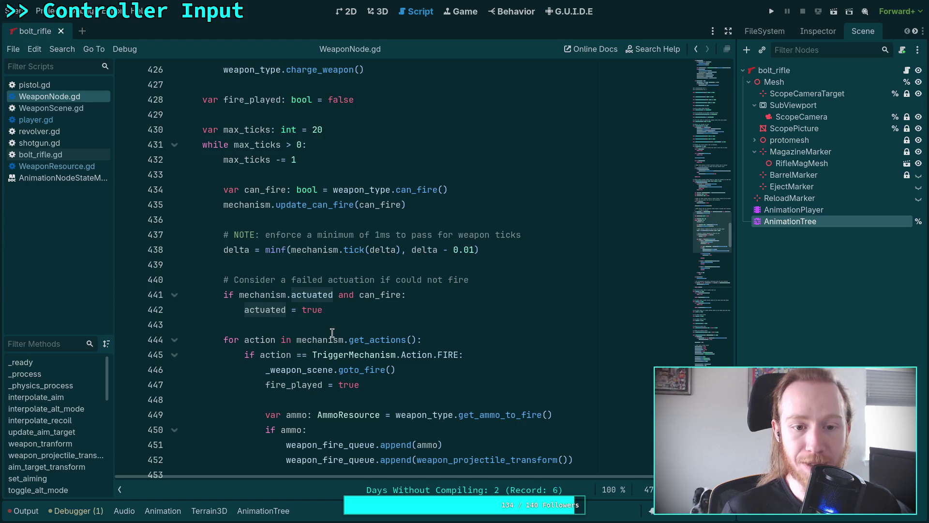
{"action": "scroll", "coordinate": [287, 323], "scroll_direction": "down", "scroll_amount": 3}
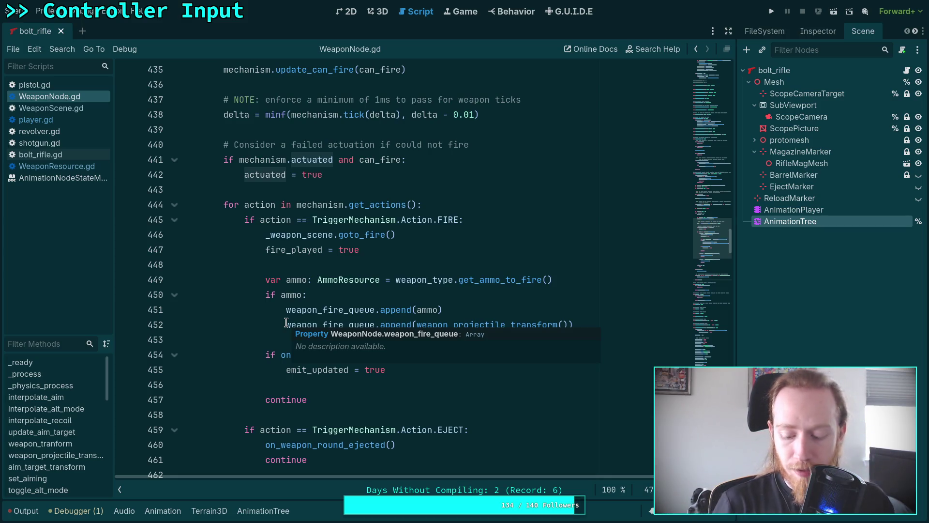
{"action": "scroll", "coordinate": [290, 322], "scroll_direction": "down", "scroll_amount": 8}
{"action": "scroll", "coordinate": [300, 320], "scroll_direction": "up", "scroll_amount": 4}
{"action": "scroll", "coordinate": [300, 320], "scroll_direction": "up", "scroll_amount": 3}
Look up where emit_updated is declared and where emit_weapon_update is defined.
{"action": "double_click", "coordinate": [298, 309]}
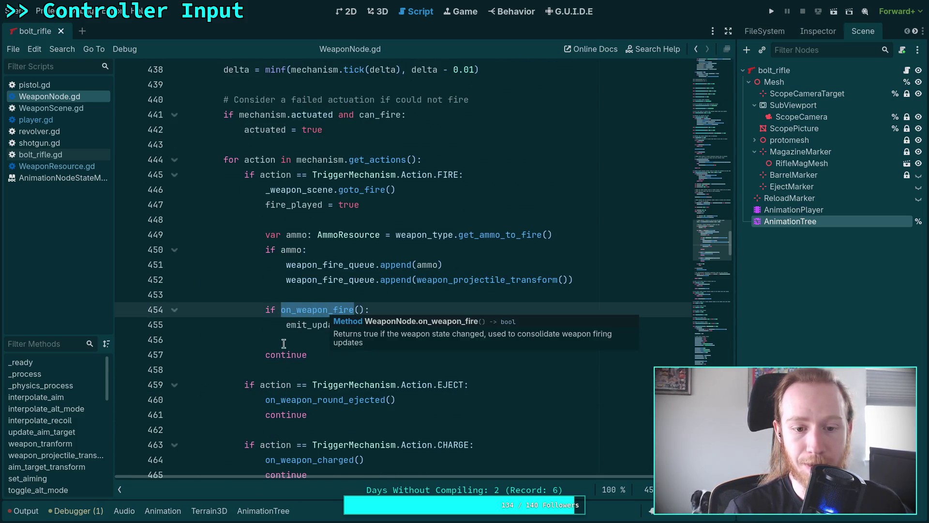
{"action": "double_click", "coordinate": [310, 325]}
{"action": "right_click", "coordinate": [310, 319]}
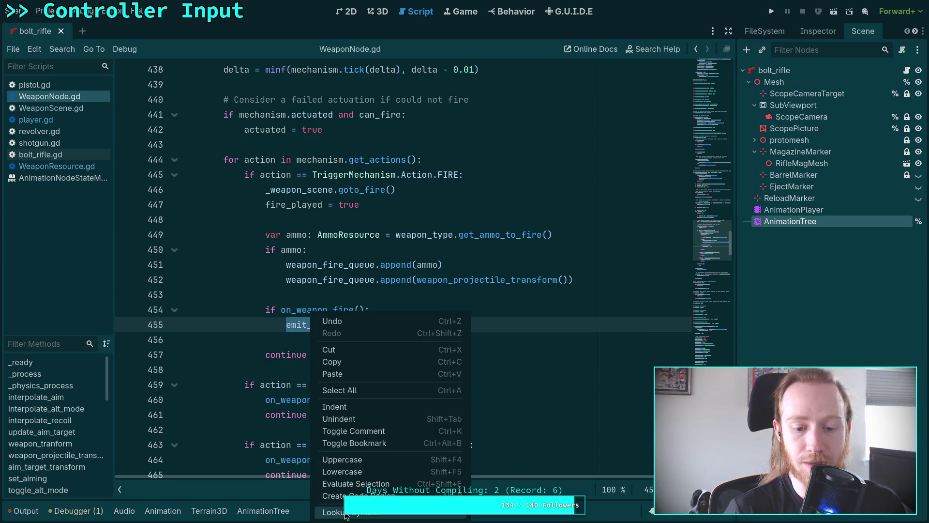
{"action": "left_click", "coordinate": [347, 512]}
{"action": "double_click", "coordinate": [257, 264]}
{"action": "scroll", "coordinate": [361, 308], "scroll_direction": "down", "scroll_amount": 15}
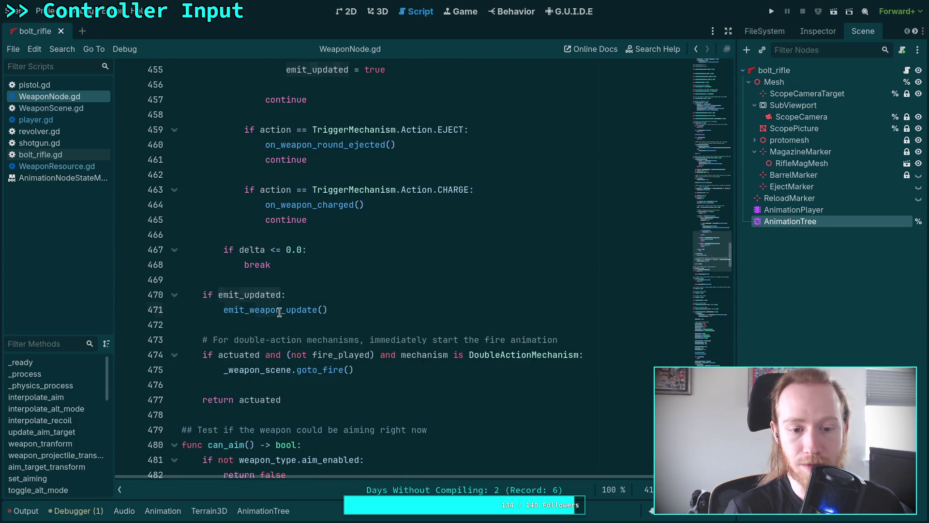
{"action": "double_click", "coordinate": [282, 309]}
{"action": "right_click", "coordinate": [281, 311]}
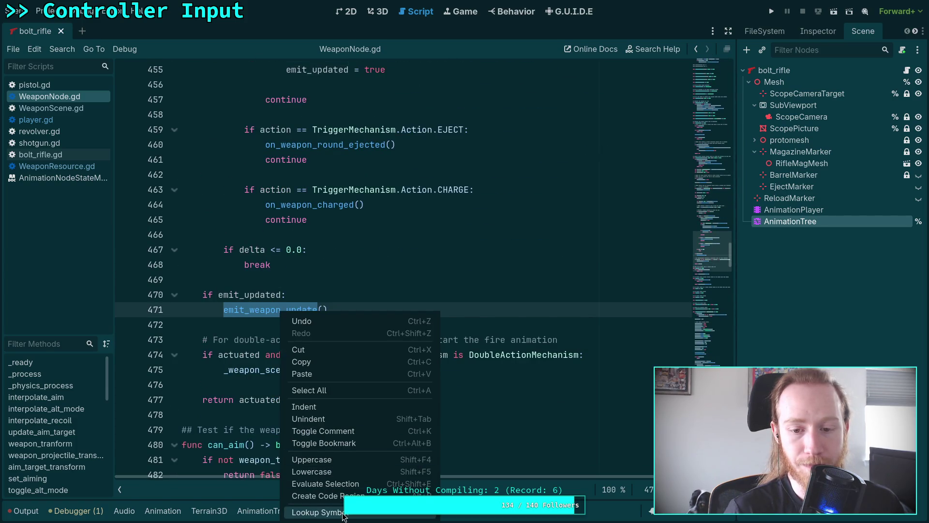
{"action": "left_click", "coordinate": [344, 514]}
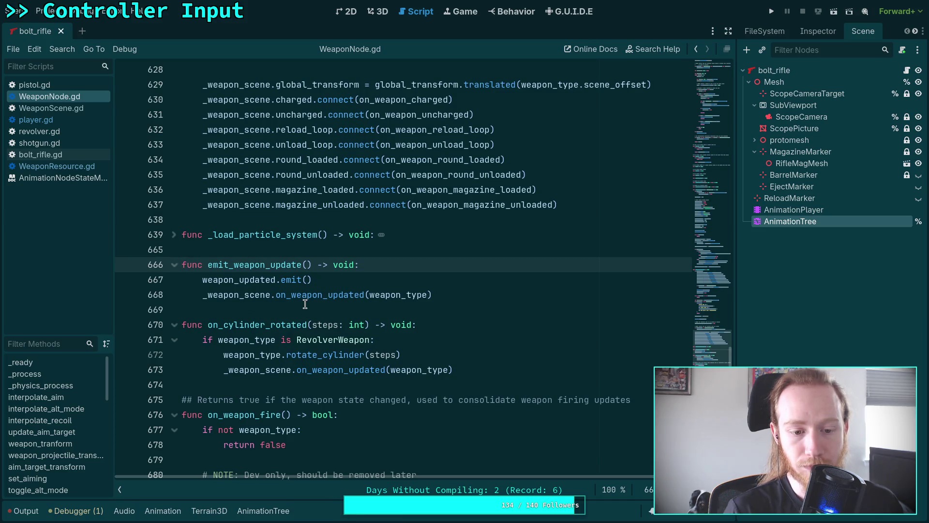
Collapse the recoil kick block and return to the weapon_updated signal near the top.
{"action": "scroll", "coordinate": [305, 303], "scroll_direction": "down", "scroll_amount": 15}
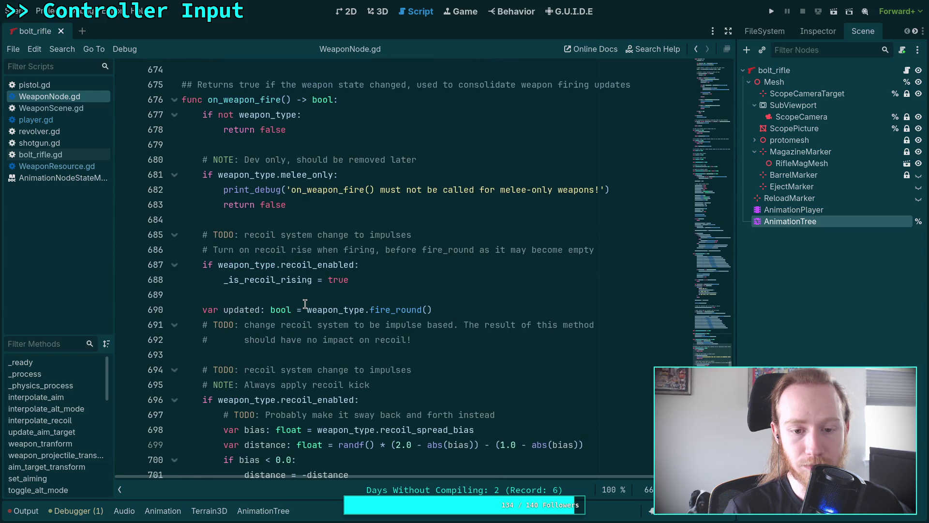
{"action": "scroll", "coordinate": [305, 304], "scroll_direction": "up", "scroll_amount": 5}
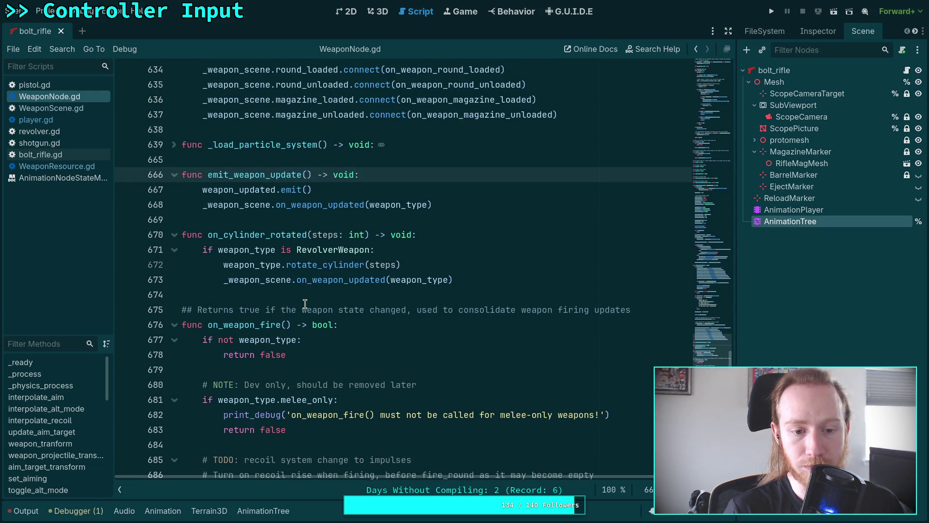
{"action": "scroll", "coordinate": [305, 303], "scroll_direction": "down", "scroll_amount": 5}
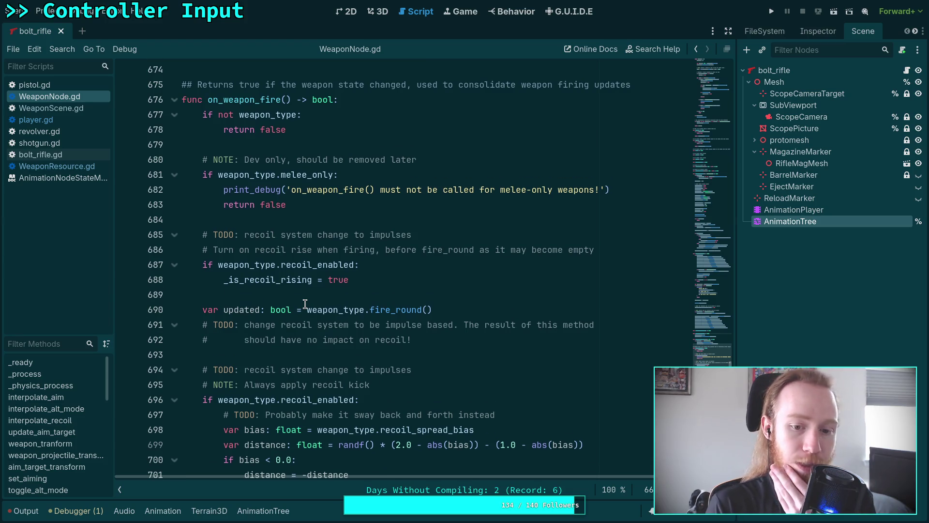
{"action": "scroll", "coordinate": [305, 304], "scroll_direction": "down", "scroll_amount": 3}
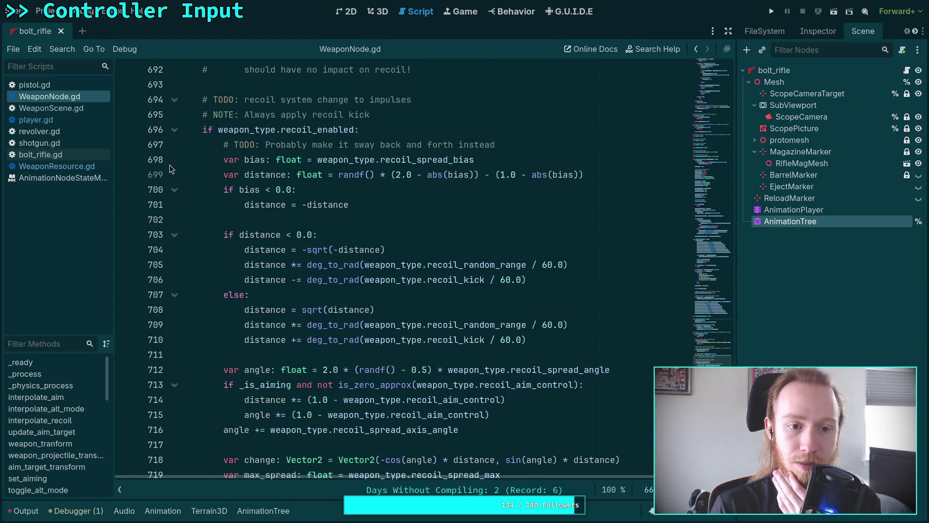
{"action": "left_click", "coordinate": [175, 130]}
{"action": "scroll", "coordinate": [325, 337], "scroll_direction": "up", "scroll_amount": 3}
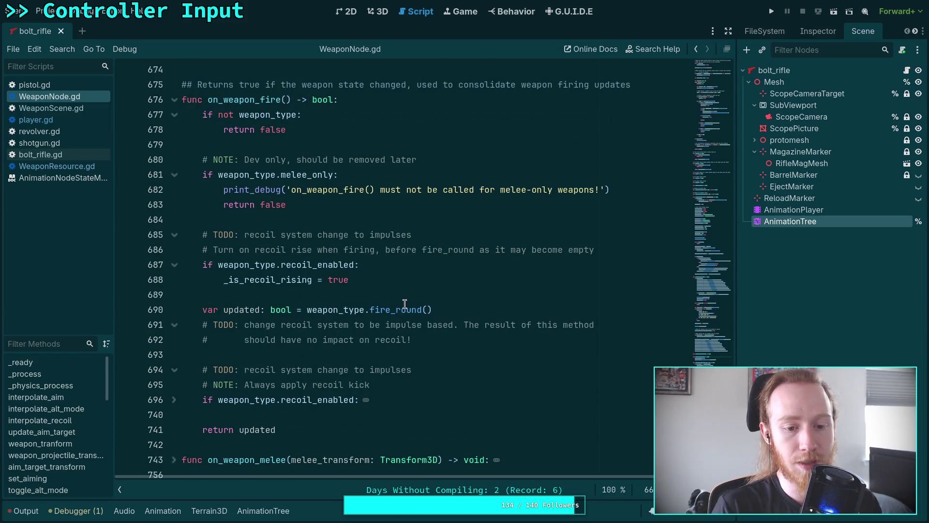
{"action": "mouse_move", "coordinate": [401, 307]}
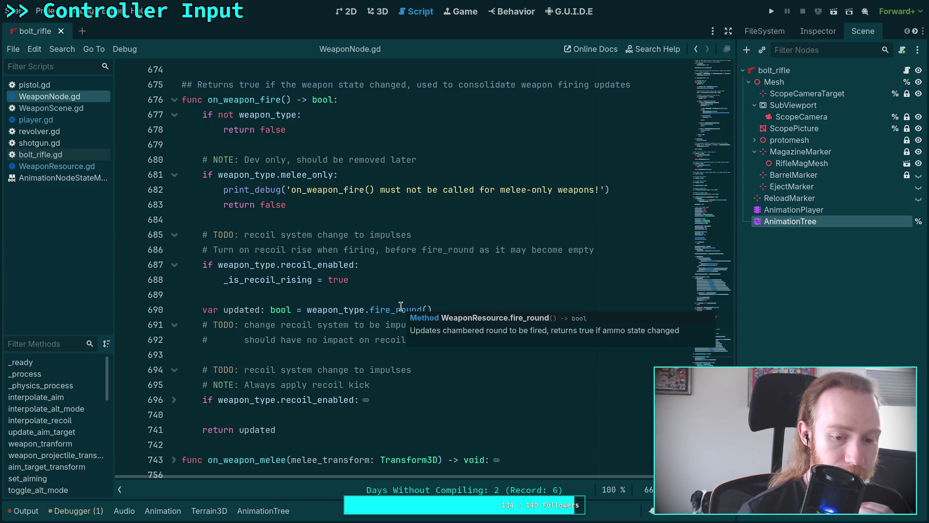
{"action": "left_click", "coordinate": [709, 261]}
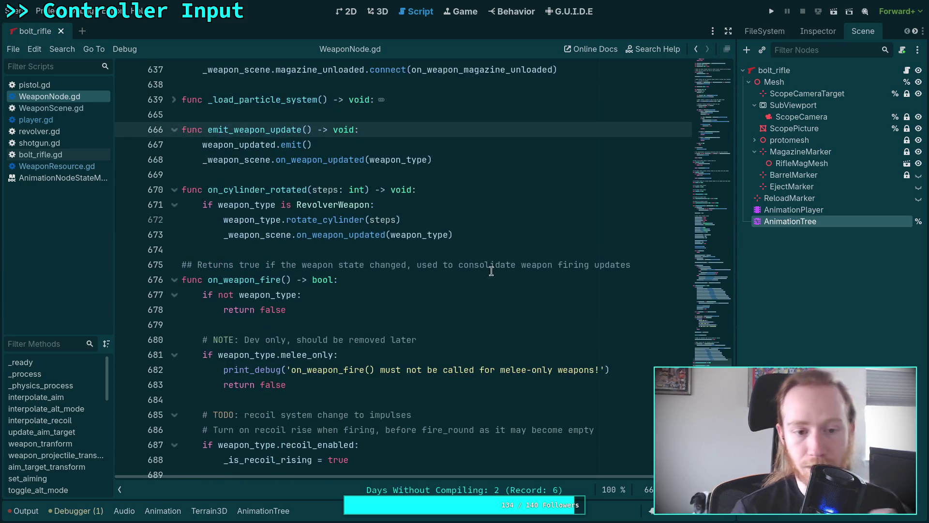
{"action": "left_click", "coordinate": [689, 150]}
{"action": "scroll", "coordinate": [689, 150], "scroll_direction": "up", "scroll_amount": 20}
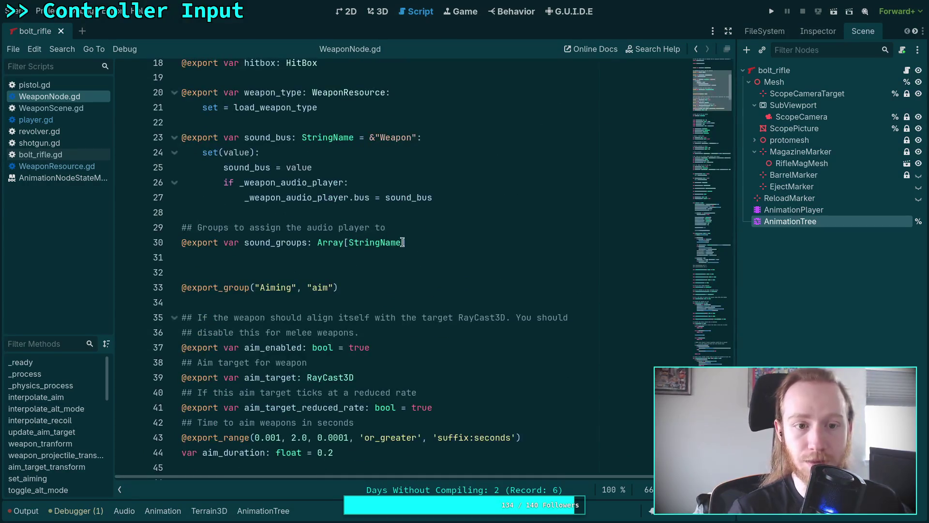
{"action": "scroll", "coordinate": [390, 235], "scroll_direction": "up", "scroll_amount": 5}
{"action": "scroll", "coordinate": [398, 250], "scroll_direction": "up", "scroll_amount": 2}
{"action": "left_click", "coordinate": [395, 203]}
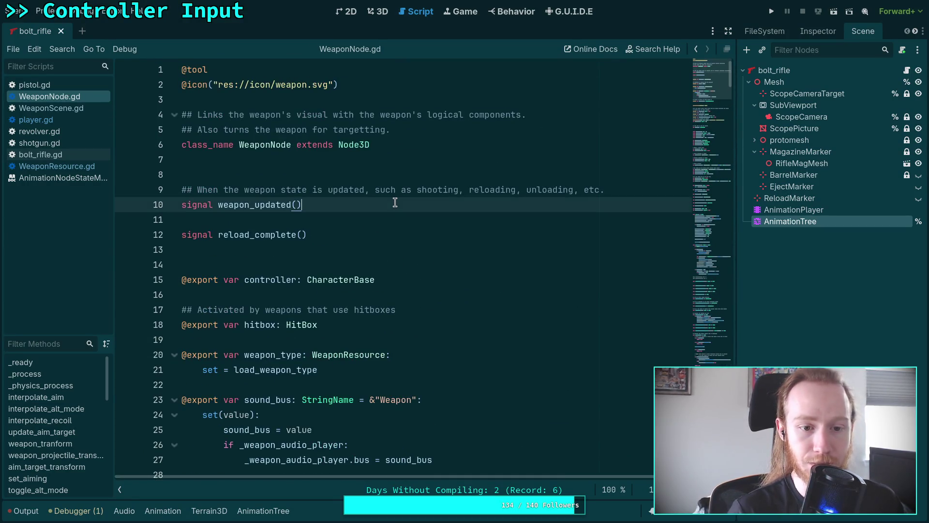
Add signal weapon_fired() below weapon_updated, documented '## When the weapon fires a round', and save.
{"action": "key", "text": "Return"}
{"action": "key", "text": "Return"}
{"action": "type", "text": "ignal weapon_"}
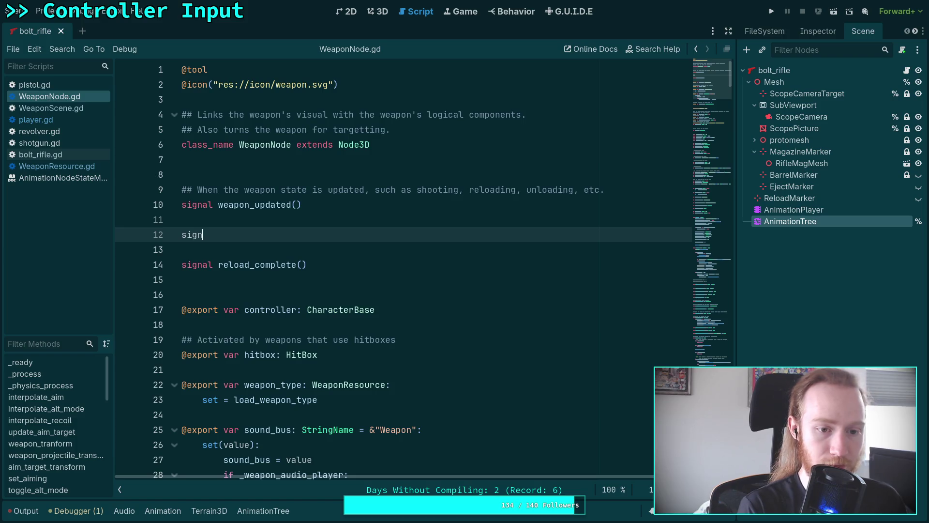
{"action": "type", "text": "fir"}
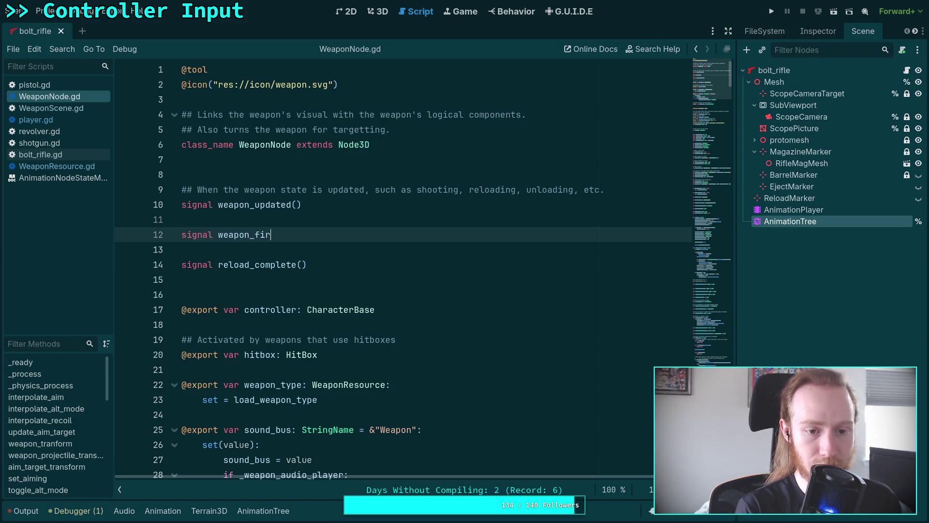
{"action": "key", "text": "BackSpace"}
{"action": "type", "text": "ed()"}
{"action": "key", "text": "Up"}
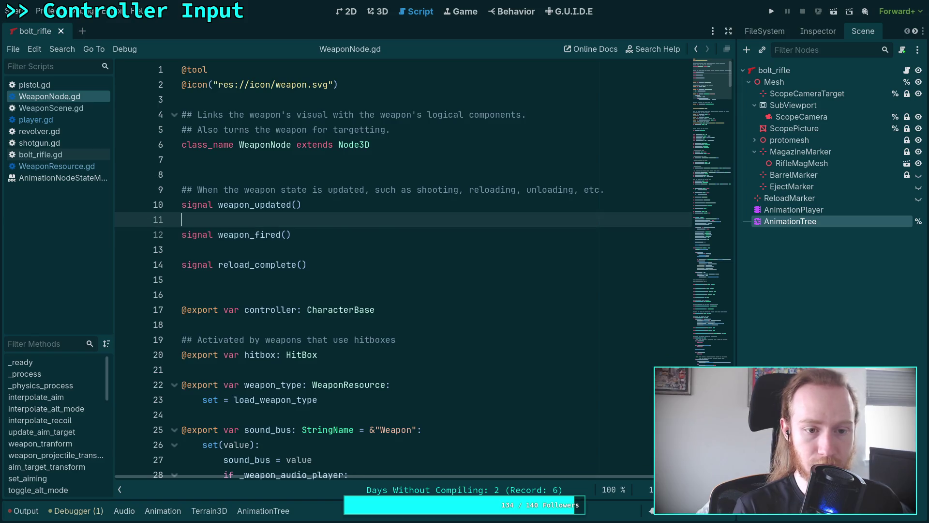
{"action": "key", "text": "Return"}
{"action": "type", "text": "## W"}
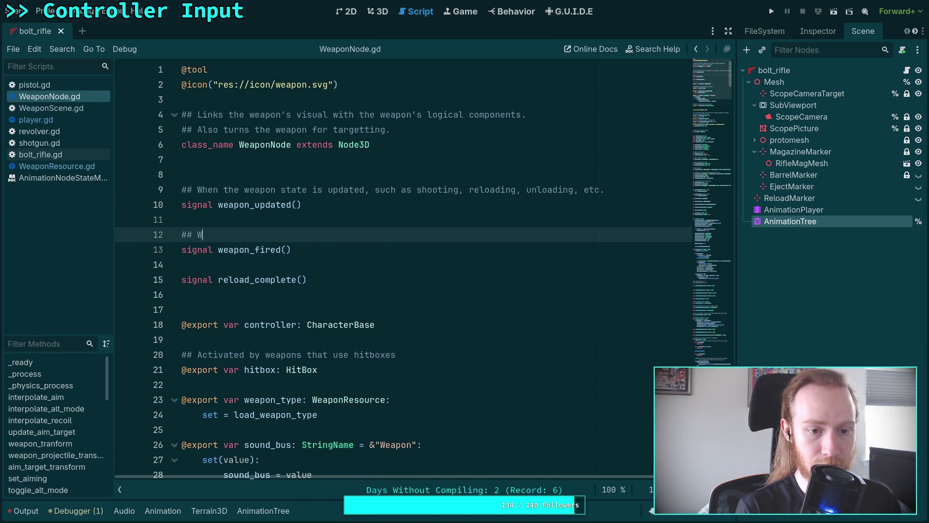
{"action": "key", "text": "BackSpace"}
{"action": "key", "text": "BackSpace"}
{"action": "type", "text": "When the"}
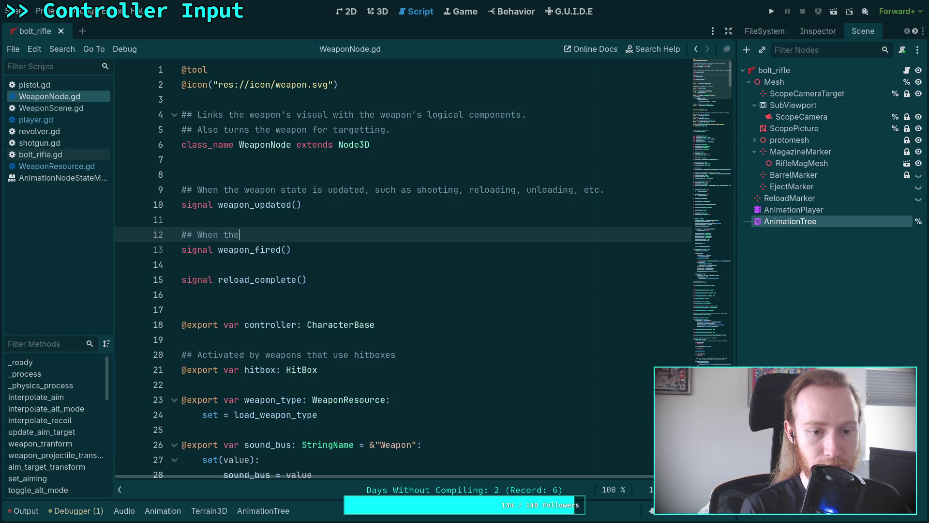
{"action": "type", "text": "eapon"}
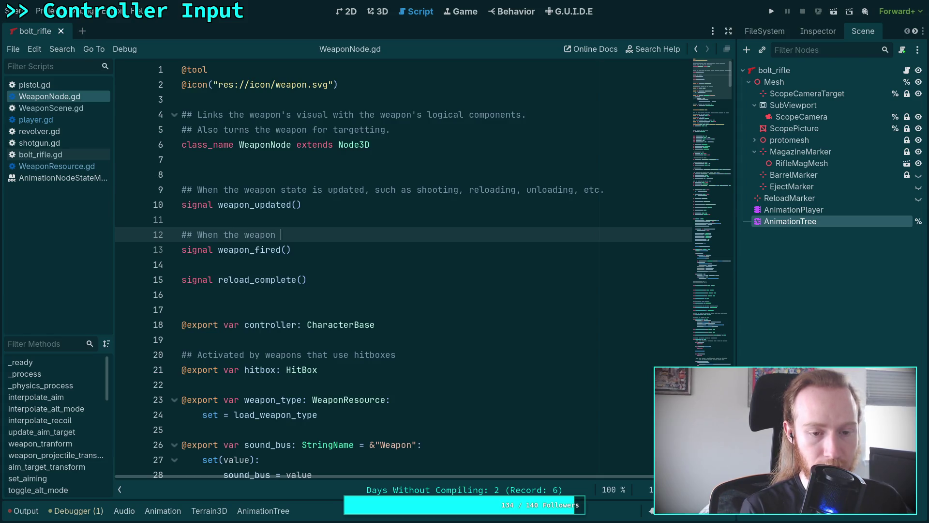
{"action": "type", "text": "ires a round"}
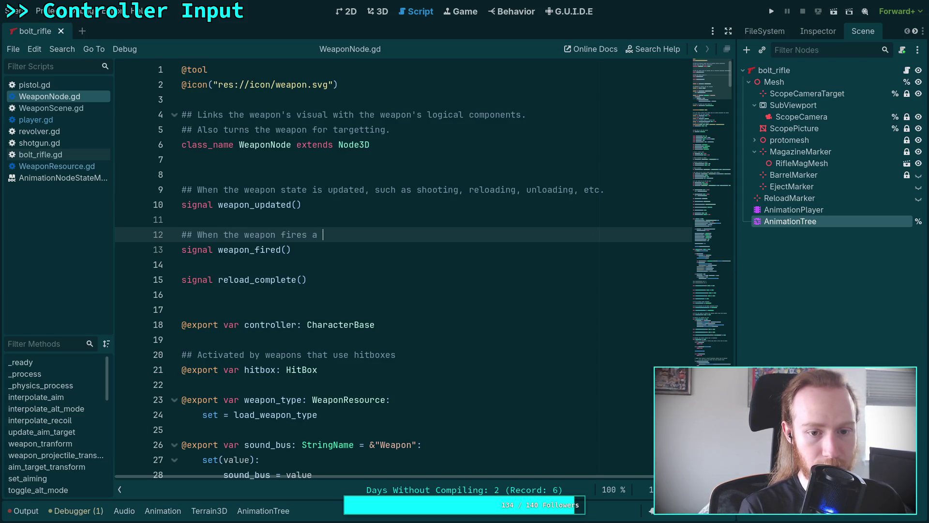
{"action": "key", "text": "ctrl+s"}
{"action": "key", "text": "Down"}
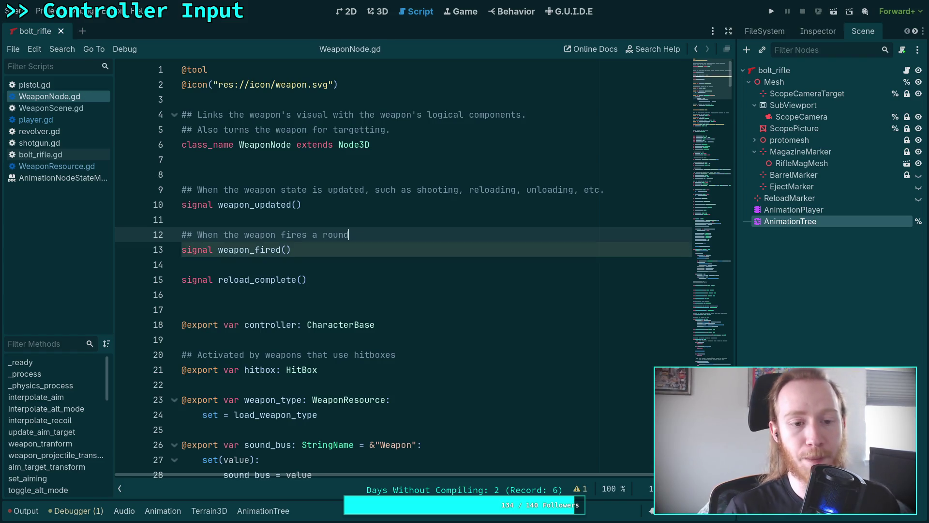
{"action": "mouse_move", "coordinate": [717, 80]}
{"action": "left_mouse_down"}
{"action": "mouse_move", "coordinate": [731, 293]}
{"action": "mouse_move", "coordinate": [721, 358]}
{"action": "left_mouse_up"}
Find the fire_round call in on_weapon_fire and jump to its definition with Lookup Symbol.
{"action": "scroll", "coordinate": [421, 267], "scroll_direction": "down", "scroll_amount": 20}
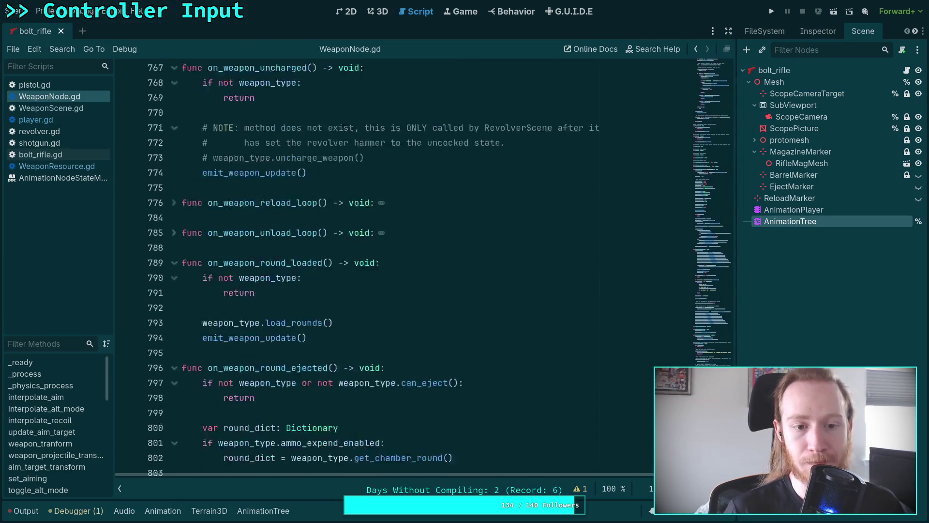
{"action": "scroll", "coordinate": [422, 266], "scroll_direction": "up", "scroll_amount": 10}
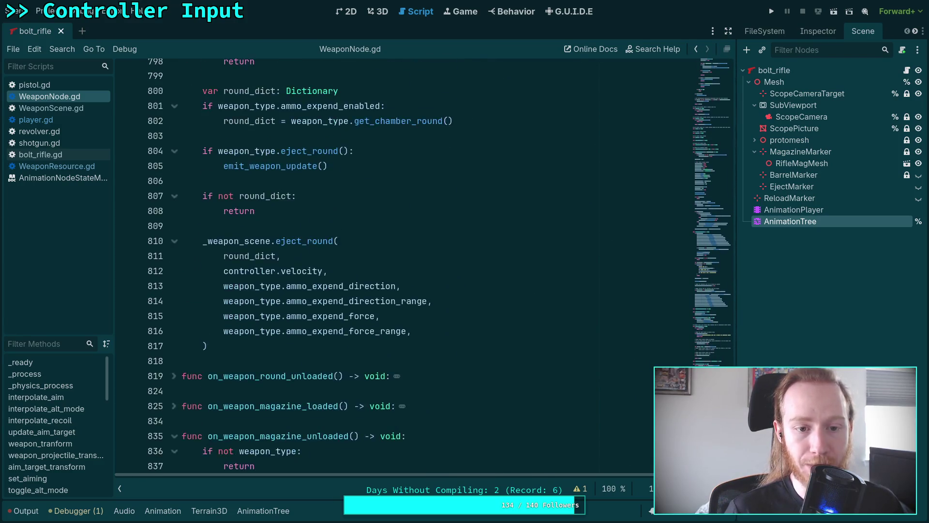
{"action": "scroll", "coordinate": [421, 267], "scroll_direction": "up", "scroll_amount": 13}
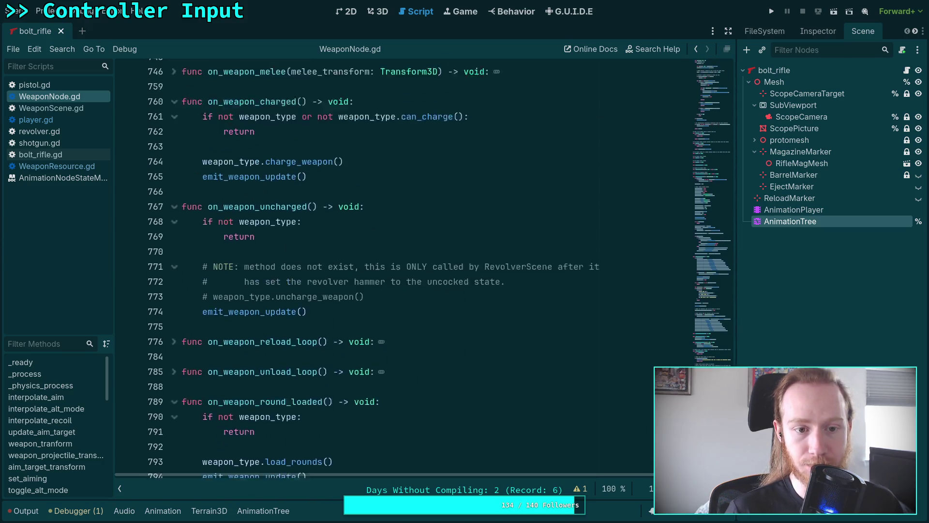
{"action": "scroll", "coordinate": [421, 266], "scroll_direction": "up", "scroll_amount": 4}
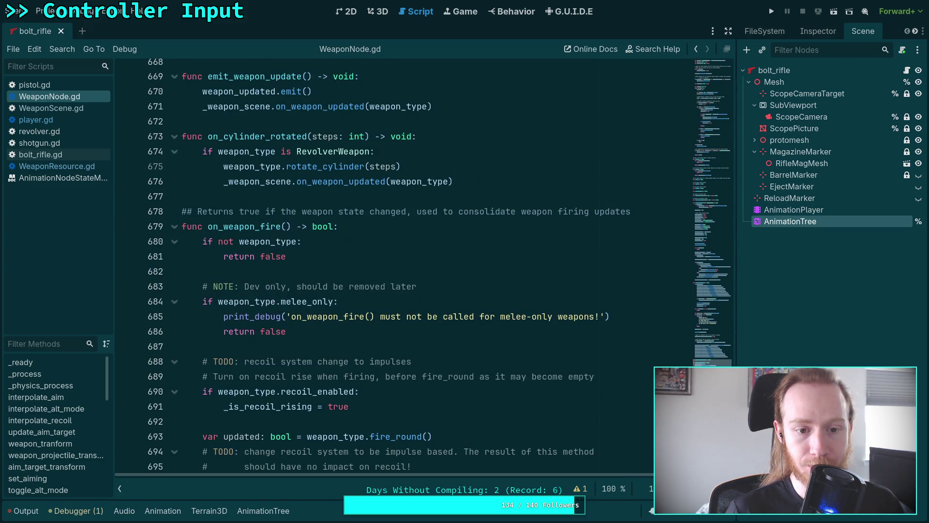
{"action": "scroll", "coordinate": [342, 286], "scroll_direction": "down", "scroll_amount": 2}
{"action": "scroll", "coordinate": [343, 285], "scroll_direction": "down", "scroll_amount": 2}
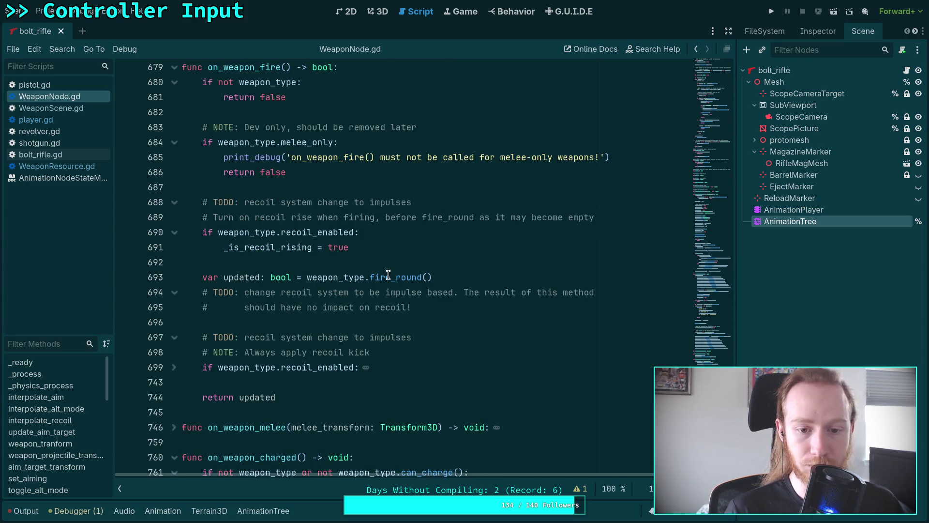
{"action": "mouse_move", "coordinate": [389, 275]}
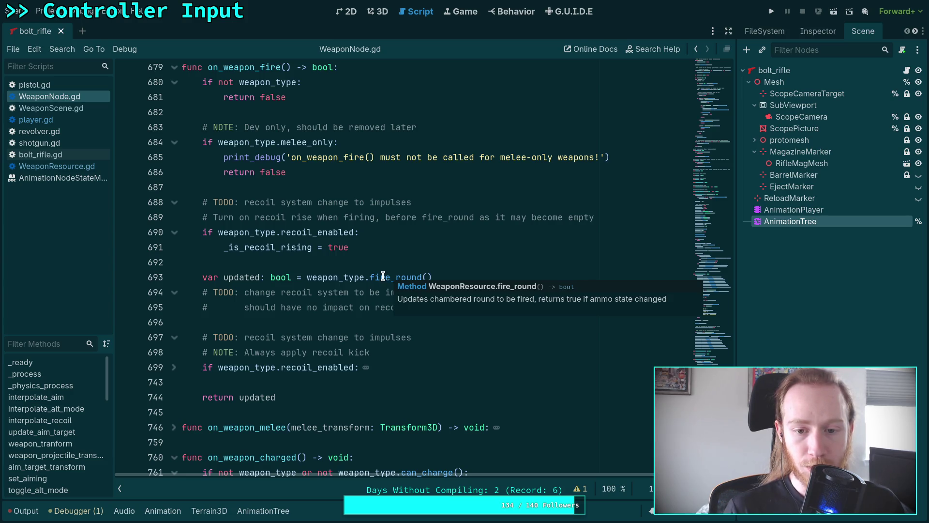
{"action": "left_click", "coordinate": [383, 276]}
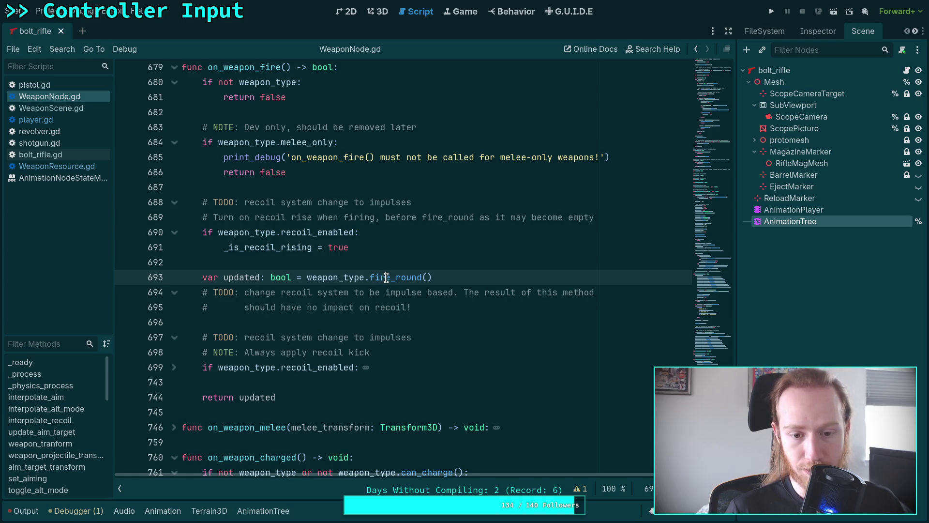
{"action": "right_click", "coordinate": [386, 277]}
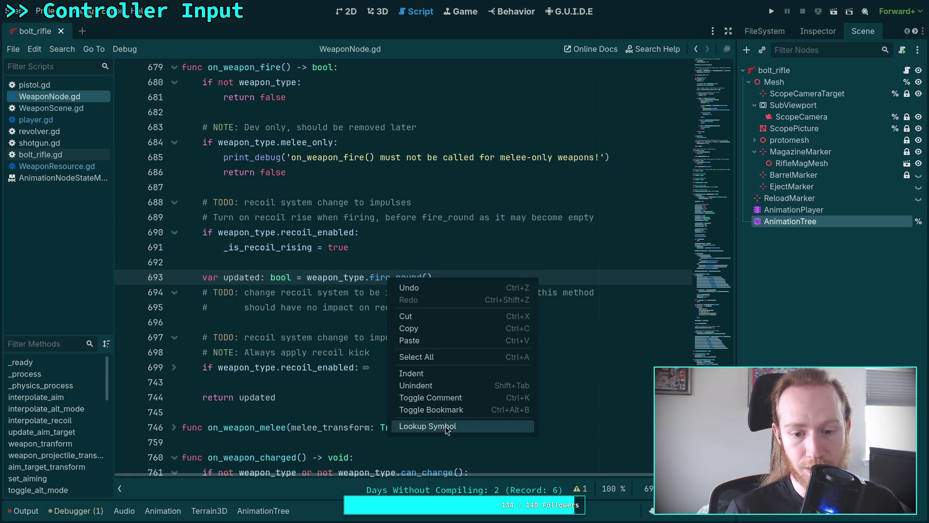
{"action": "left_click", "coordinate": [433, 428]}
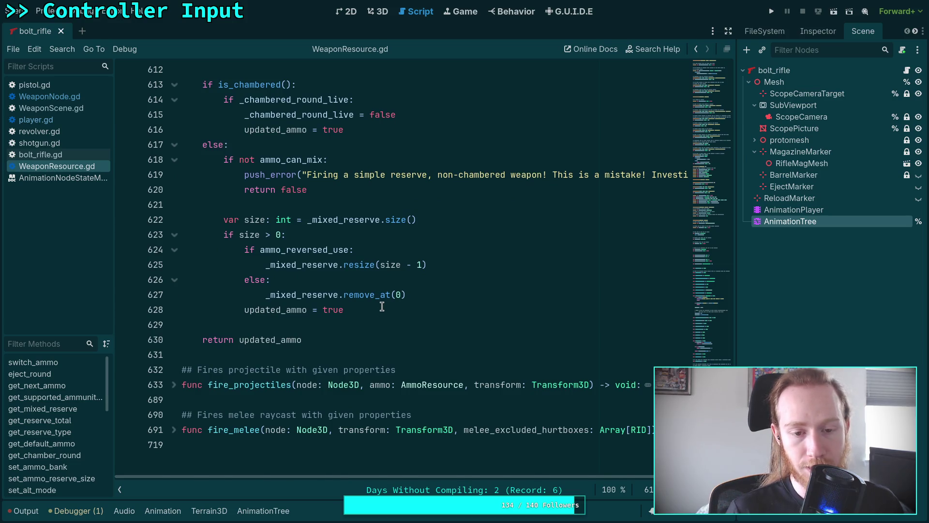
Read fire_round and fire_projectiles in WeaponResource.gd, then switch back to WeaponNode.gd.
{"action": "scroll", "coordinate": [382, 306], "scroll_direction": "up", "scroll_amount": 1}
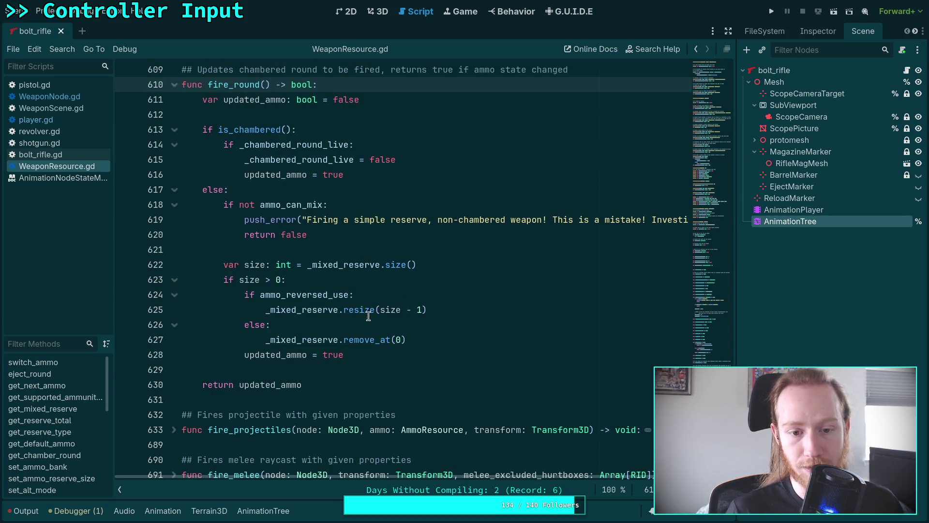
{"action": "double_click", "coordinate": [251, 429]}
{"action": "scroll", "coordinate": [245, 387], "scroll_direction": "down", "scroll_amount": 3}
{"action": "scroll", "coordinate": [242, 366], "scroll_direction": "up", "scroll_amount": 4}
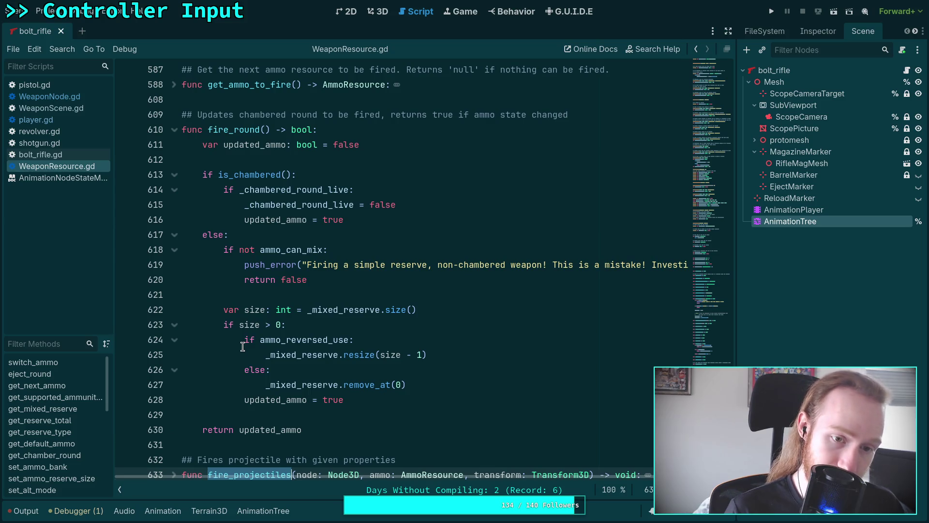
{"action": "scroll", "coordinate": [243, 346], "scroll_direction": "up", "scroll_amount": 3}
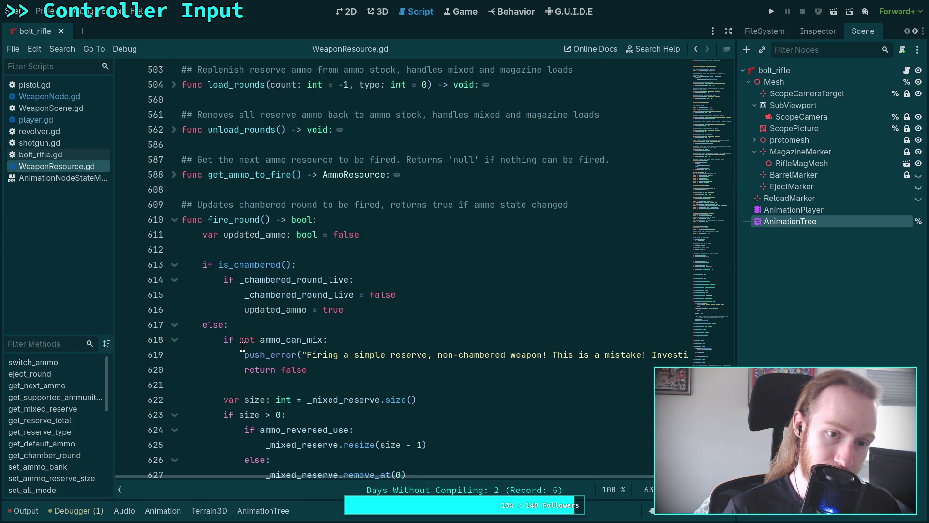
{"action": "scroll", "coordinate": [243, 347], "scroll_direction": "up", "scroll_amount": 2}
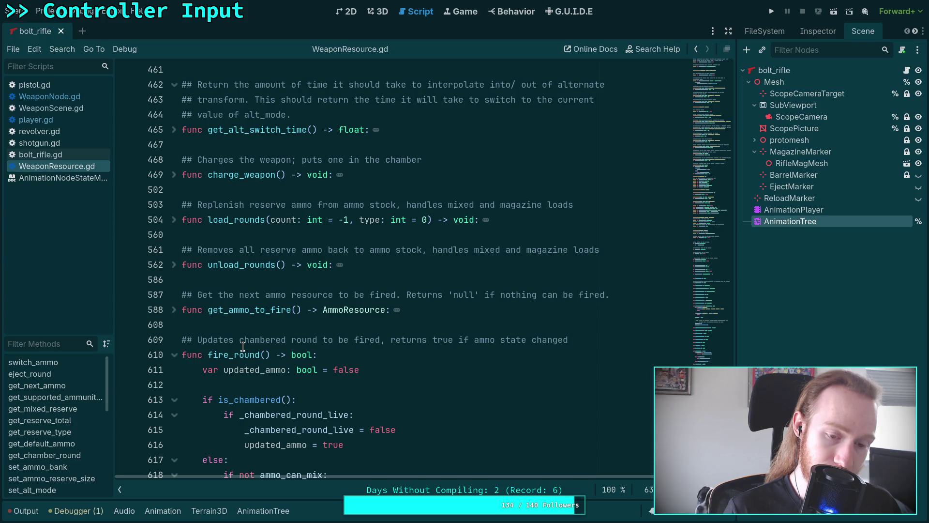
{"action": "scroll", "coordinate": [242, 346], "scroll_direction": "down", "scroll_amount": 6}
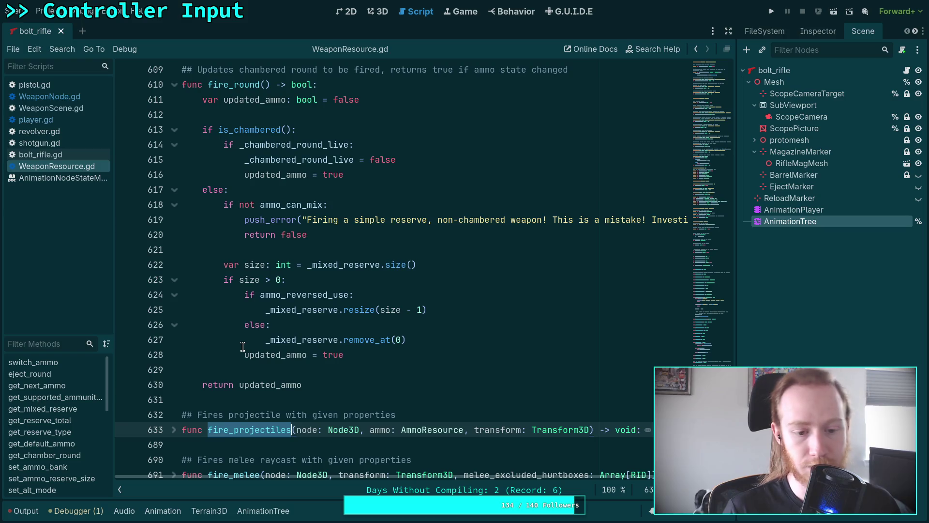
{"action": "left_click", "coordinate": [49, 96]}
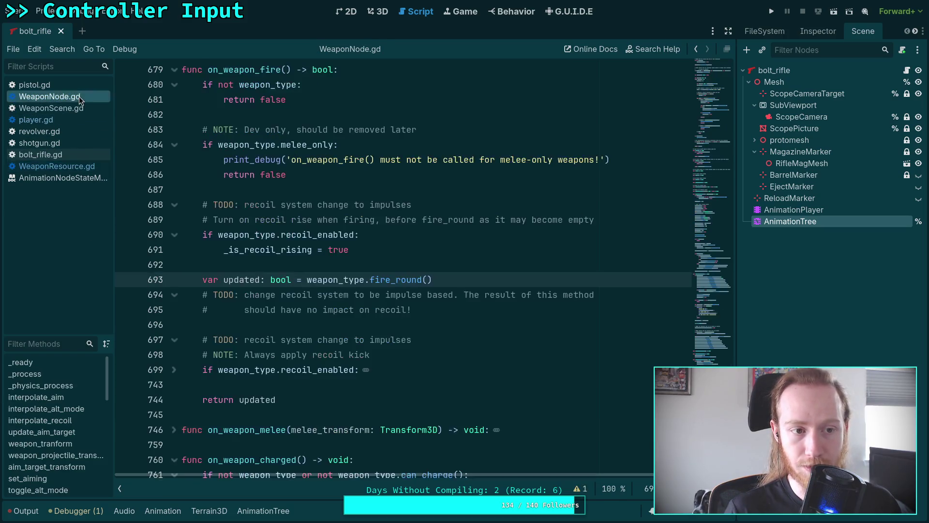
Search WeaponNode.gd for on_weapon_fire and jump to its call on line 457.
{"action": "left_click", "coordinate": [353, 264]}
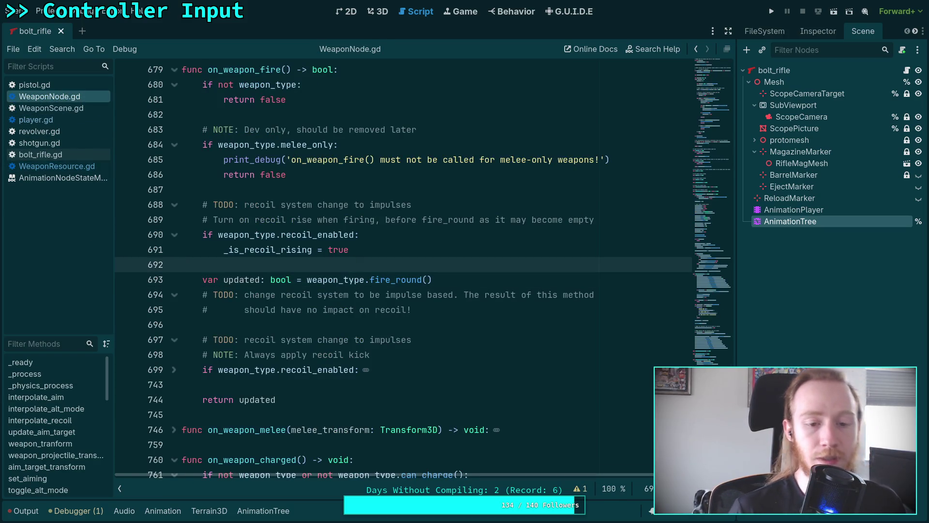
{"action": "scroll", "coordinate": [338, 296], "scroll_direction": "up", "scroll_amount": 3}
{"action": "double_click", "coordinate": [249, 99]}
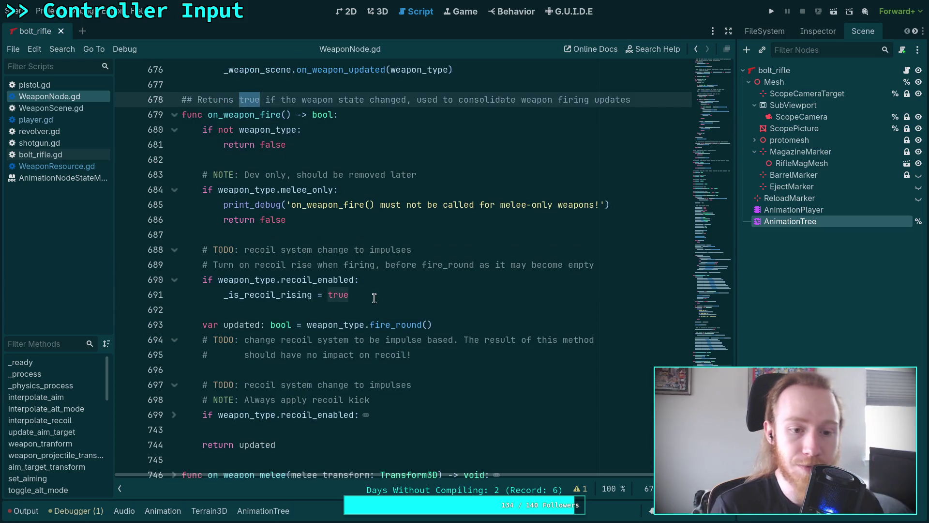
{"action": "scroll", "coordinate": [387, 317], "scroll_direction": "up", "scroll_amount": 6}
{"action": "scroll", "coordinate": [386, 317], "scroll_direction": "up", "scroll_amount": 7}
{"action": "scroll", "coordinate": [392, 312], "scroll_direction": "down", "scroll_amount": 7}
{"action": "double_click", "coordinate": [232, 384]}
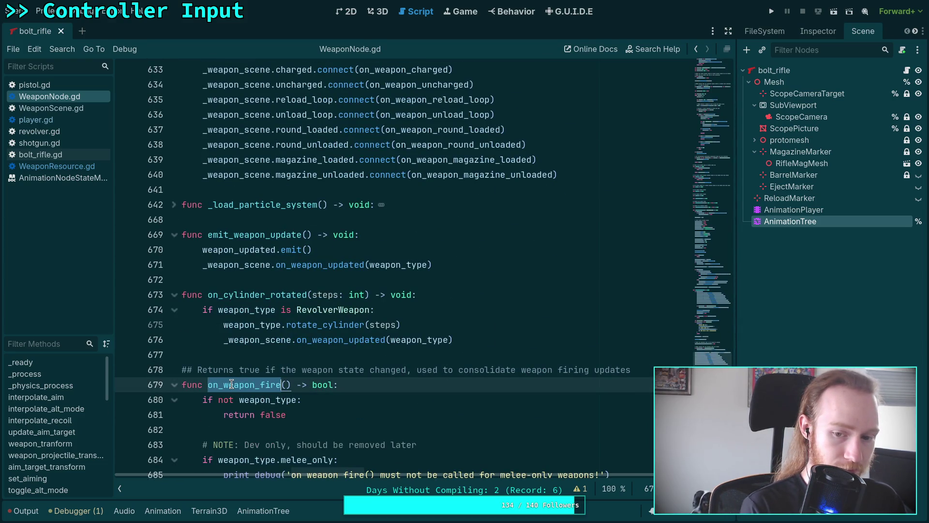
{"action": "key", "text": "ctrl+f"}
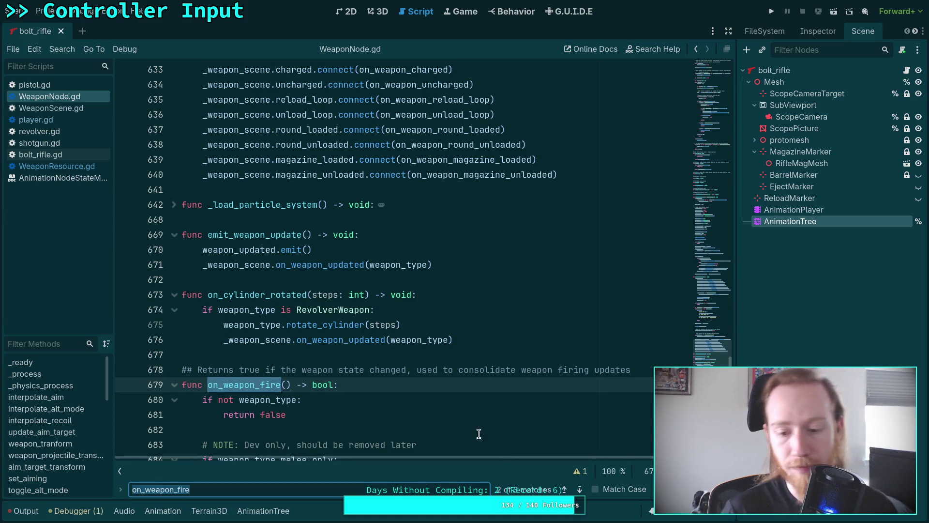
{"action": "left_click", "coordinate": [578, 490]}
{"action": "double_click", "coordinate": [564, 490]}
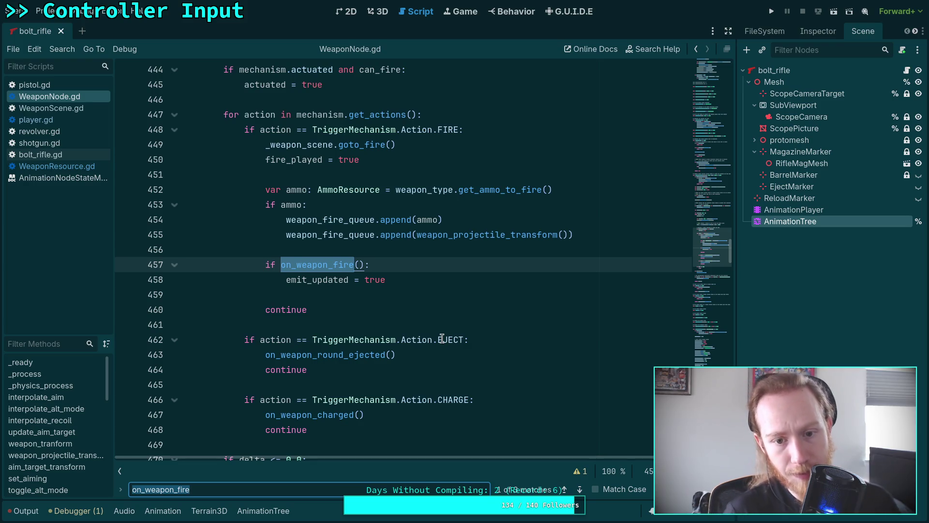
Search for weapon_fire_queue and step through its matches, including the reset and size check.
{"action": "mouse_move", "coordinate": [433, 334]}
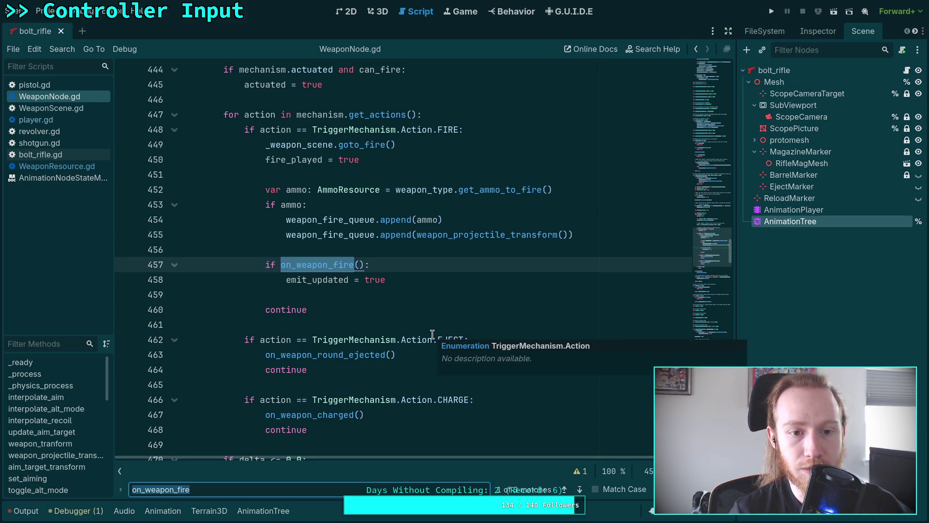
{"action": "left_click", "coordinate": [392, 219]}
{"action": "double_click", "coordinate": [486, 235]}
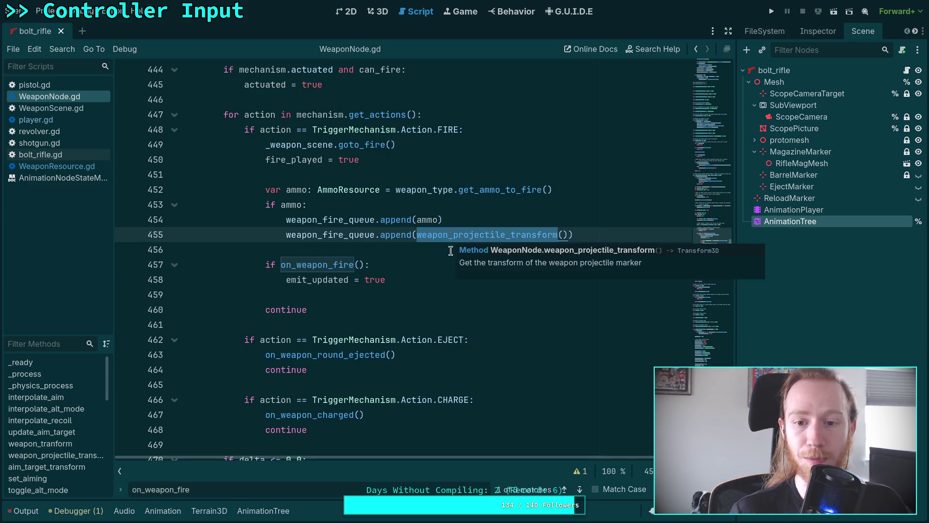
{"action": "double_click", "coordinate": [345, 241]}
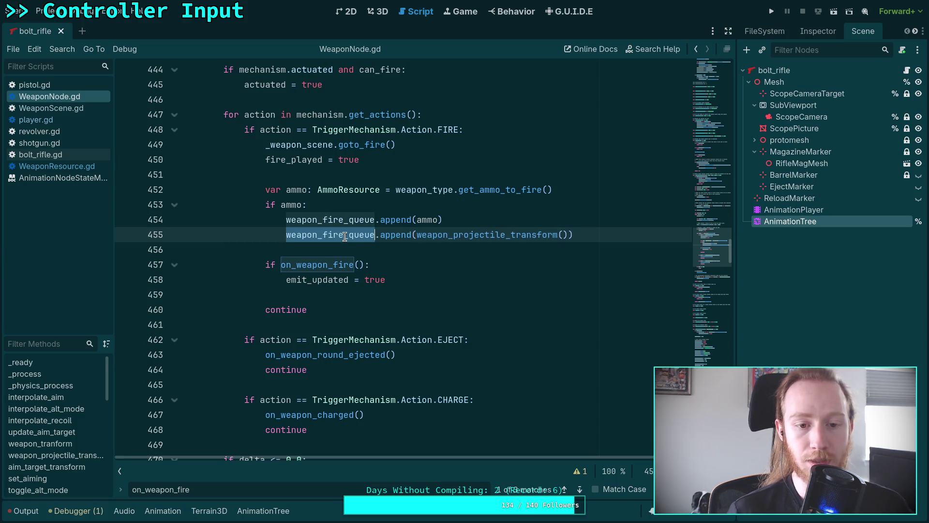
{"action": "key", "text": "ctrl+f"}
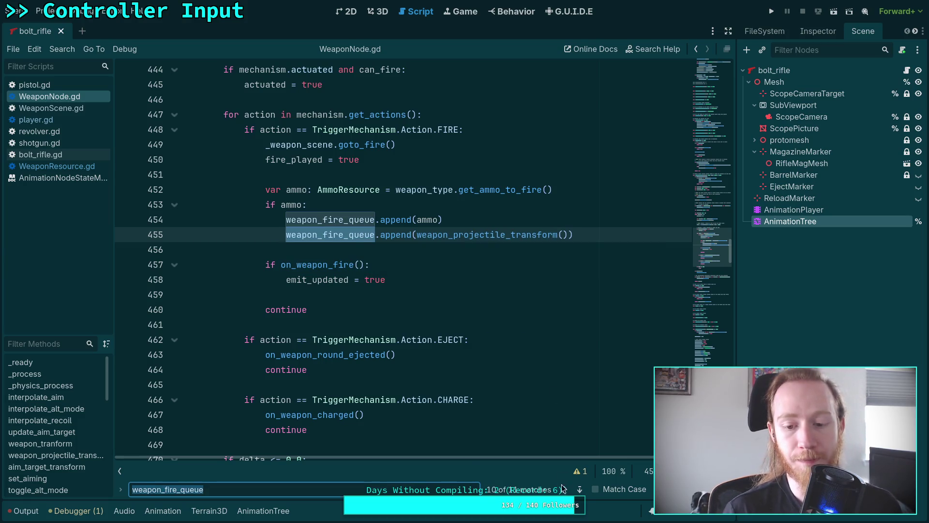
{"action": "left_click", "coordinate": [579, 489]}
{"action": "left_click", "coordinate": [579, 489]}
{"action": "left_click", "coordinate": [579, 489]}
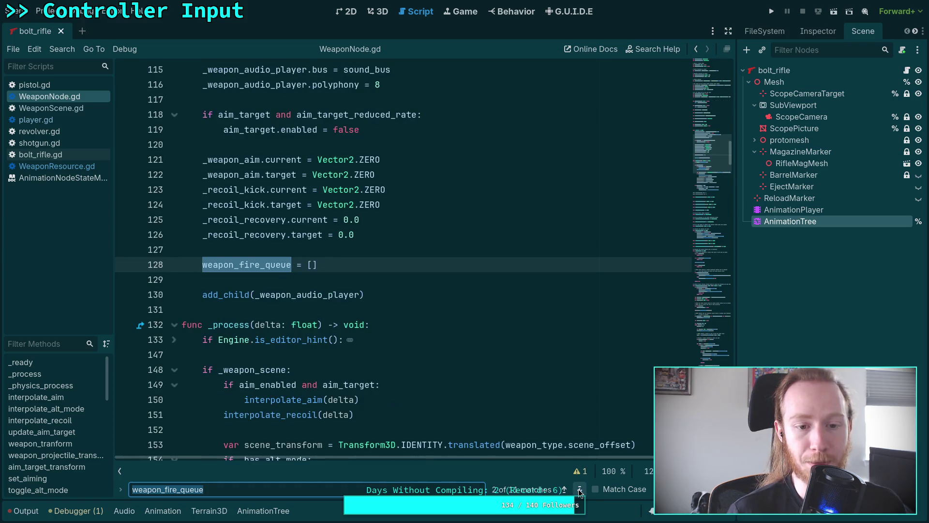
{"action": "left_click", "coordinate": [578, 489]}
Review the firing loop and place the caret after the fire_projectiles call.
{"action": "scroll", "coordinate": [299, 296], "scroll_direction": "down", "scroll_amount": 2}
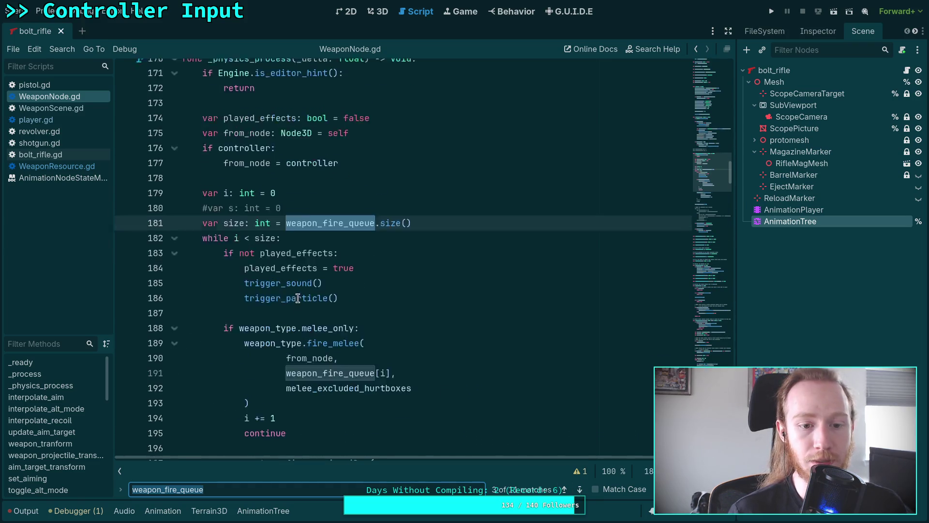
{"action": "scroll", "coordinate": [220, 279], "scroll_direction": "down", "scroll_amount": 1}
{"action": "scroll", "coordinate": [227, 277], "scroll_direction": "down", "scroll_amount": 2}
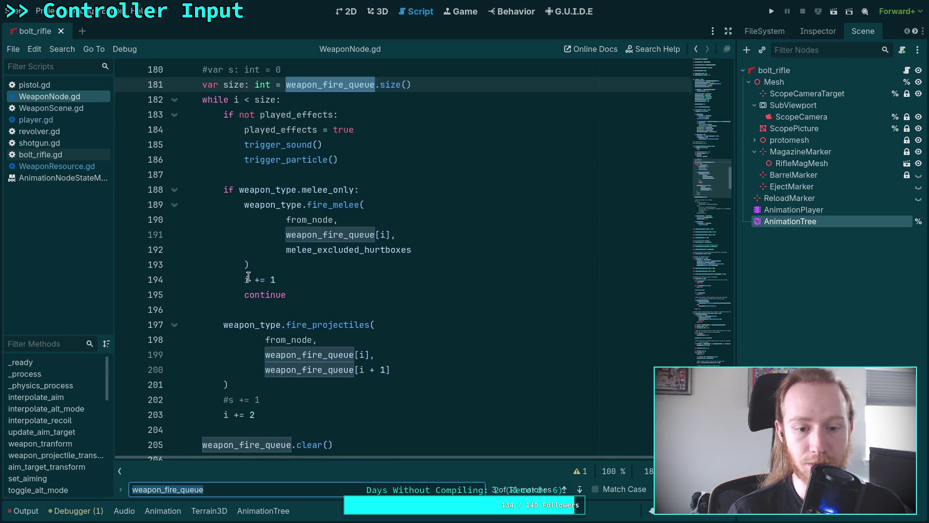
{"action": "scroll", "coordinate": [272, 340], "scroll_direction": "up", "scroll_amount": 3}
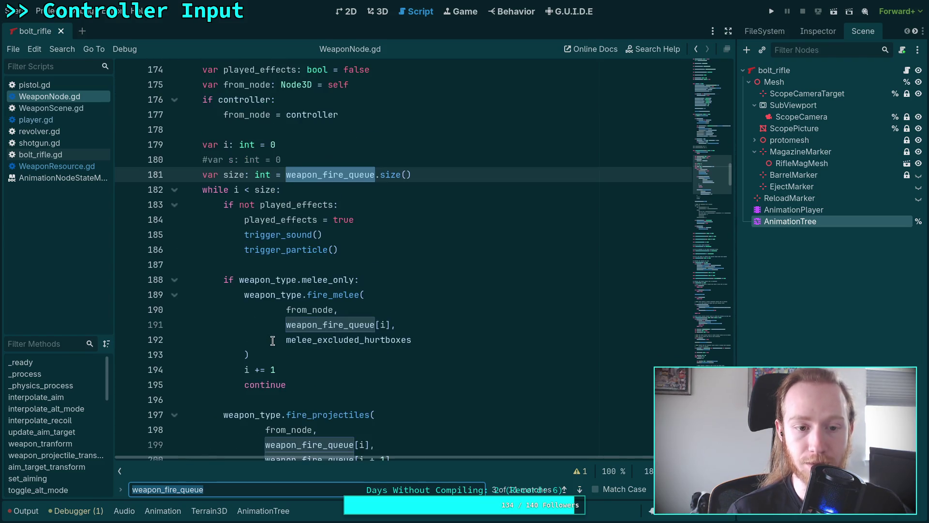
{"action": "scroll", "coordinate": [270, 336], "scroll_direction": "down", "scroll_amount": 10}
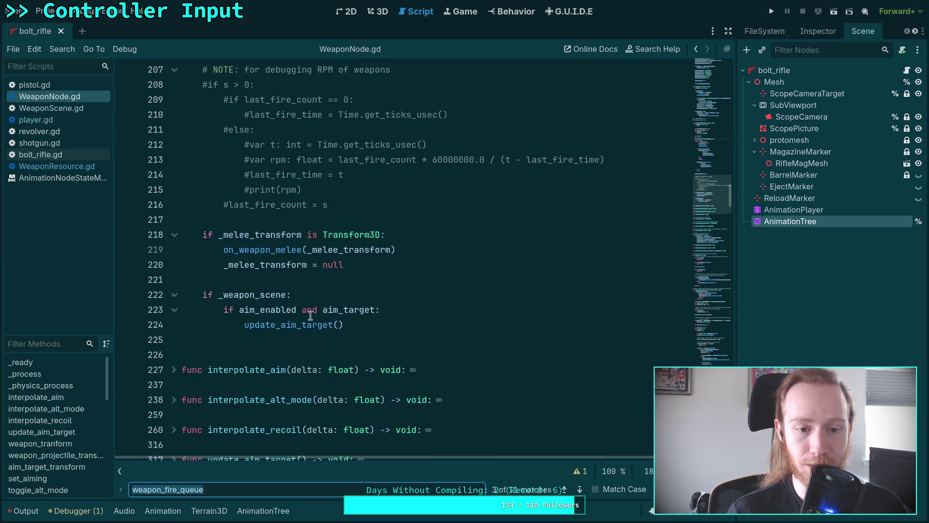
{"action": "scroll", "coordinate": [327, 317], "scroll_direction": "up", "scroll_amount": 8}
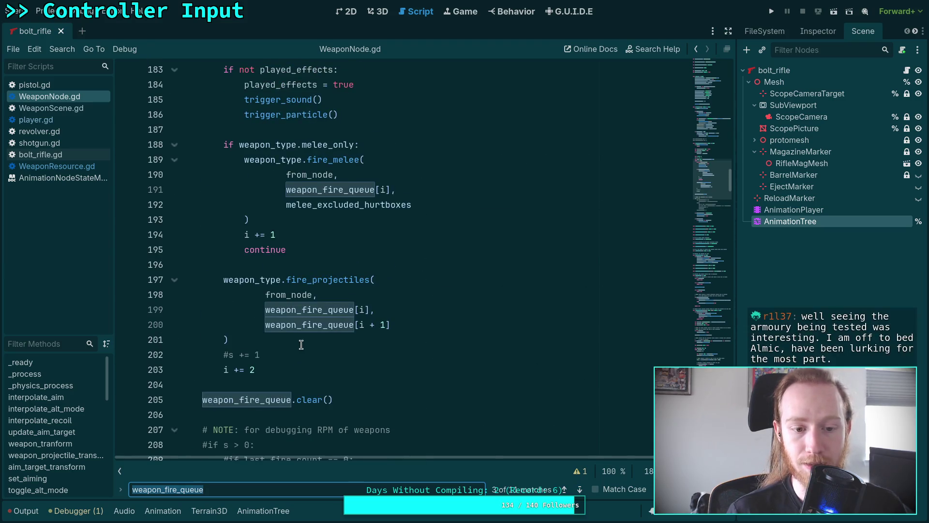
{"action": "left_click", "coordinate": [318, 341]}
Add weapon_fired.emit() on a new line after the fire_projectiles call and save WeaponNode.gd.
{"action": "key", "text": "Return"}
{"action": "key", "text": "Return"}
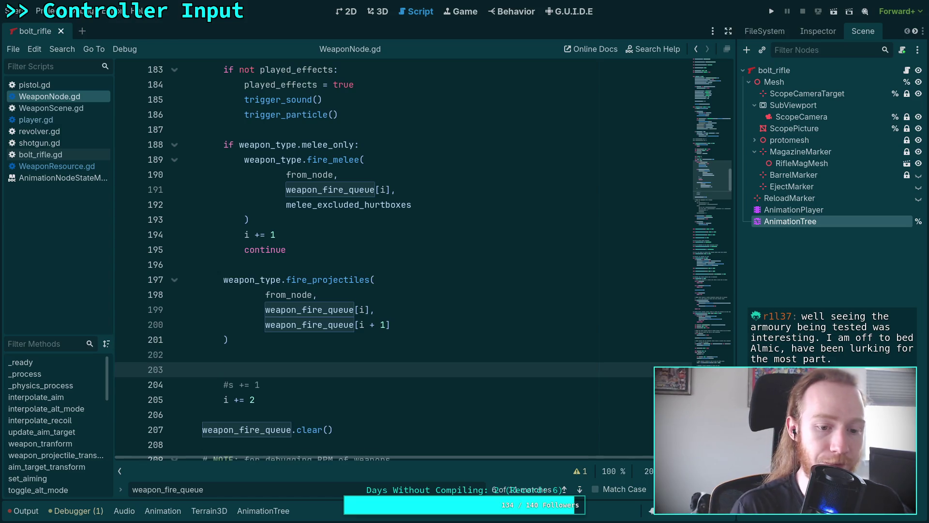
{"action": "type", "text": "weapon_f"}
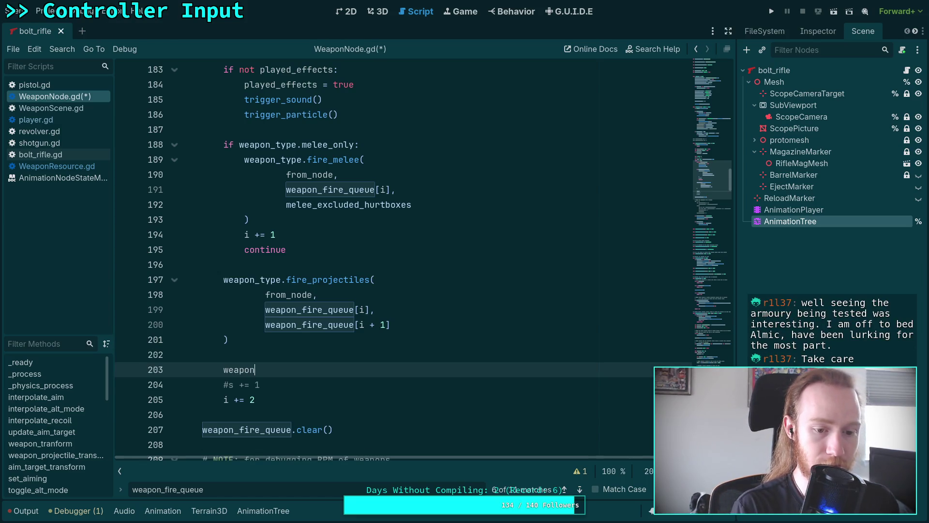
{"action": "key", "text": "Return"}
{"action": "type", "text": ".emit"}
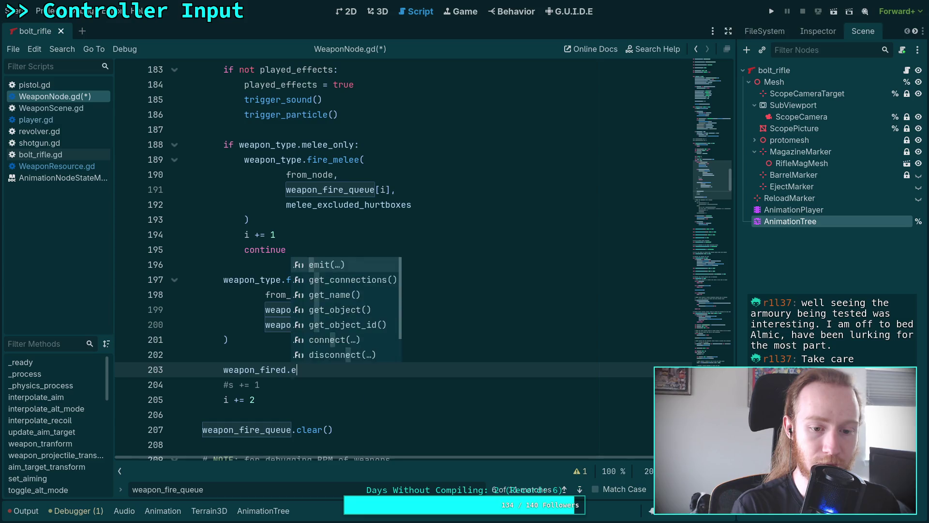
{"action": "key", "text": "Return"}
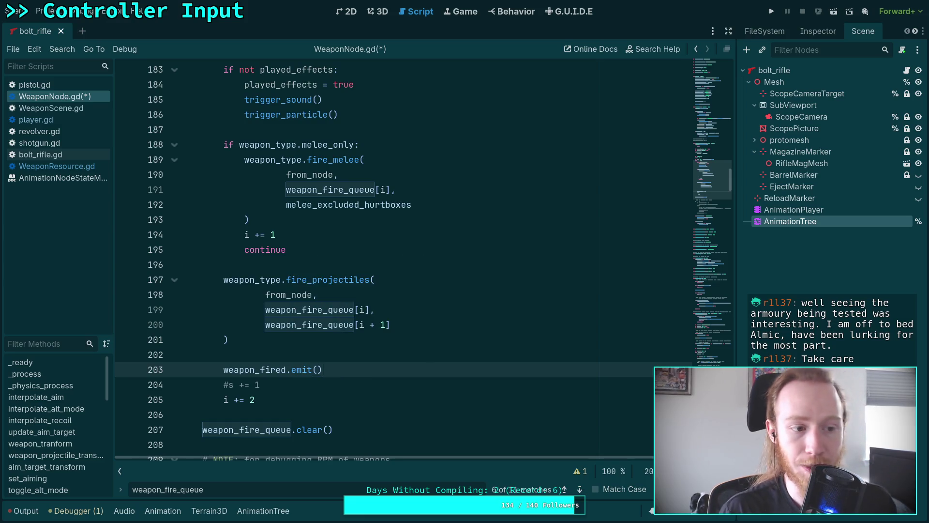
{"action": "left_click", "coordinate": [393, 296]}
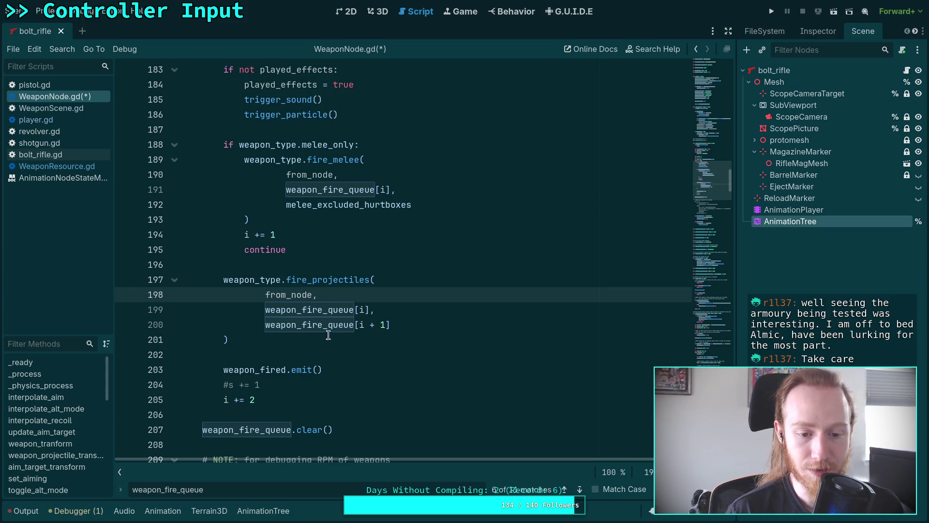
{"action": "left_click", "coordinate": [293, 359]}
{"action": "key", "text": "ctrl+s"}
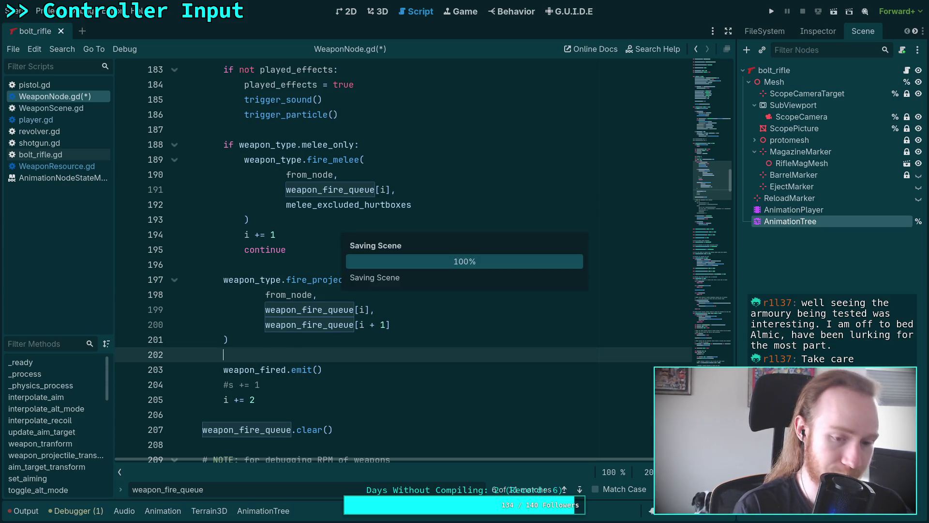
{"action": "left_click", "coordinate": [297, 383]}
{"action": "scroll", "coordinate": [644, 318], "scroll_direction": "down", "scroll_amount": 20}
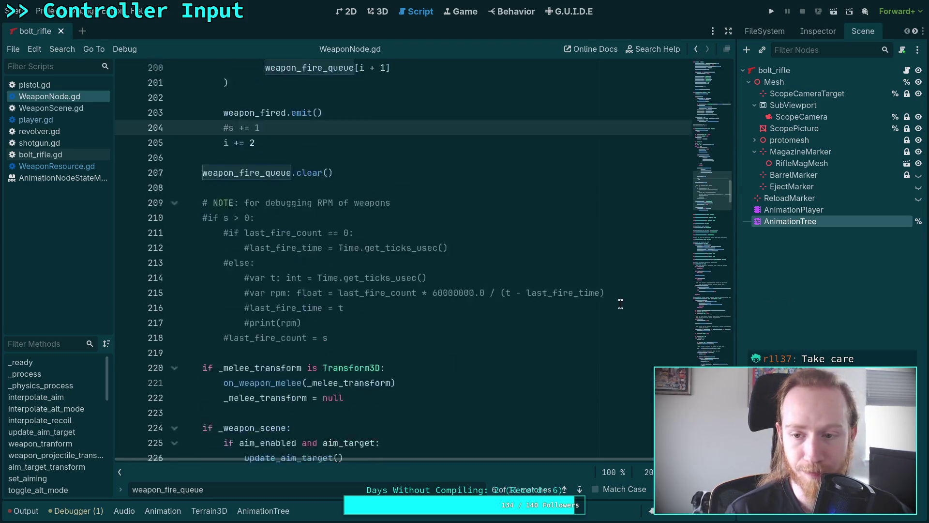
Close the weapon_fire_queue find bar and scroll up through the weapon signal handlers.
{"action": "scroll", "coordinate": [435, 218], "scroll_direction": "up", "scroll_amount": 2}
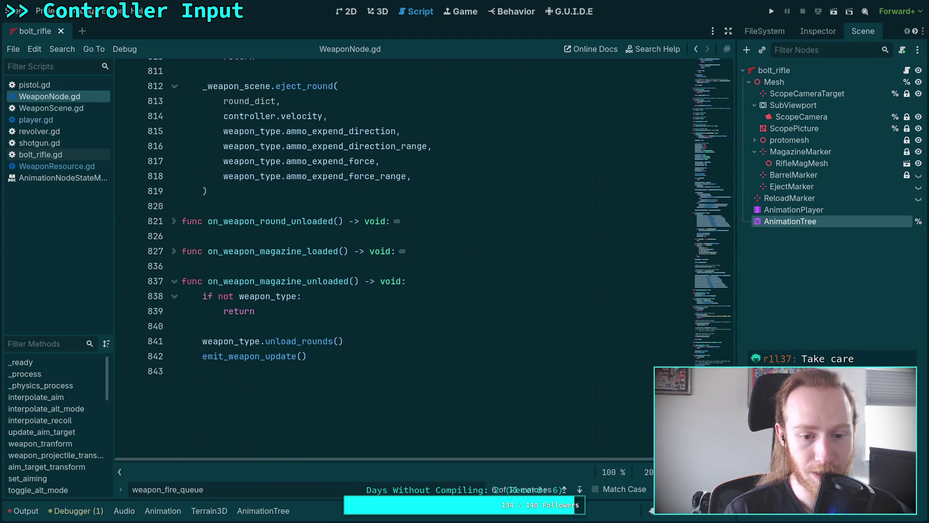
{"action": "scroll", "coordinate": [436, 251], "scroll_direction": "up", "scroll_amount": 5}
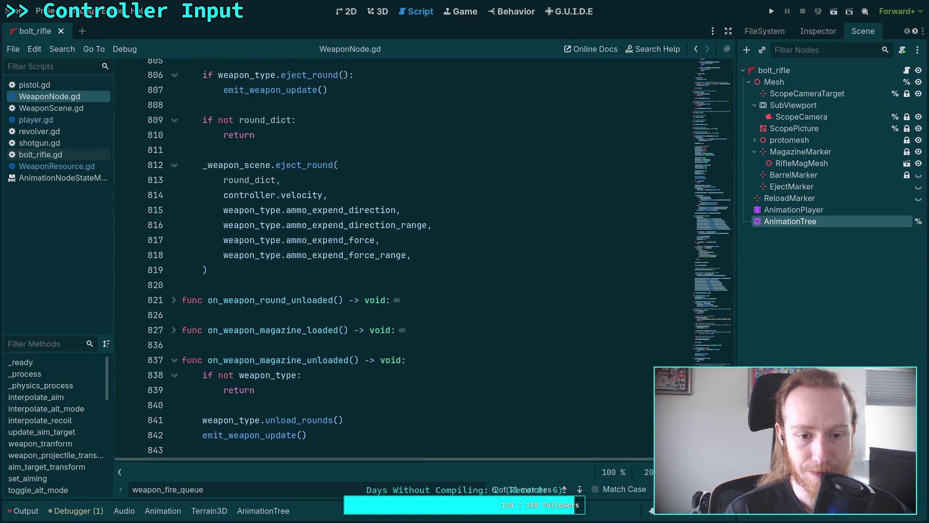
{"action": "scroll", "coordinate": [387, 257], "scroll_direction": "up", "scroll_amount": 2}
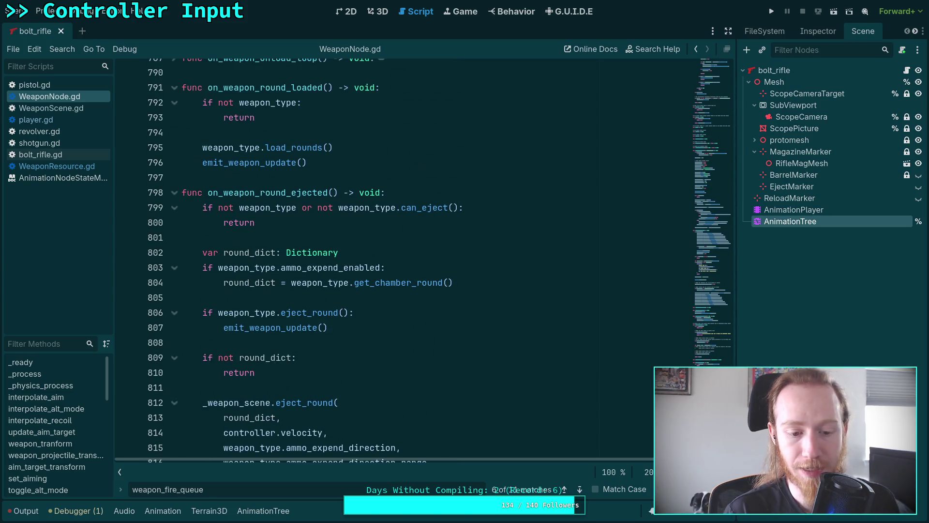
{"action": "key", "text": "Escape"}
{"action": "scroll", "coordinate": [387, 257], "scroll_direction": "up", "scroll_amount": 15}
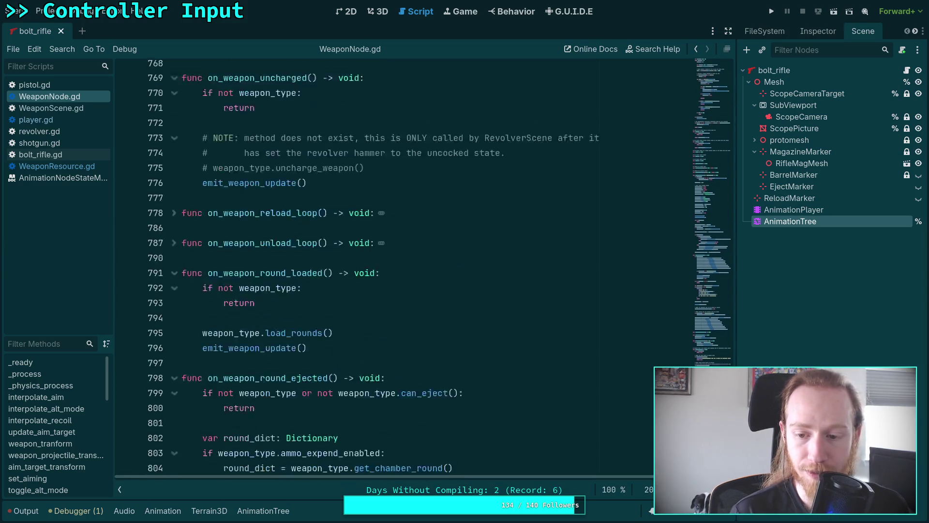
{"action": "scroll", "coordinate": [387, 266], "scroll_direction": "up", "scroll_amount": 7}
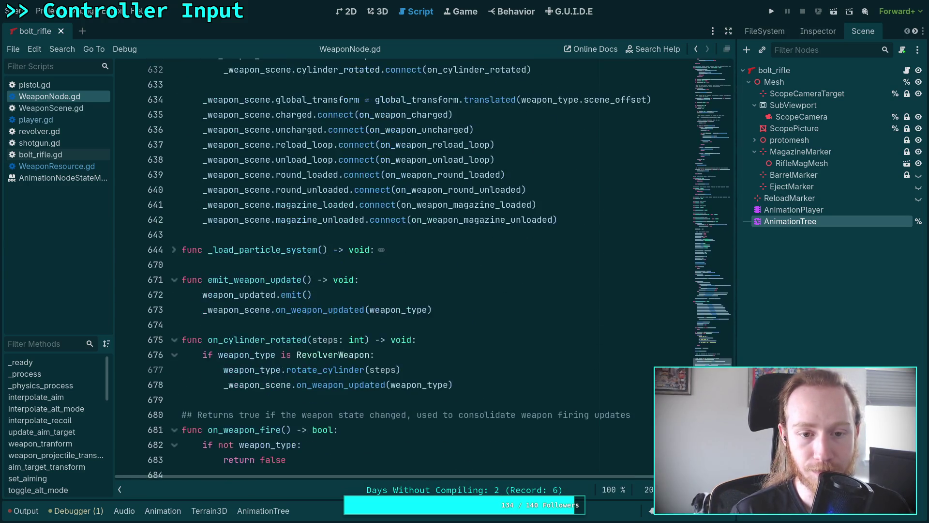
{"action": "scroll", "coordinate": [388, 267], "scroll_direction": "down", "scroll_amount": 20}
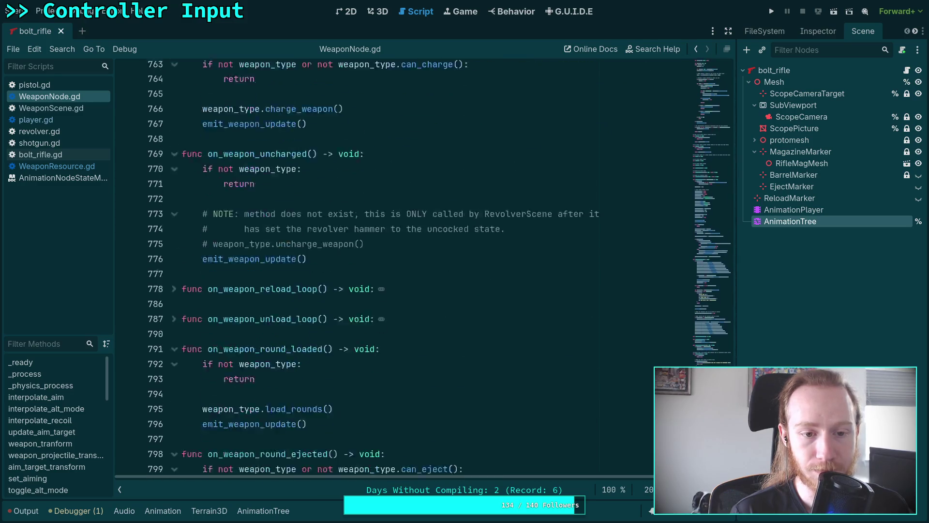
{"action": "scroll", "coordinate": [388, 266], "scroll_direction": "up", "scroll_amount": 6}
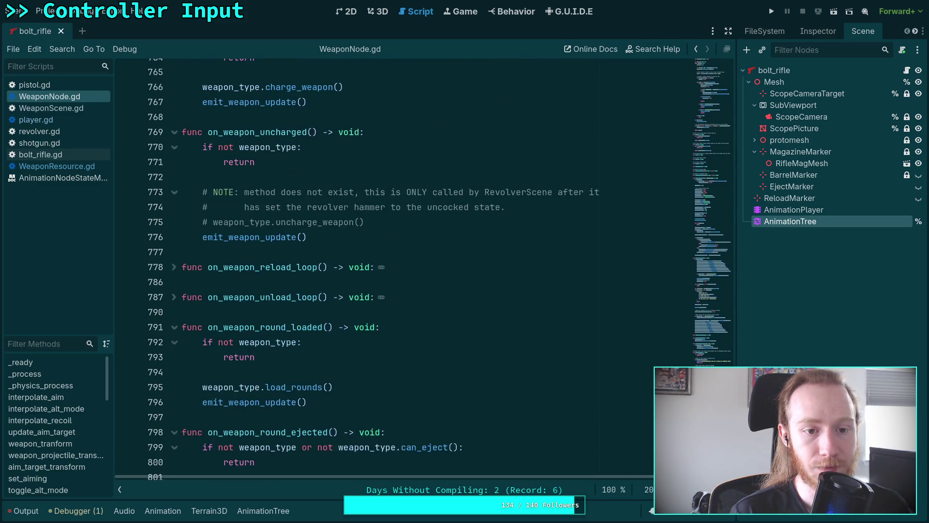
{"action": "scroll", "coordinate": [387, 267], "scroll_direction": "up", "scroll_amount": 5}
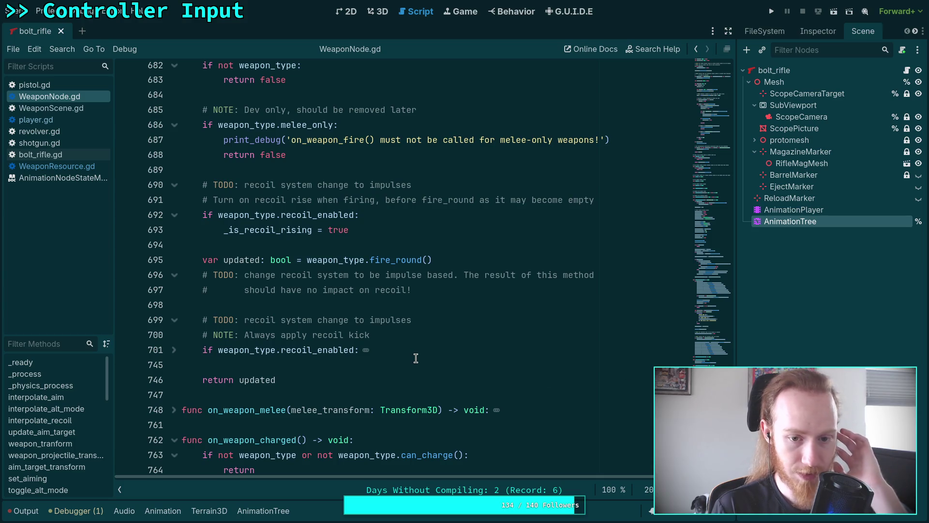
{"action": "scroll", "coordinate": [381, 313], "scroll_direction": "up", "scroll_amount": 1}
{"action": "scroll", "coordinate": [381, 314], "scroll_direction": "up", "scroll_amount": 1}
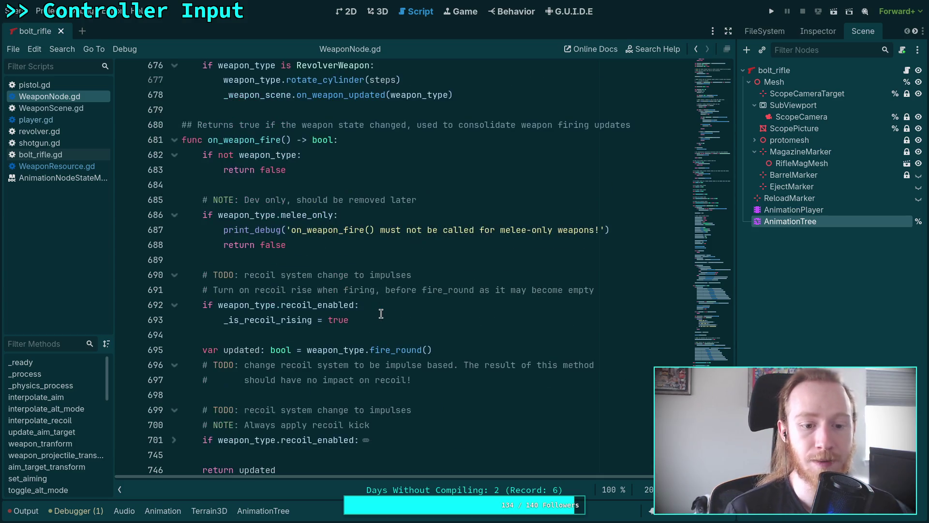
Select the on_weapon_fire function name, then drag the minimap back to the firing loop.
{"action": "left_click", "coordinate": [357, 428]}
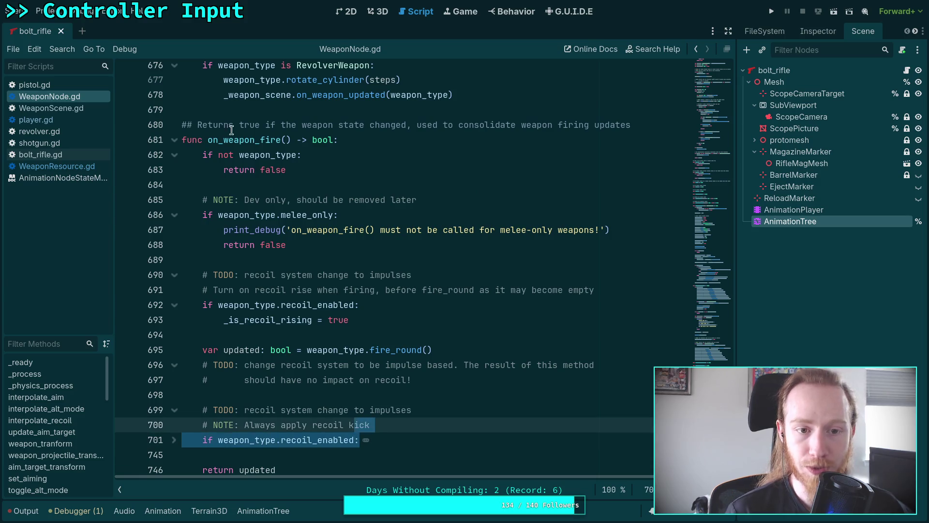
{"action": "left_click", "coordinate": [235, 147]}
{"action": "double_click", "coordinate": [235, 140]}
{"action": "mouse_move", "coordinate": [706, 345]}
{"action": "left_mouse_down"}
{"action": "mouse_move", "coordinate": [704, 312]}
{"action": "mouse_move", "coordinate": [726, 248]}
{"action": "mouse_move", "coordinate": [726, 225]}
{"action": "mouse_move", "coordinate": [714, 241]}
{"action": "mouse_move", "coordinate": [711, 304]}
{"action": "mouse_move", "coordinate": [717, 207]}
{"action": "left_mouse_up"}
{"action": "mouse_move", "coordinate": [718, 206]}
{"action": "left_mouse_down"}
{"action": "mouse_move", "coordinate": [724, 170]}
{"action": "mouse_move", "coordinate": [713, 175]}
{"action": "left_mouse_up"}
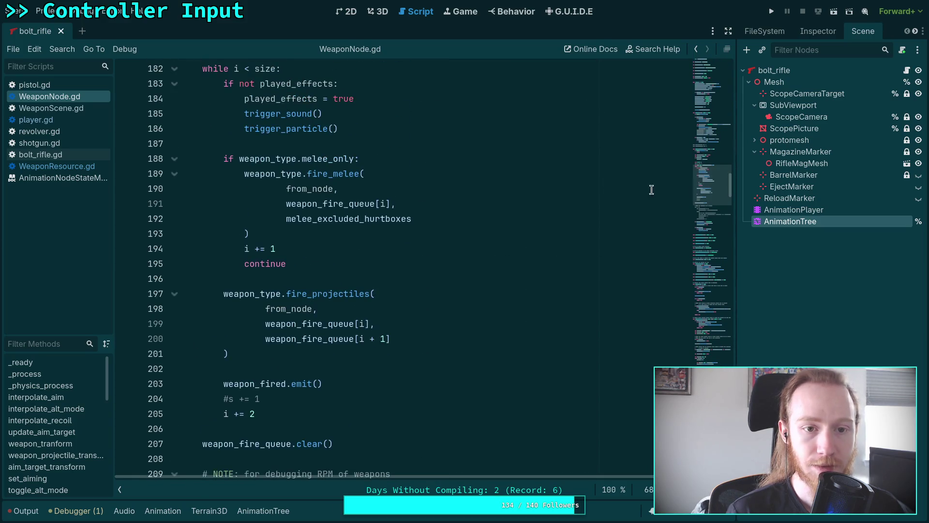
{"action": "left_click_drag", "start_coordinate": [360, 129], "coordinate": [248, 113]}
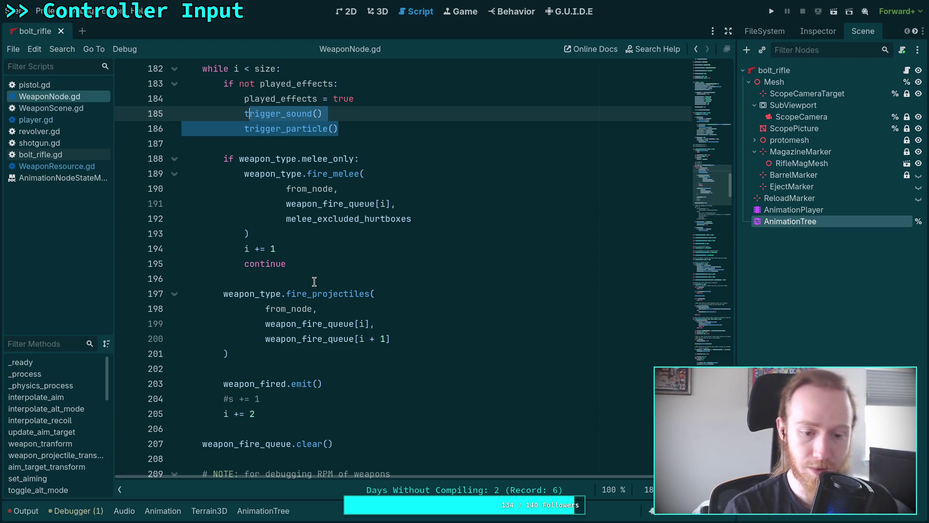
Add and remove blank lines after fire_projectiles, and inspect the commented-out #s += 1 line.
{"action": "left_click", "coordinate": [382, 385]}
{"action": "left_click", "coordinate": [343, 352]}
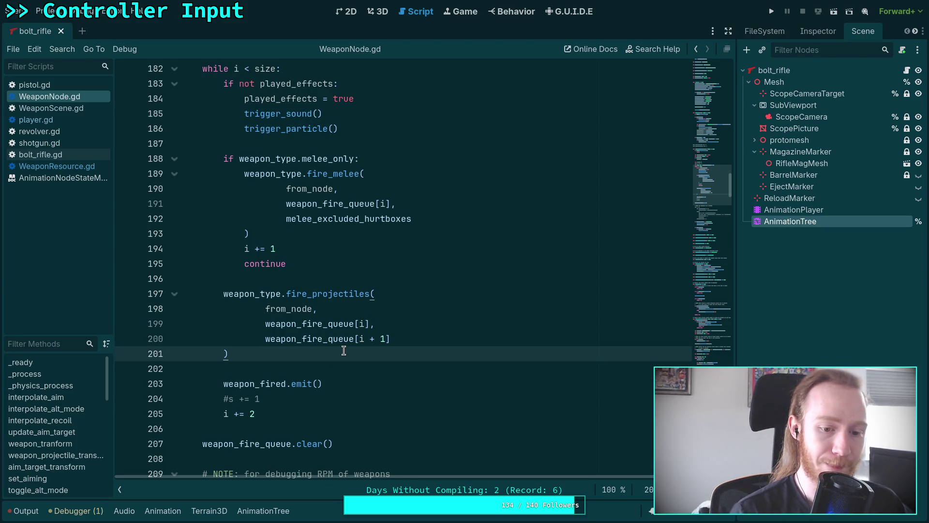
{"action": "scroll", "coordinate": [344, 350], "scroll_direction": "down", "scroll_amount": 1}
{"action": "key", "text": "Return"}
{"action": "key", "text": "Return"}
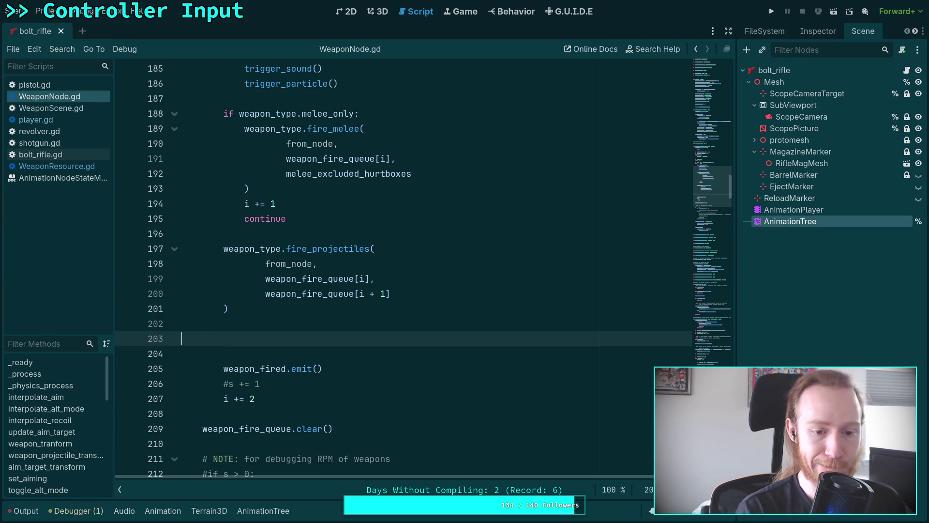
{"action": "key", "text": "BackSpace"}
{"action": "key", "text": "BackSpace"}
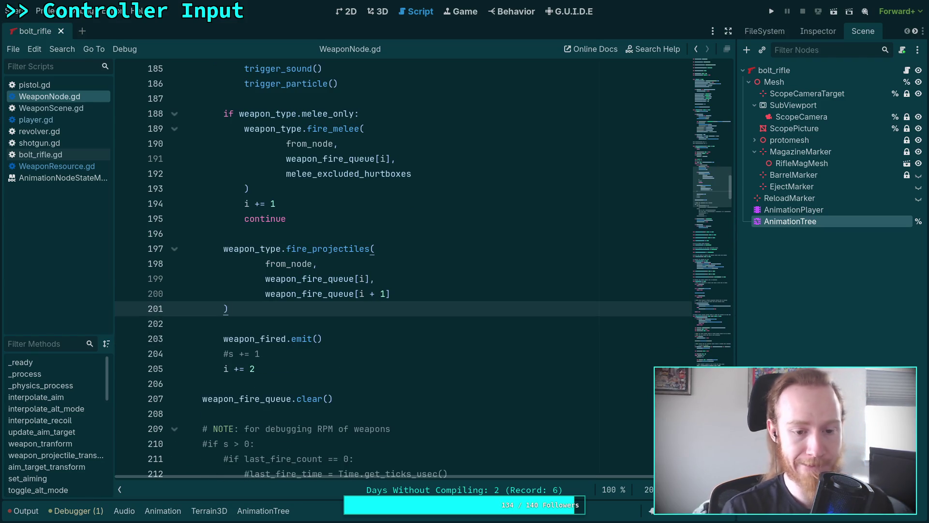
{"action": "left_click_drag", "start_coordinate": [271, 353], "coordinate": [224, 353]}
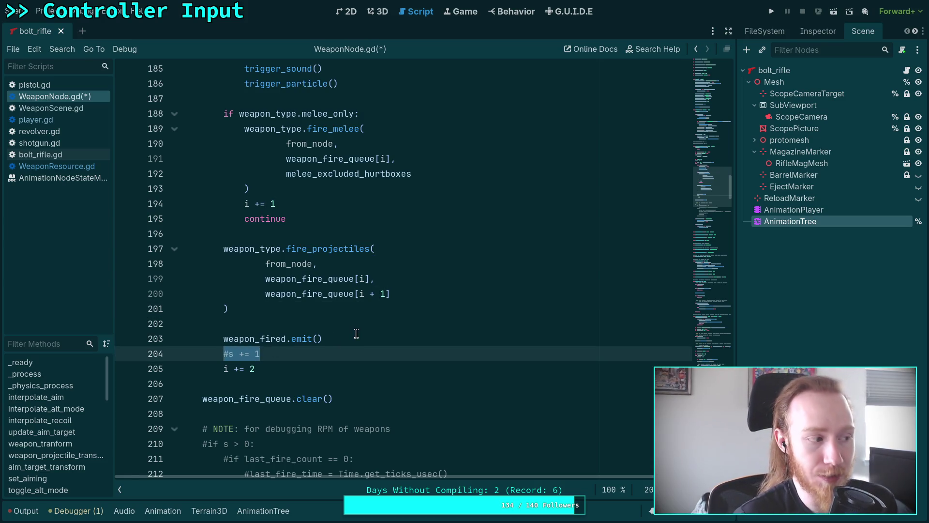
{"action": "scroll", "coordinate": [356, 334], "scroll_direction": "down", "scroll_amount": 3}
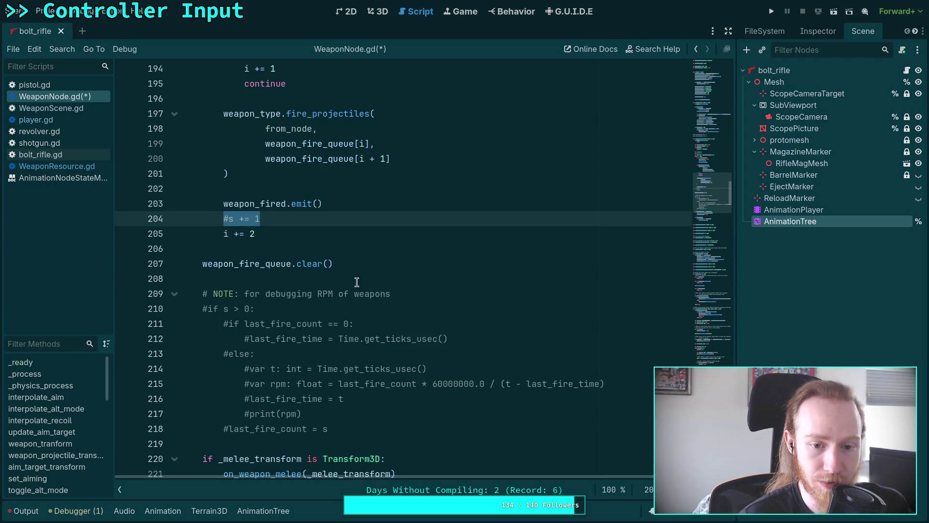
{"action": "left_click", "coordinate": [357, 282]}
{"action": "scroll", "coordinate": [357, 282], "scroll_direction": "down", "scroll_amount": 2}
{"action": "scroll", "coordinate": [319, 329], "scroll_direction": "down", "scroll_amount": 1}
{"action": "left_click", "coordinate": [325, 309]}
{"action": "scroll", "coordinate": [466, 326], "scroll_direction": "down", "scroll_amount": 2}
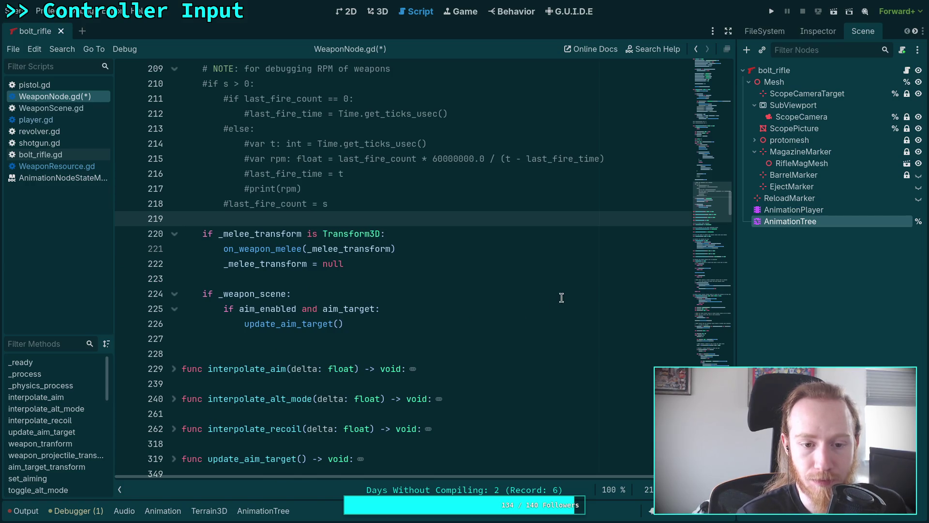
{"action": "mouse_move", "coordinate": [716, 194]}
{"action": "left_mouse_down"}
{"action": "mouse_move", "coordinate": [716, 460]}
{"action": "mouse_move", "coordinate": [716, 447]}
{"action": "left_mouse_up"}
Search for weapon_fired, step to its signal declaration, and save WeaponNode.gd.
{"action": "left_click", "coordinate": [569, 359]}
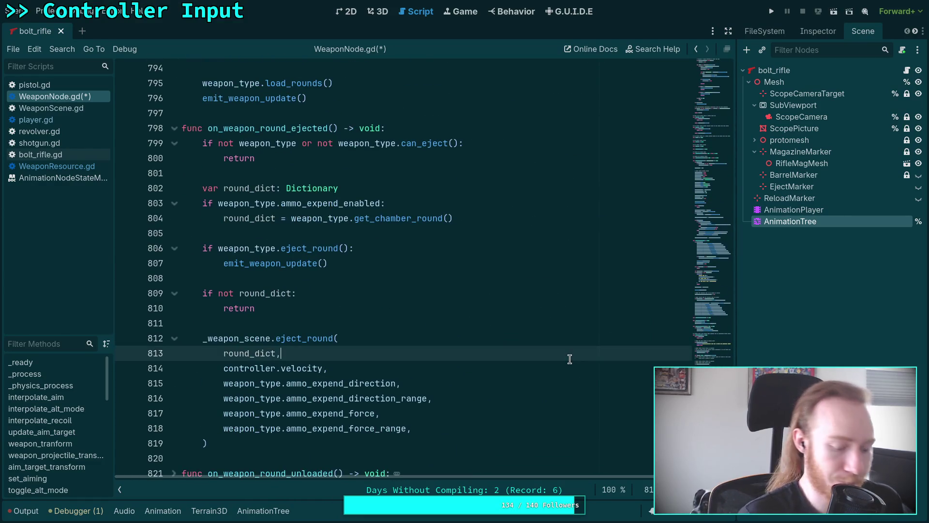
{"action": "key", "text": "ctrl+f"}
{"action": "type", "text": "weapon"}
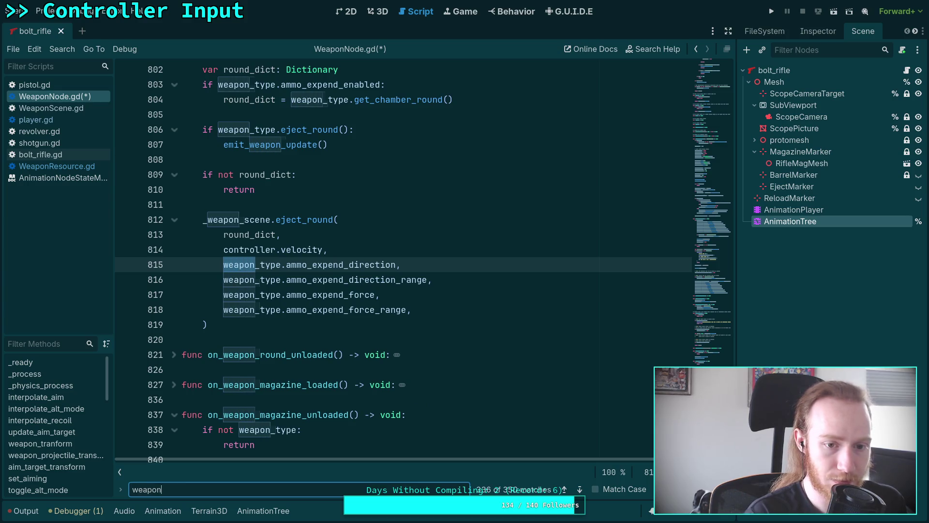
{"action": "type", "text": "_fired"}
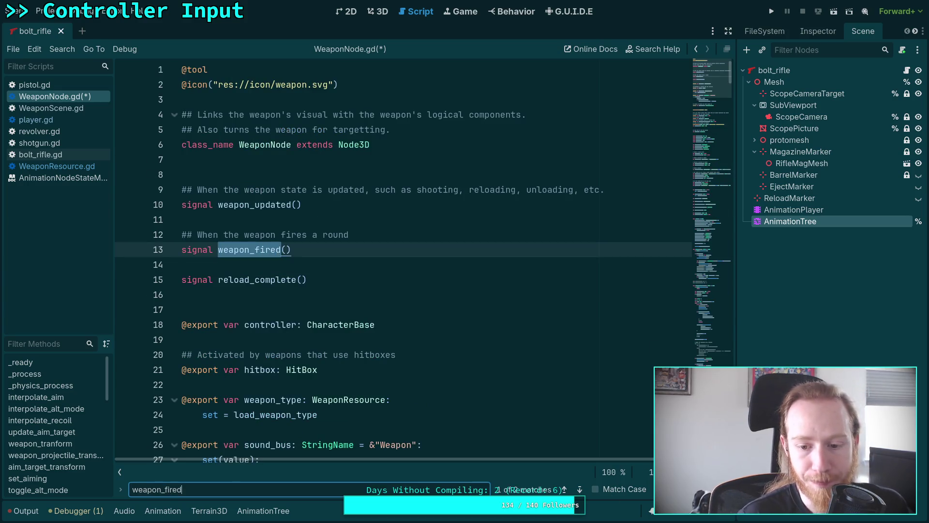
{"action": "left_click", "coordinate": [579, 490]}
{"action": "left_click", "coordinate": [424, 281]}
{"action": "key", "text": "ctrl+s"}
{"action": "scroll", "coordinate": [419, 270], "scroll_direction": "up", "scroll_amount": 8}
{"action": "scroll", "coordinate": [419, 270], "scroll_direction": "up", "scroll_amount": 4}
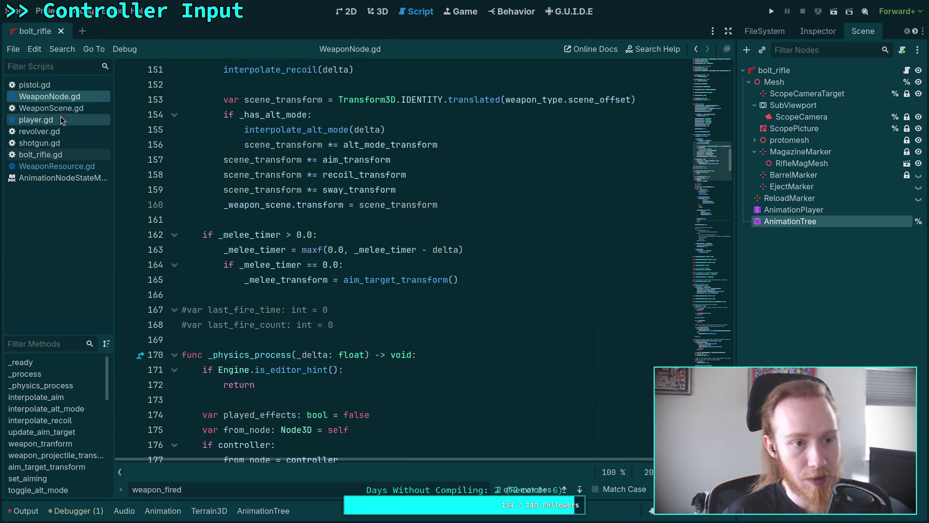
Open player.gd and place the caret after the reload_complete connection on line 356.
{"action": "left_click", "coordinate": [35, 119]}
{"action": "mouse_move", "coordinate": [707, 158]}
{"action": "left_mouse_down"}
{"action": "mouse_move", "coordinate": [711, 241]}
{"action": "mouse_move", "coordinate": [714, 234]}
{"action": "left_mouse_up"}
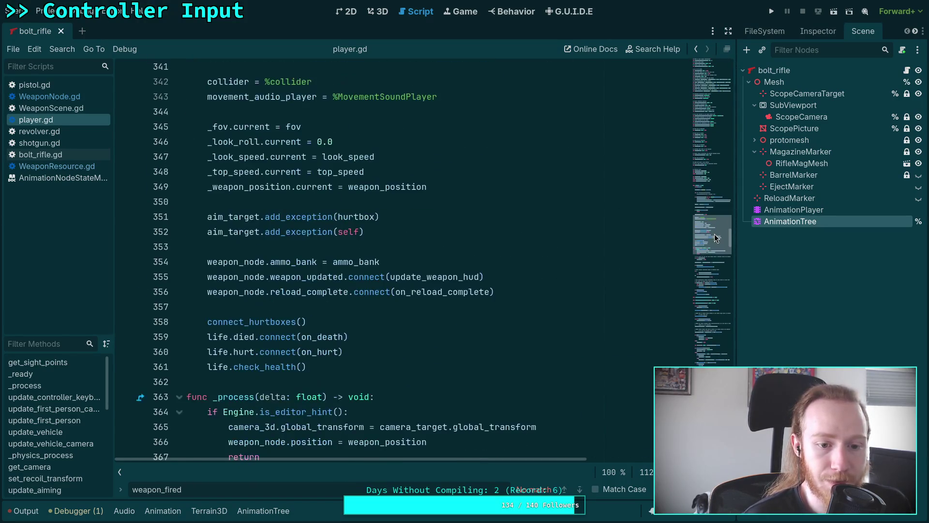
{"action": "left_click", "coordinate": [536, 295]}
On a new line, write weapon_node.weapon_fired.connect(on_weapon_fired) using autocomplete.
{"action": "key", "text": "Return"}
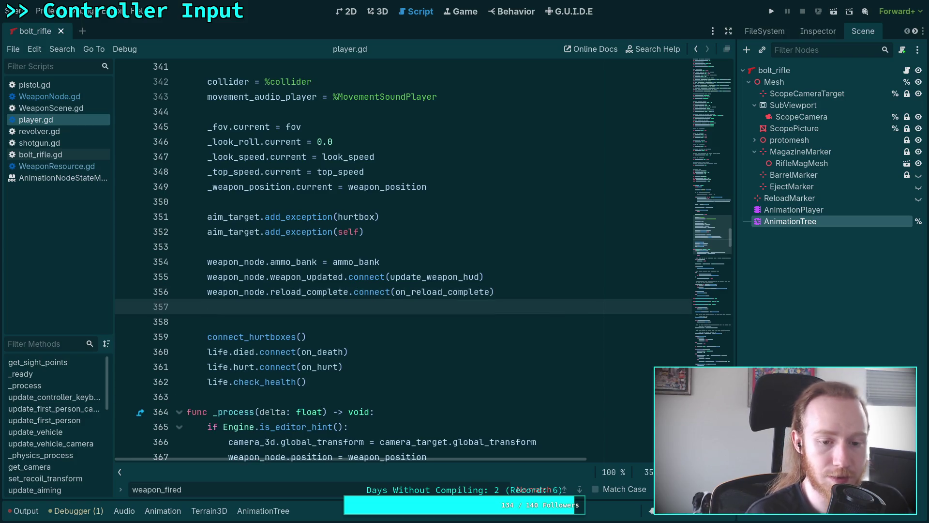
{"action": "key", "text": "BackSpace"}
{"action": "key", "text": "BackSpace"}
{"action": "type", "text": "eapo"}
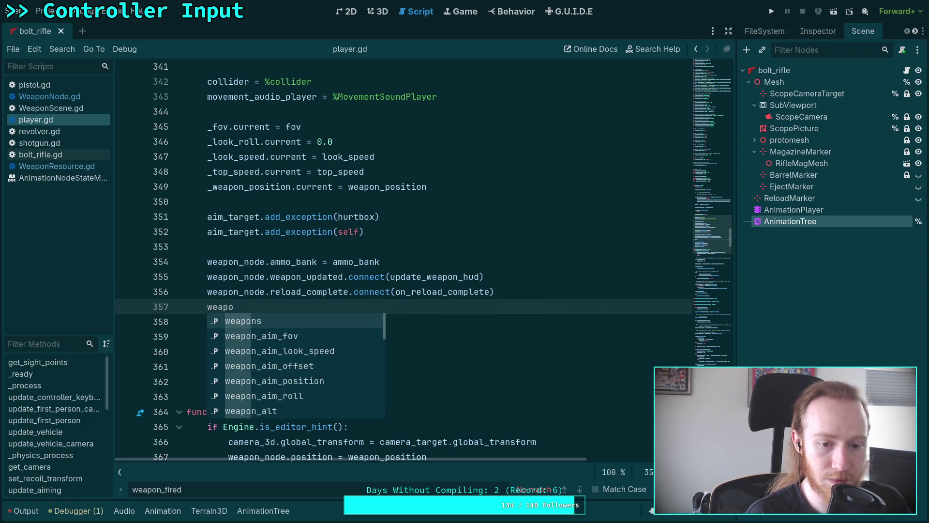
{"action": "type", "text": "nn"}
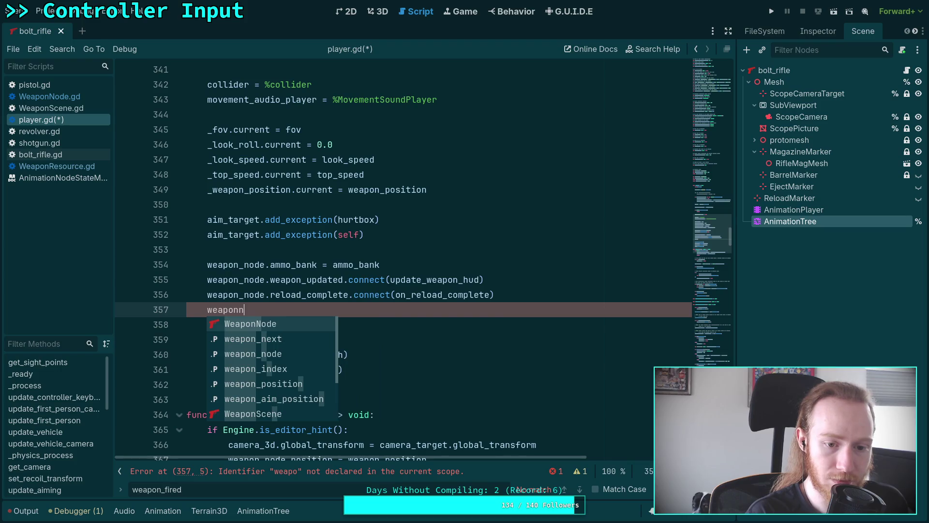
{"action": "key", "text": "Down"}
{"action": "key", "text": "Down"}
{"action": "key", "text": "Return"}
{"action": "type", "text": ".we"}
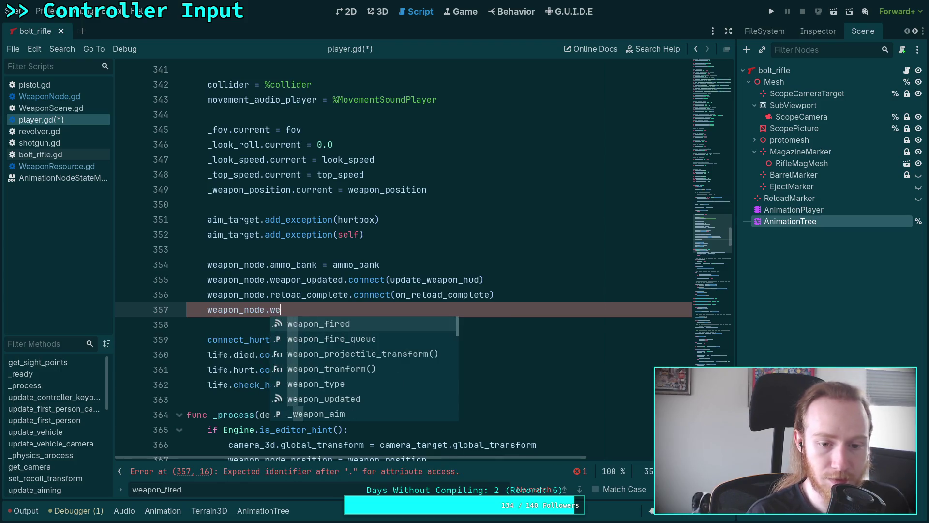
{"action": "key", "text": "Return"}
{"action": "type", "text": ".co"}
{"action": "key", "text": "Return"}
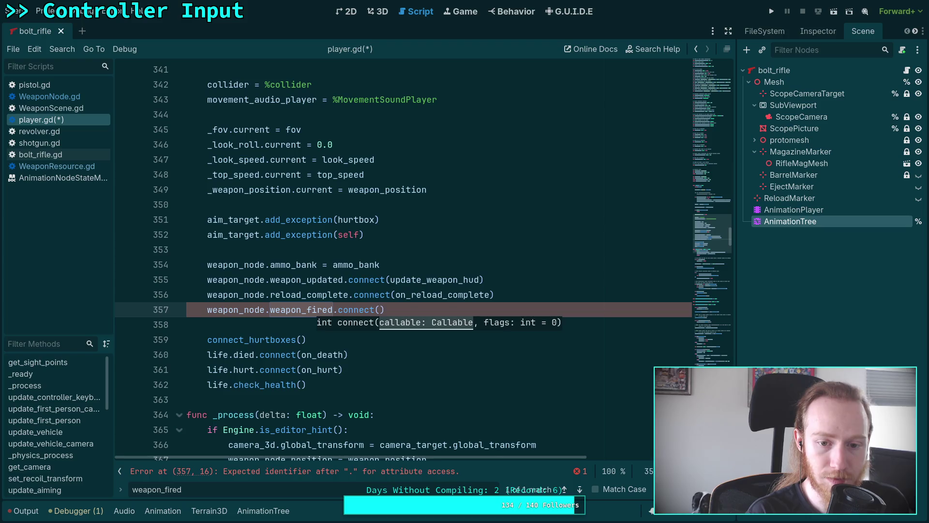
{"action": "type", "text": "n_weapon"}
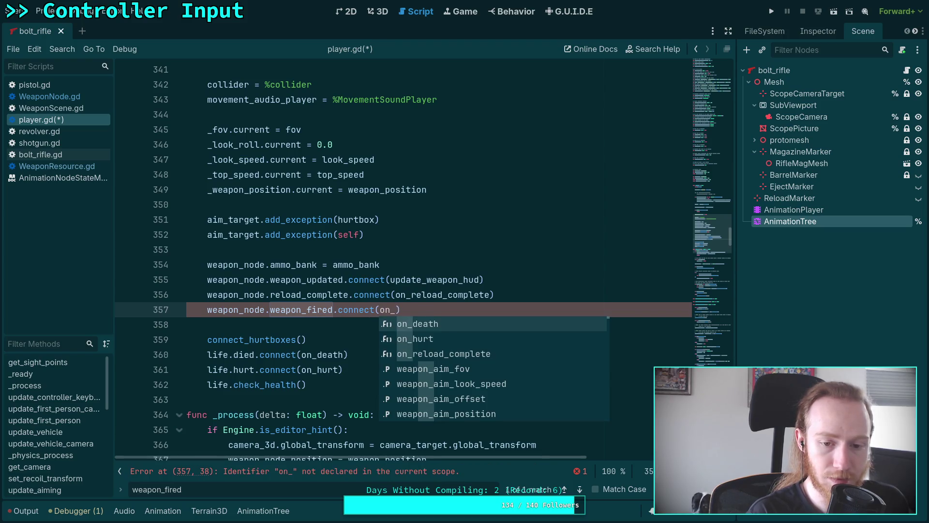
{"action": "type", "text": "_fired)"}
Save player.gd with the weapon_fired connection to on_weapon_fired.
{"action": "key", "text": "ctrl+s"}
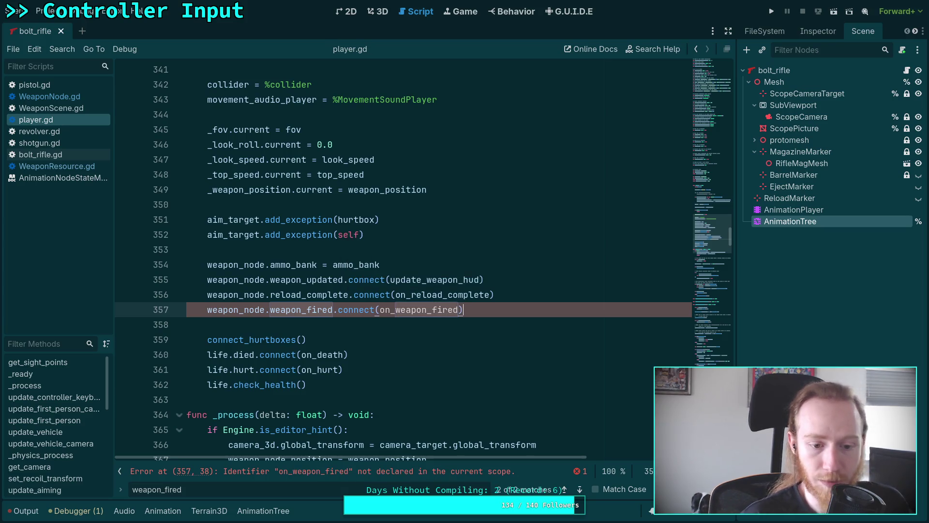
{"action": "scroll", "coordinate": [712, 242], "scroll_direction": "down", "scroll_amount": 12}
{"action": "left_click", "coordinate": [725, 296]}
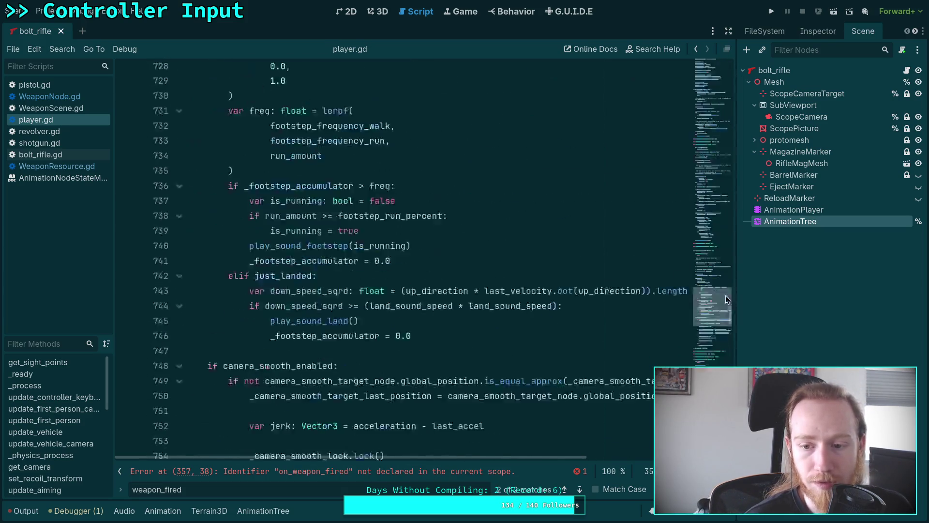
{"action": "left_click_drag", "start_coordinate": [725, 296], "coordinate": [724, 223]}
Find the on_reload_complete function definition and place the caret just below it.
{"action": "double_click", "coordinate": [465, 347]}
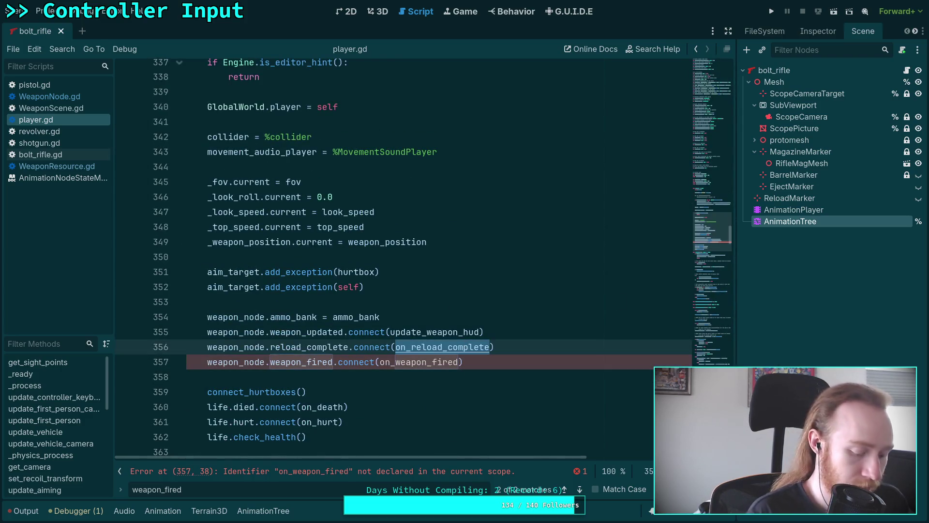
{"action": "key", "text": "ctrl+f"}
{"action": "left_click", "coordinate": [579, 490]}
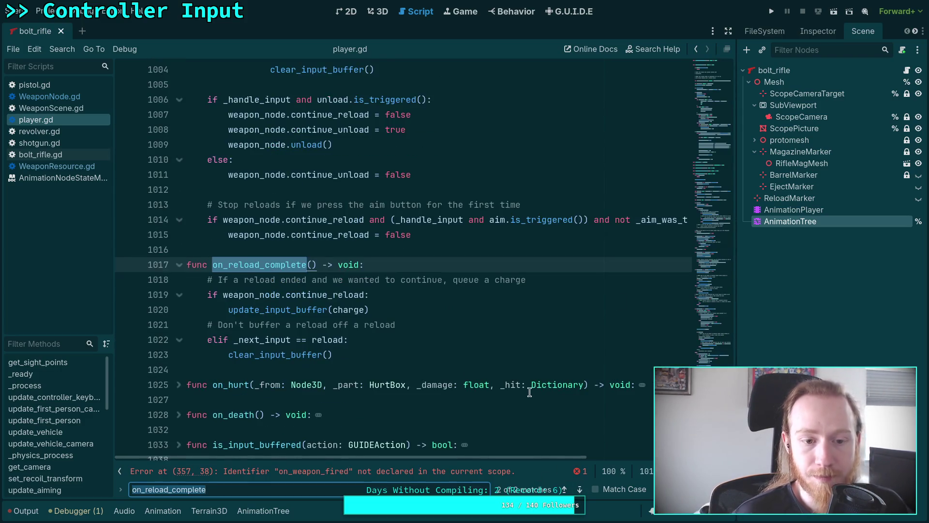
{"action": "scroll", "coordinate": [381, 325], "scroll_direction": "down", "scroll_amount": 3}
{"action": "left_click", "coordinate": [319, 235]}
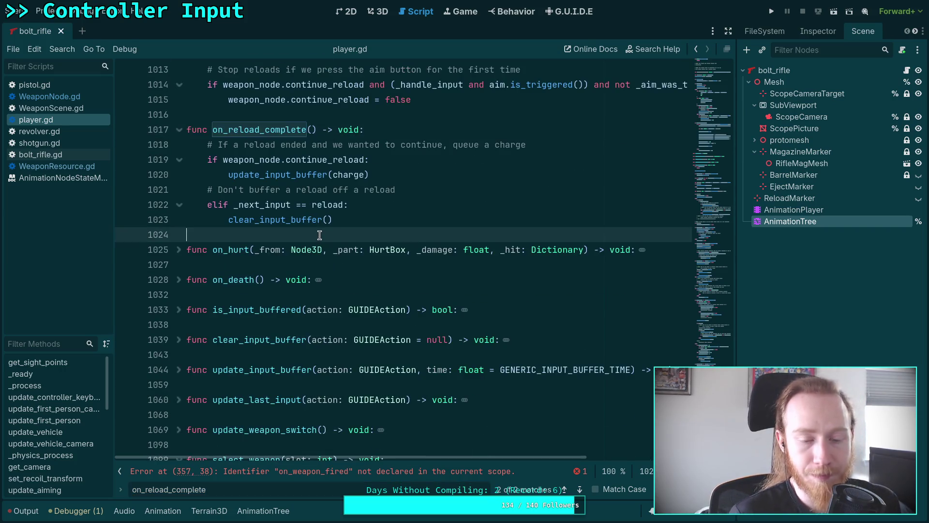
Add a new function on_weapon_fired() -> void: with a placeholder pass body.
{"action": "key", "text": "Return"}
{"action": "key", "text": "Return"}
{"action": "key", "text": "Up"}
{"action": "type", "text": "func en_"}
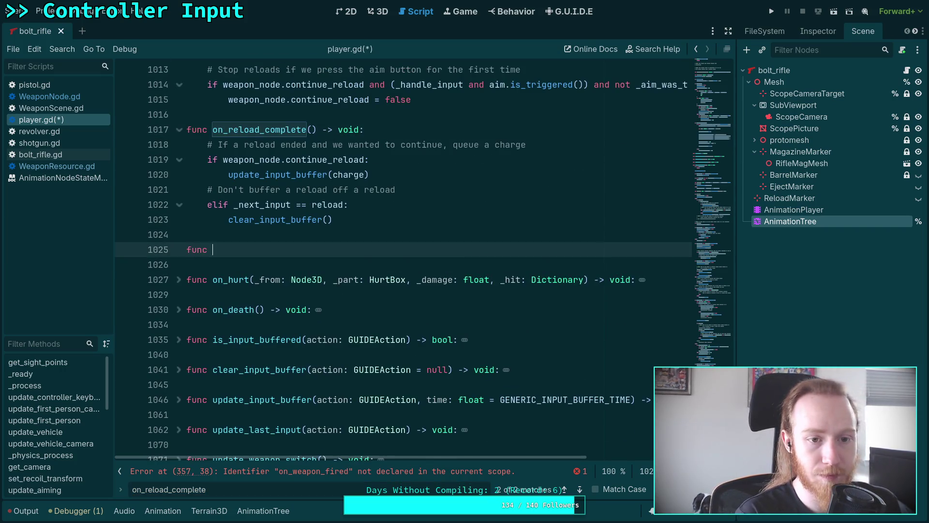
{"action": "key", "text": "BackSpace"}
{"action": "key", "text": "BackSpace"}
{"action": "key", "text": "BackSpace"}
{"action": "type", "text": "on_weapon_"}
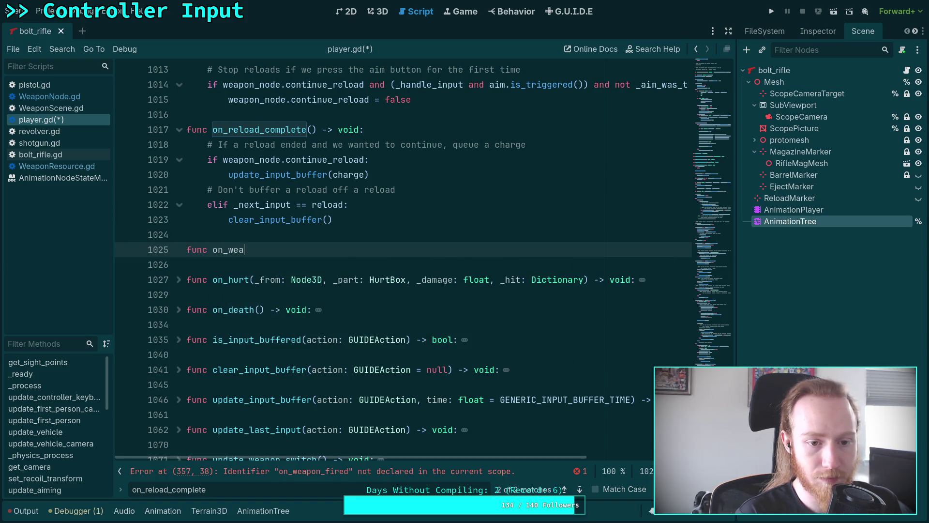
{"action": "type", "text": "fired() -> "}
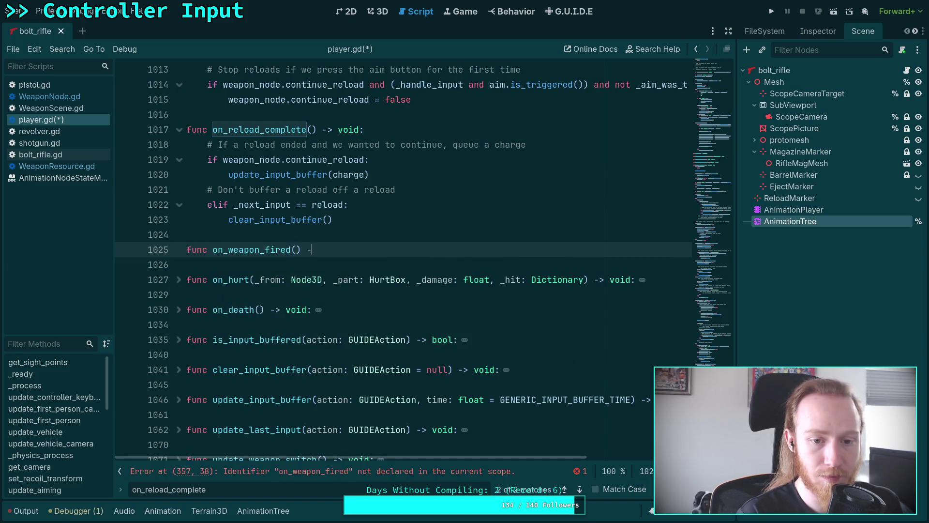
{"action": "type", "text": "void:"}
{"action": "key", "text": "Return"}
{"action": "type", "text": "pass"}
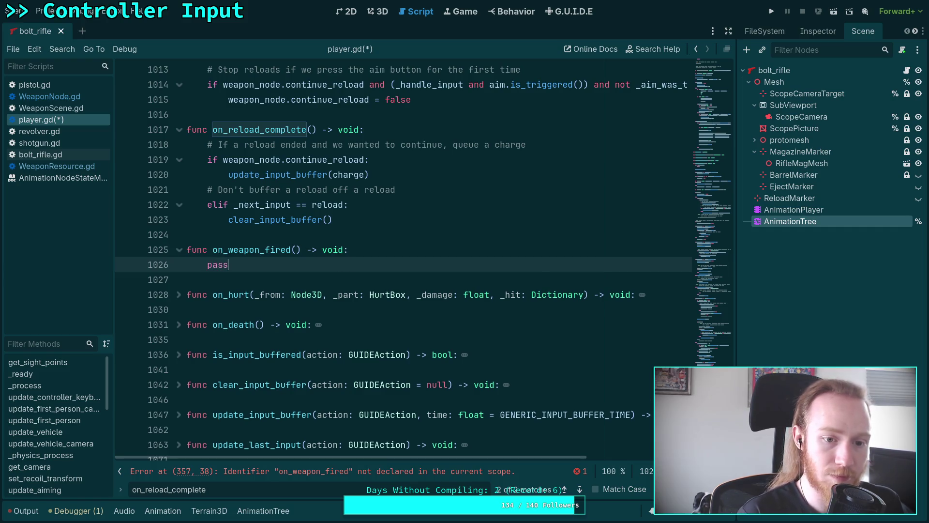
{"action": "key", "text": "Up"}
{"action": "key", "text": "End"}
{"action": "key", "text": "Return"}
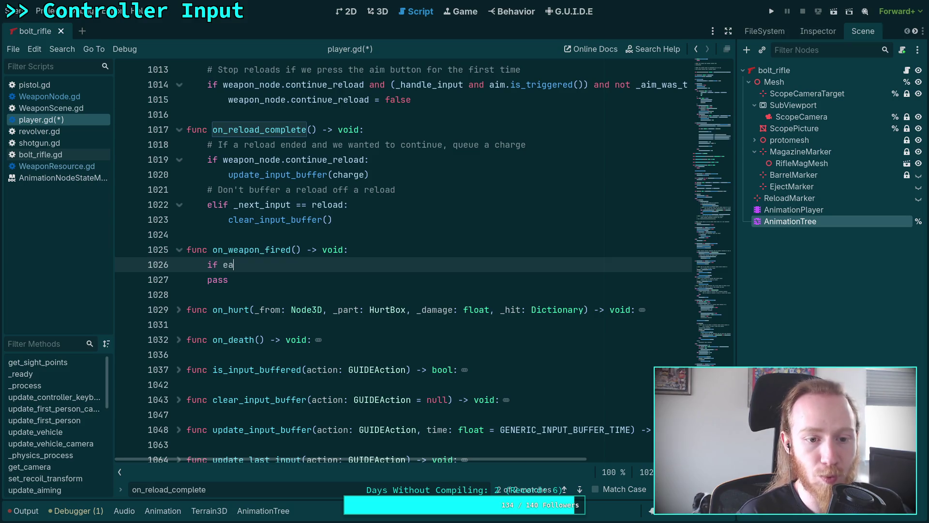
Add if weapon_node.weapon_type.manual_charge_after_firing: as the body and delete the leftover pass.
{"action": "key", "text": "BackSpace"}
{"action": "key", "text": "BackSpace"}
{"action": "type", "text": "we"}
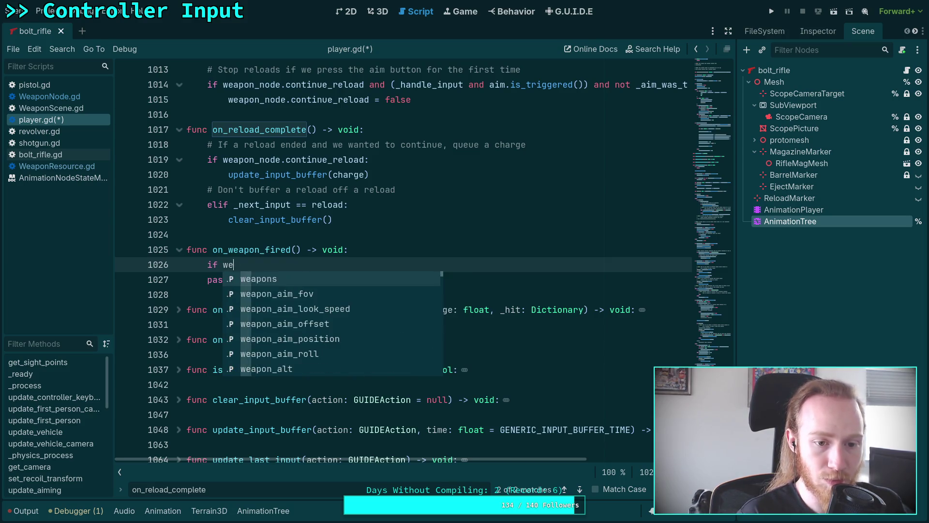
{"action": "type", "text": "apon."}
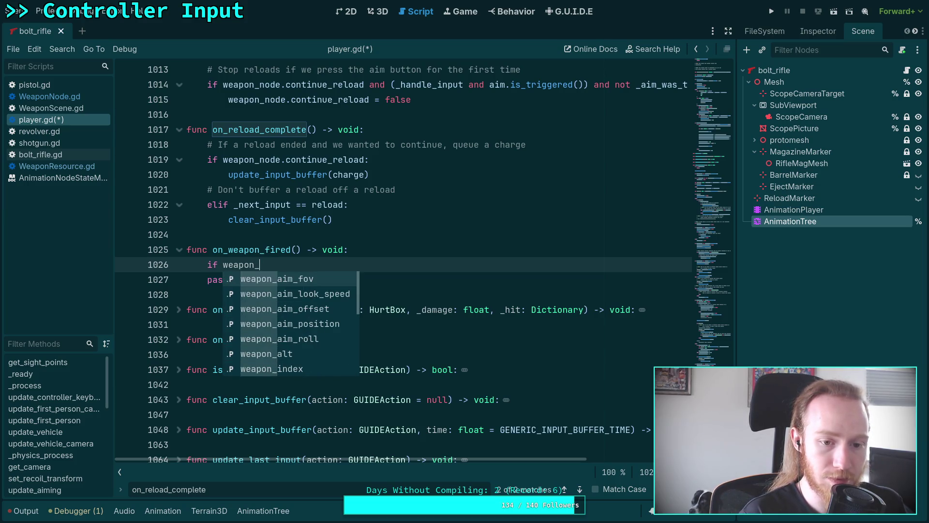
{"action": "type", "text": "node."}
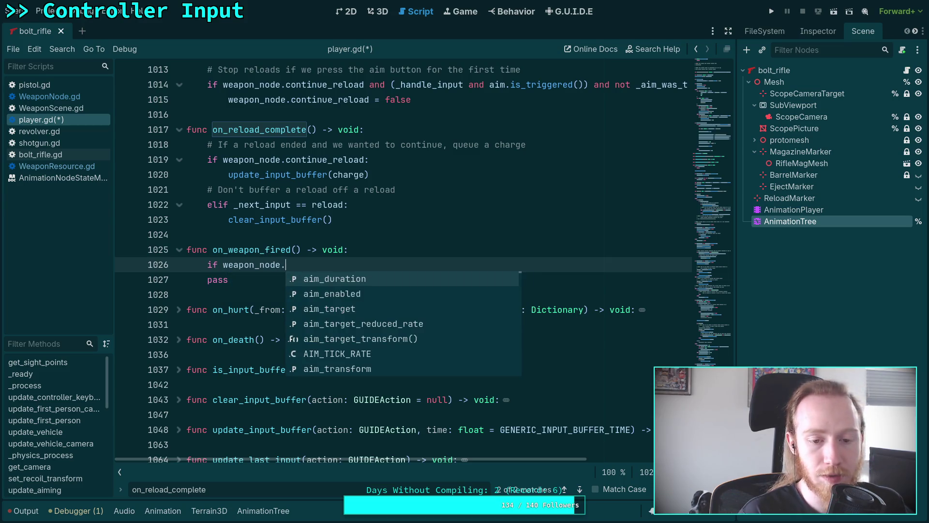
{"action": "type", "text": "weap"}
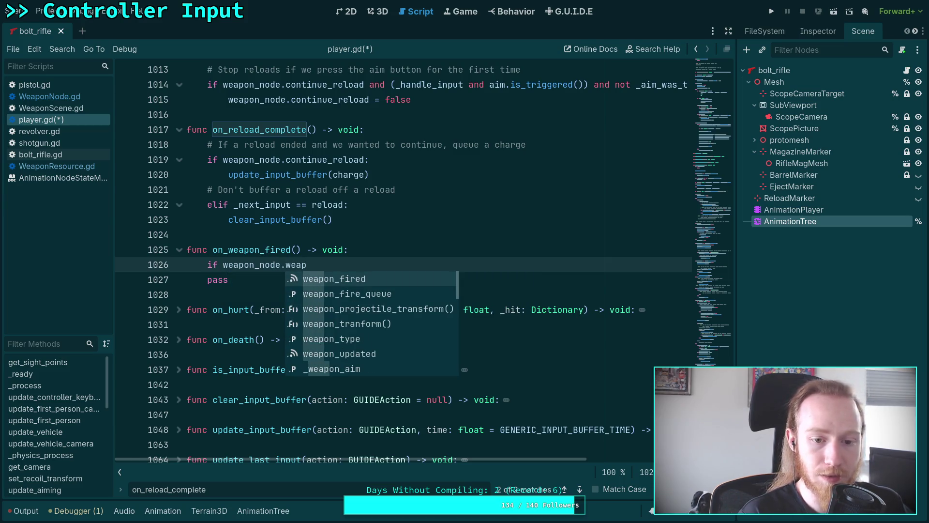
{"action": "key", "text": "Down"}
{"action": "key", "text": "Down"}
{"action": "key", "text": "Down"}
{"action": "key", "text": "Return"}
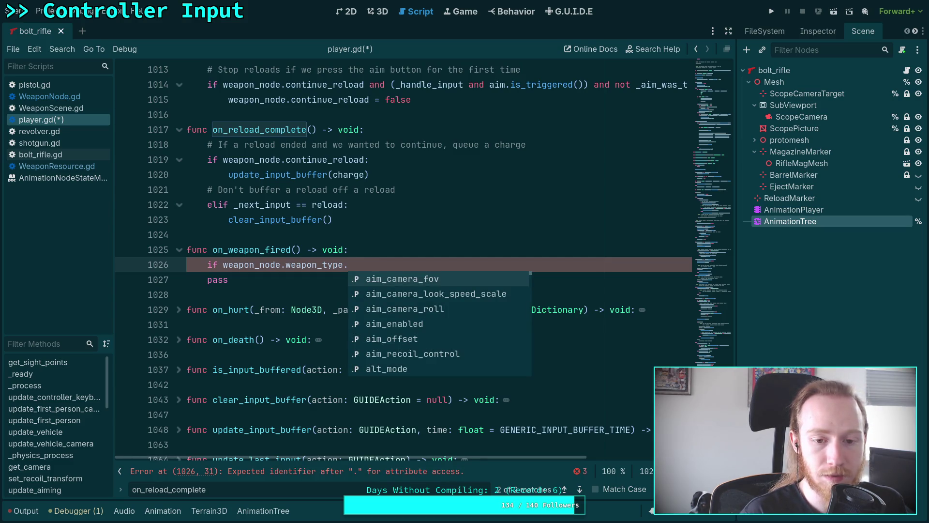
{"action": "type", "text": "c"}
{"action": "key", "text": "BackSpace"}
{"action": "type", "text": "ma"}
{"action": "key", "text": "Return"}
{"action": "type", "text": ":"}
{"action": "key", "text": "Return"}
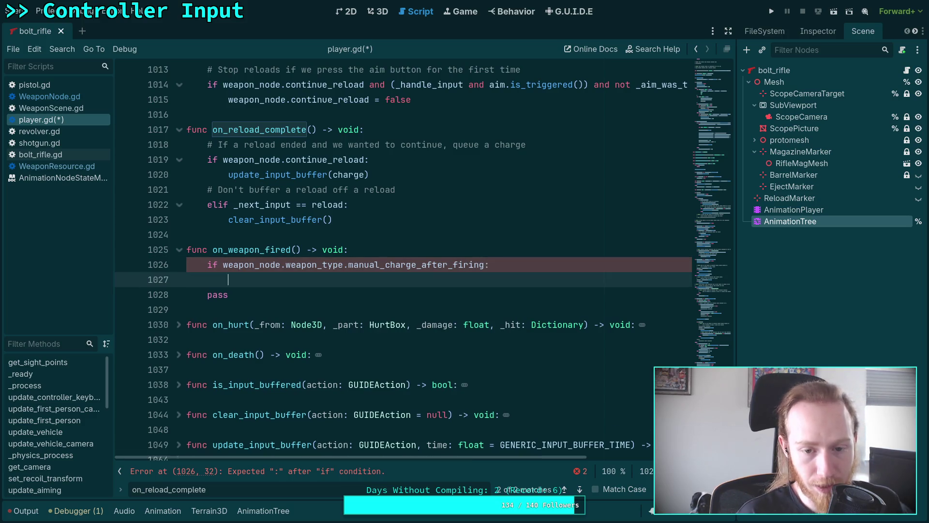
{"action": "left_click_drag", "start_coordinate": [240, 294], "coordinate": [253, 278]}
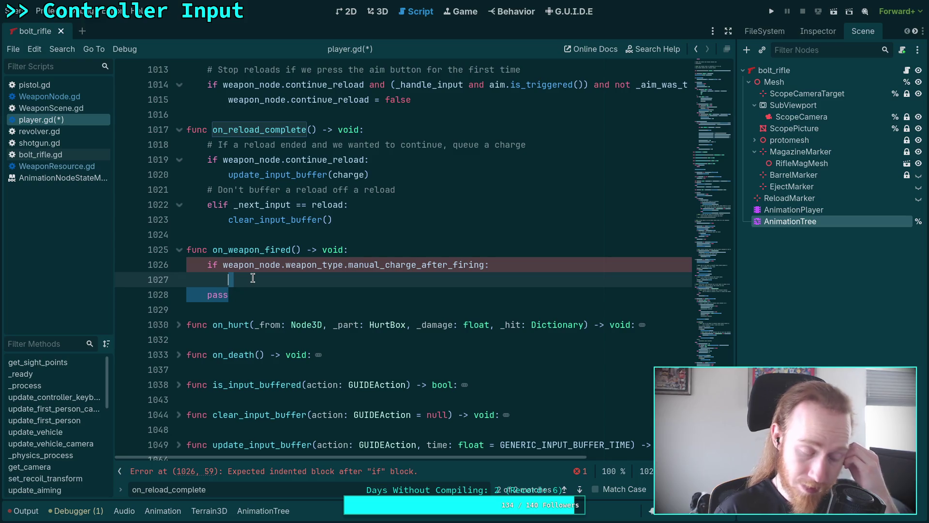
{"action": "key", "text": "BackSpace"}
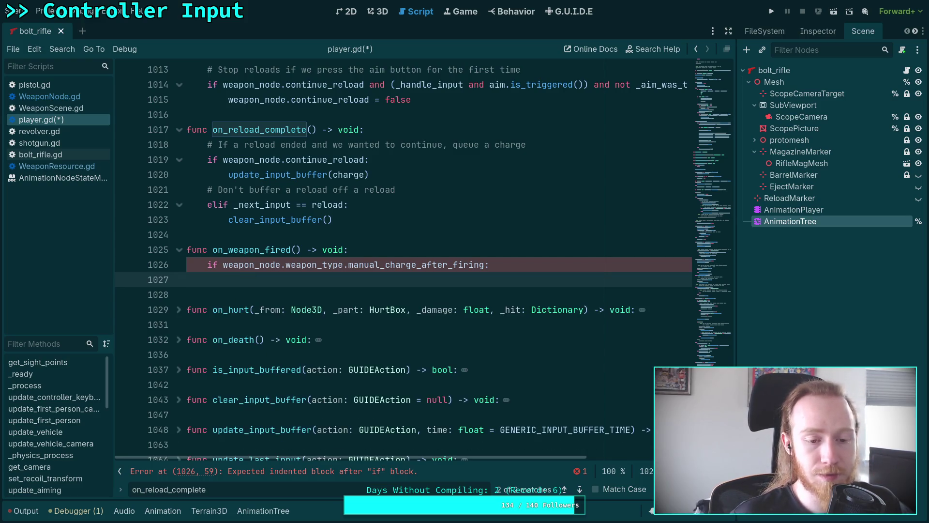
{"action": "scroll", "coordinate": [318, 307], "scroll_direction": "up", "scroll_amount": 20}
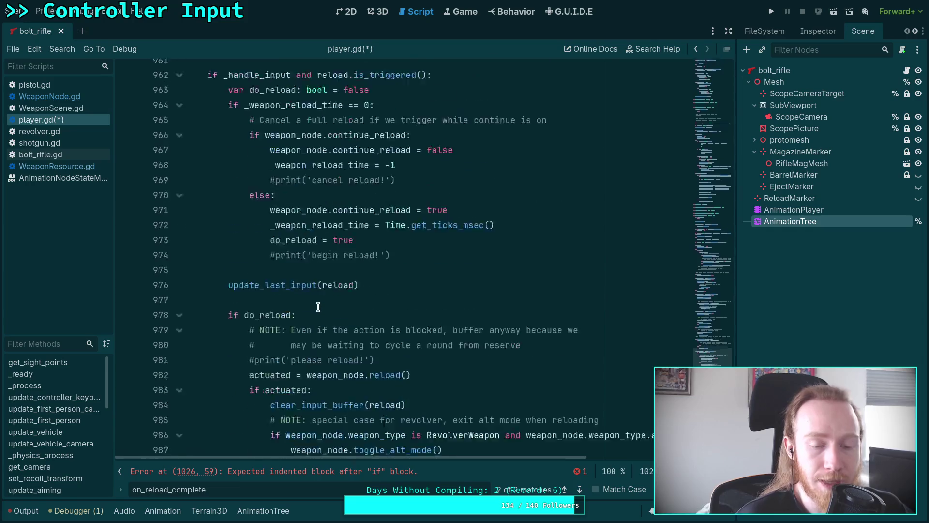
Highlight update_weapon_node and scroll through player.gd to locate where it is called.
{"action": "scroll", "coordinate": [318, 307], "scroll_direction": "up", "scroll_amount": 20}
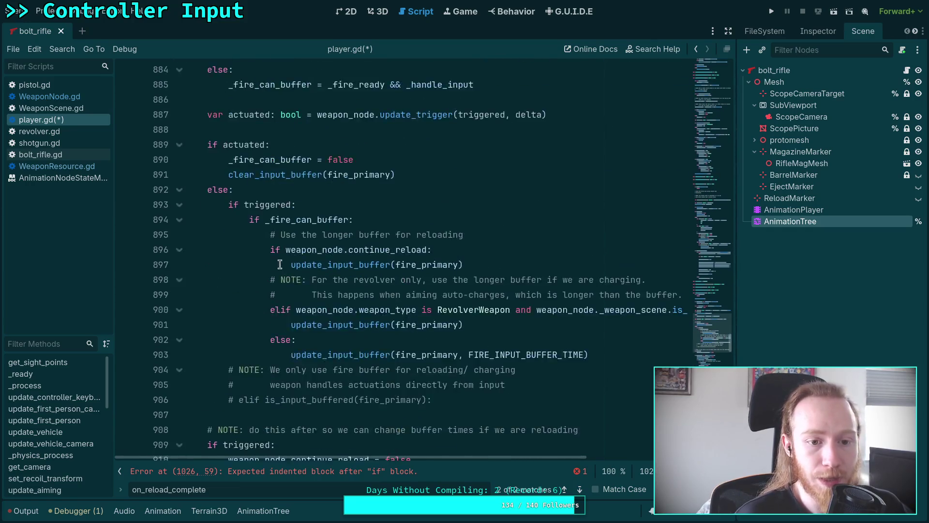
{"action": "scroll", "coordinate": [262, 284], "scroll_direction": "up", "scroll_amount": 5}
{"action": "double_click", "coordinate": [247, 251]}
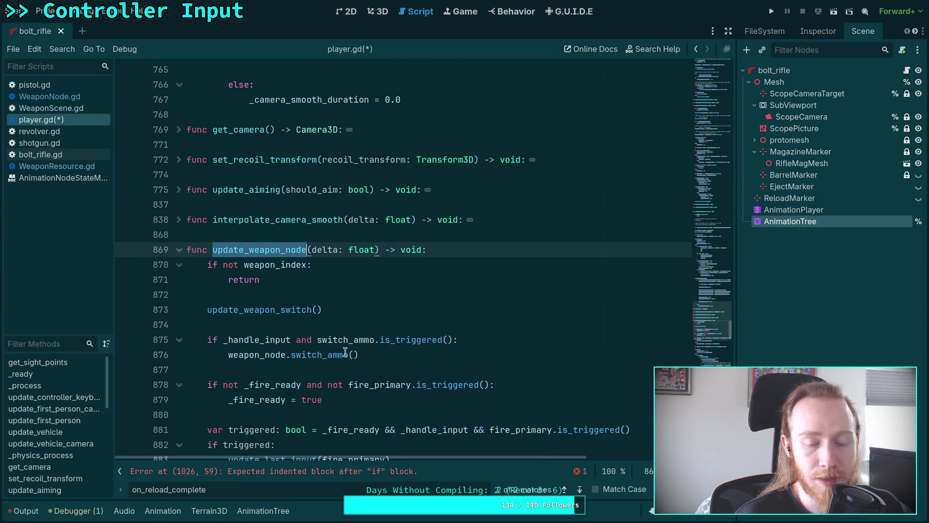
{"action": "scroll", "coordinate": [314, 324], "scroll_direction": "down", "scroll_amount": 5}
{"action": "scroll", "coordinate": [360, 317], "scroll_direction": "up", "scroll_amount": 3}
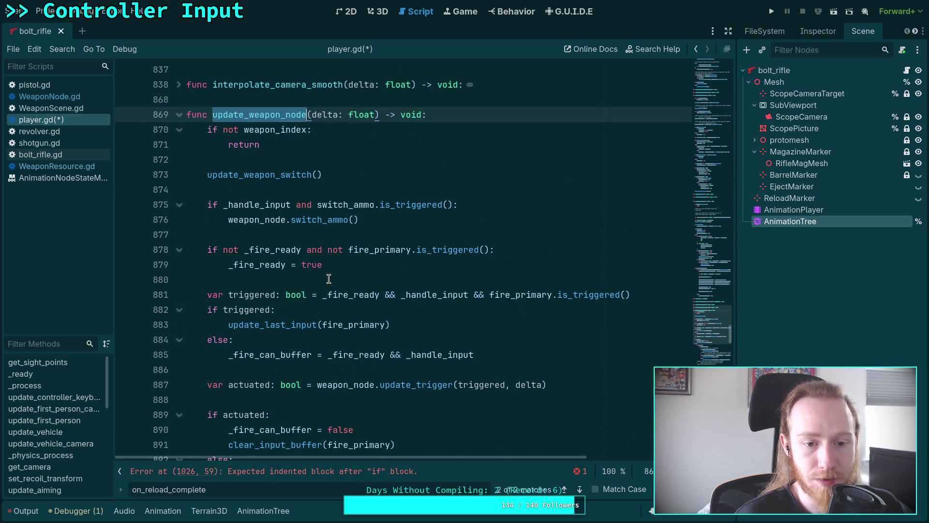
{"action": "scroll", "coordinate": [331, 279], "scroll_direction": "down", "scroll_amount": 4}
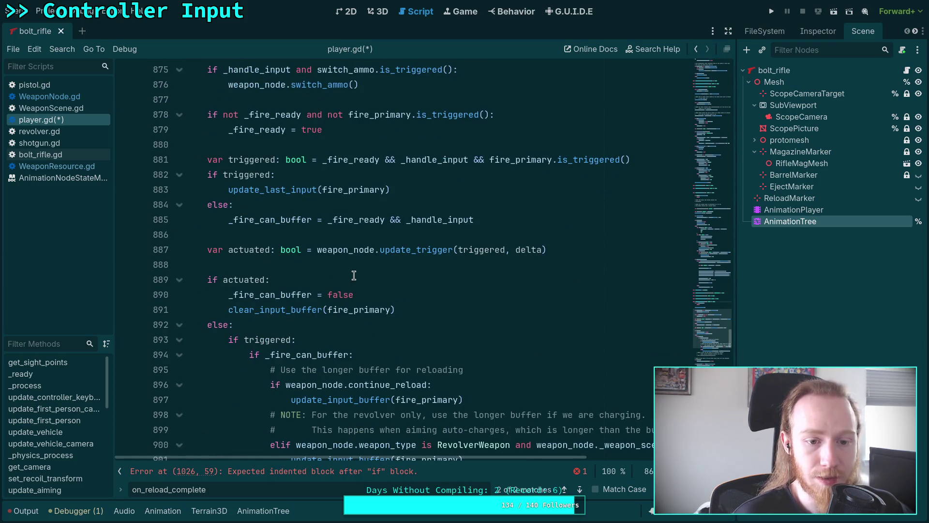
{"action": "scroll", "coordinate": [354, 275], "scroll_direction": "down", "scroll_amount": 9}
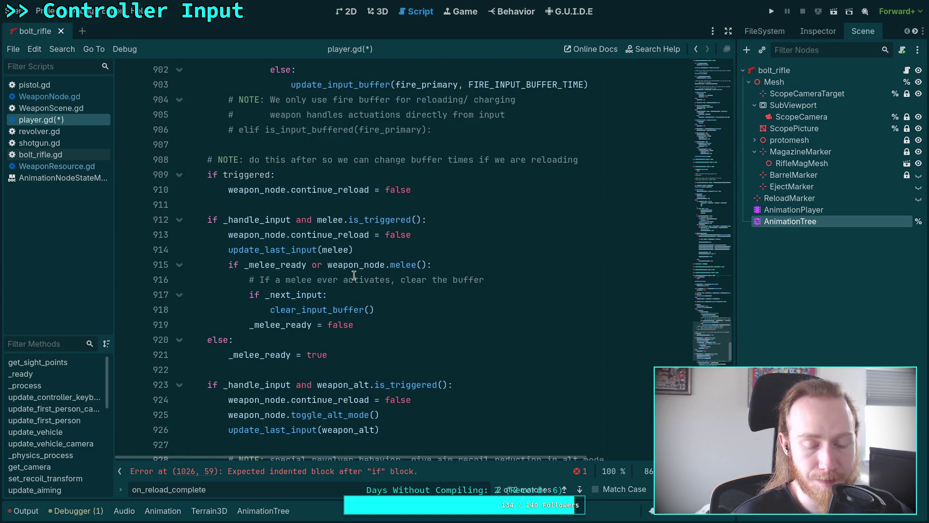
{"action": "scroll", "coordinate": [354, 276], "scroll_direction": "down", "scroll_amount": 3}
{"action": "scroll", "coordinate": [354, 275], "scroll_direction": "down", "scroll_amount": 3}
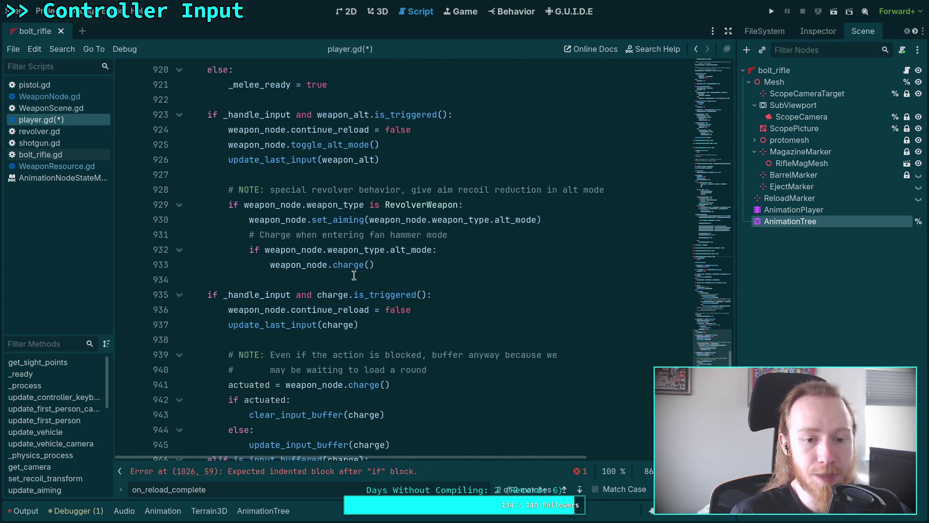
{"action": "scroll", "coordinate": [354, 276], "scroll_direction": "down", "scroll_amount": 3}
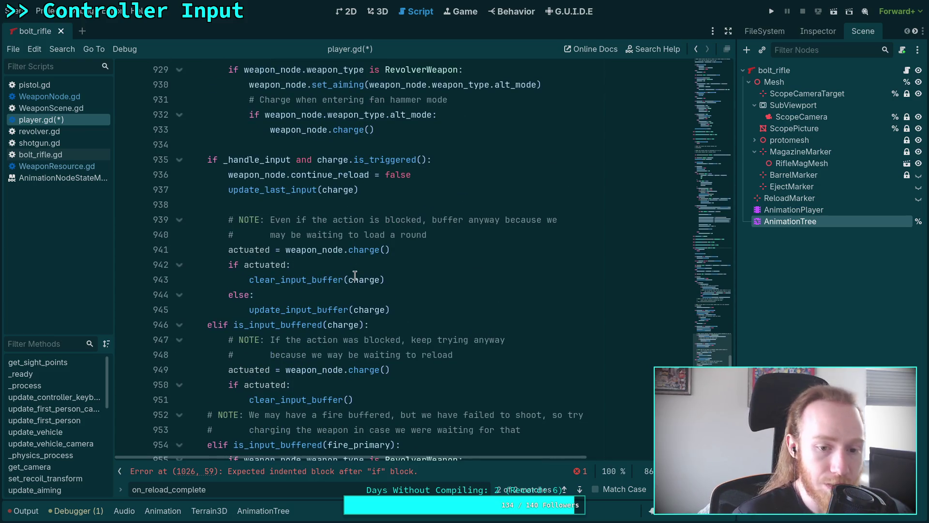
{"action": "scroll", "coordinate": [355, 275], "scroll_direction": "down", "scroll_amount": 2}
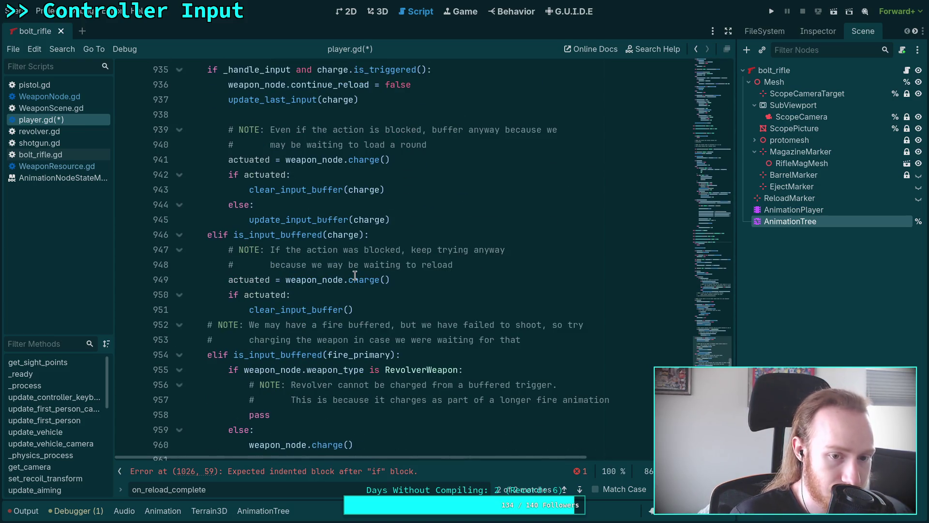
{"action": "scroll", "coordinate": [354, 275], "scroll_direction": "down", "scroll_amount": 14}
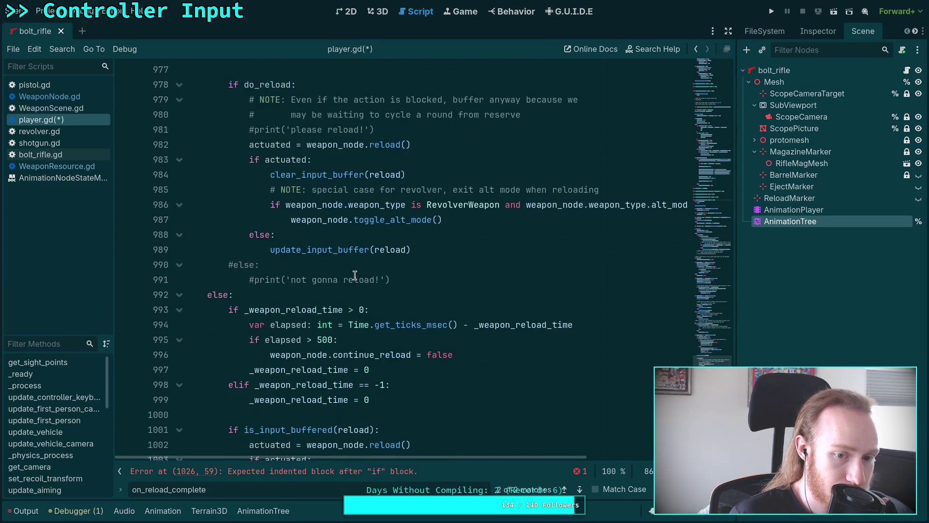
{"action": "scroll", "coordinate": [354, 275], "scroll_direction": "down", "scroll_amount": 4}
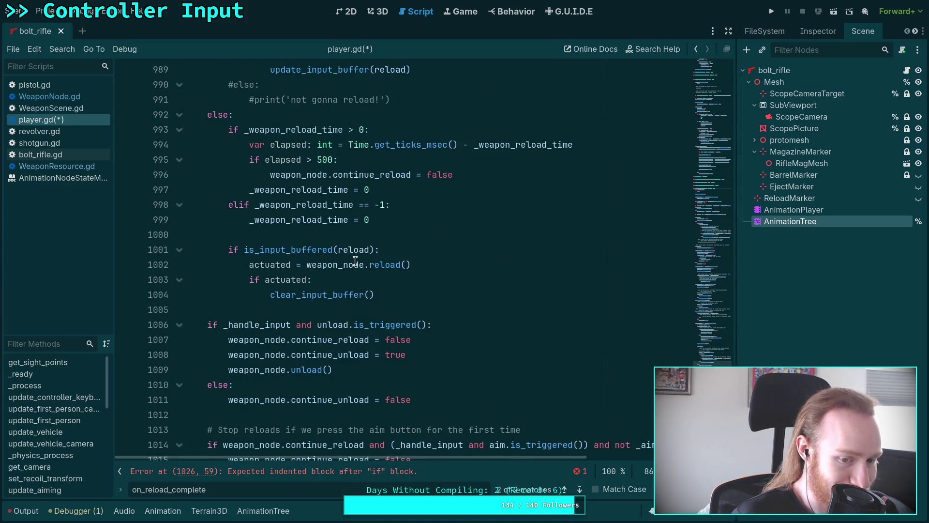
{"action": "scroll", "coordinate": [357, 255], "scroll_direction": "down", "scroll_amount": 4}
{"action": "scroll", "coordinate": [357, 255], "scroll_direction": "up", "scroll_amount": 8}
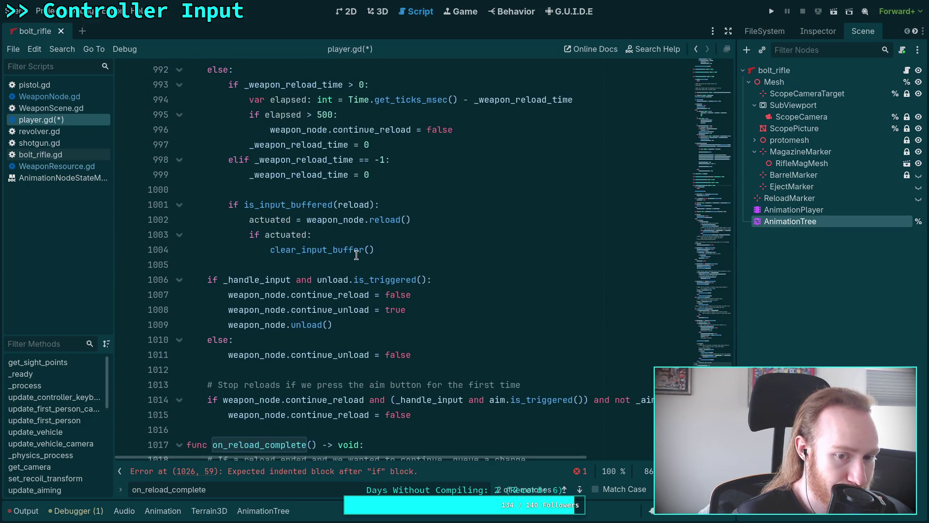
{"action": "scroll", "coordinate": [357, 255], "scroll_direction": "up", "scroll_amount": 20}
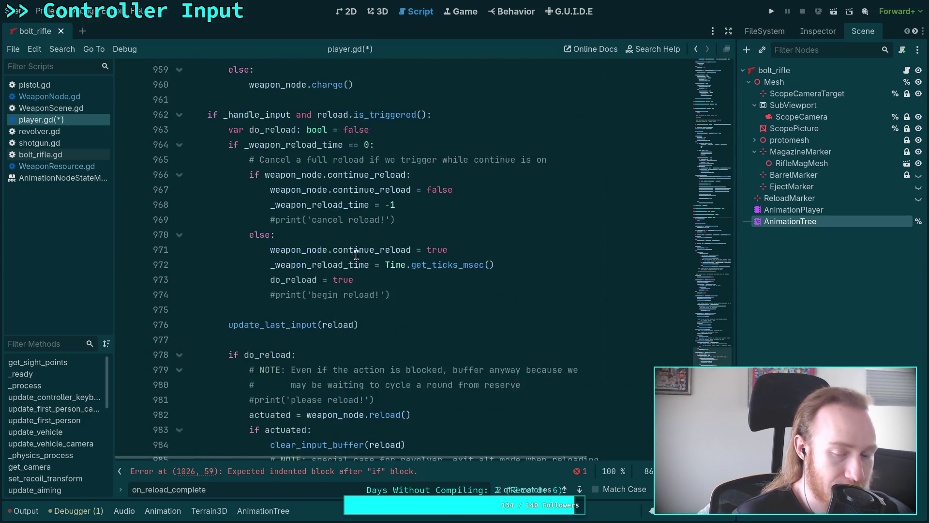
{"action": "scroll", "coordinate": [357, 255], "scroll_direction": "up", "scroll_amount": 16}
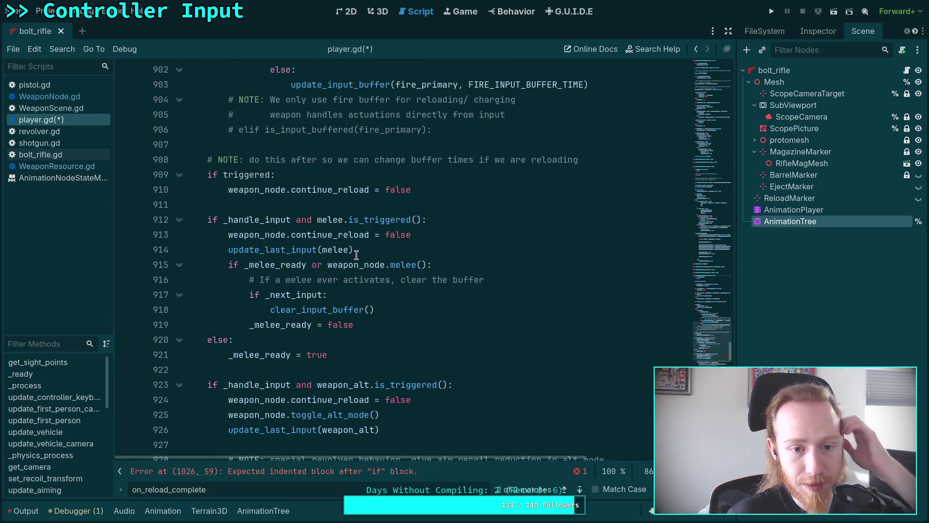
{"action": "scroll", "coordinate": [357, 255], "scroll_direction": "up", "scroll_amount": 3}
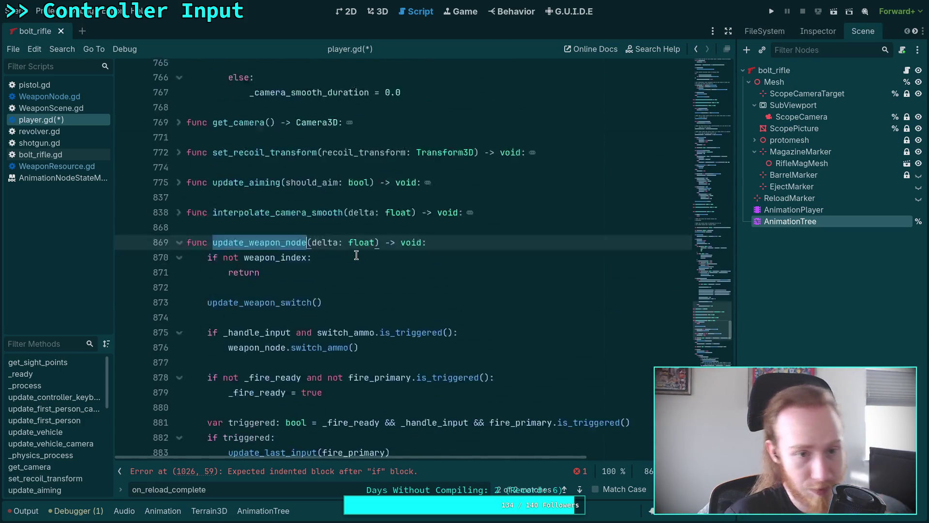
{"action": "scroll", "coordinate": [357, 255], "scroll_direction": "down", "scroll_amount": 3}
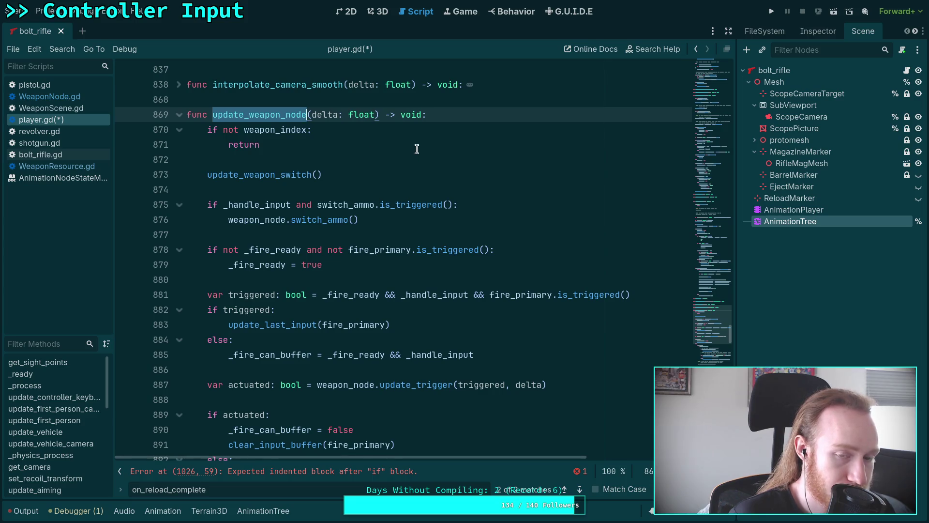
Return to the update_weapon_node definition at line 869 and place the caret inside it.
{"action": "left_click", "coordinate": [473, 113]}
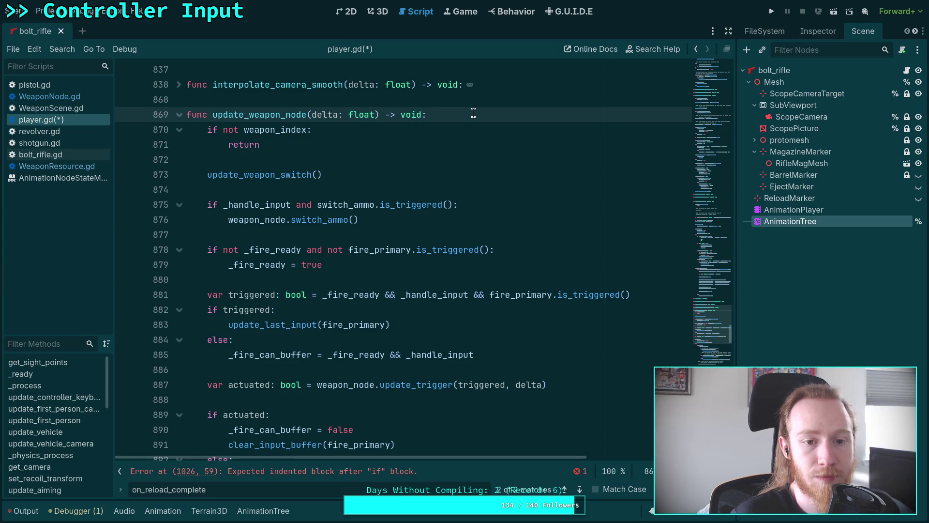
{"action": "double_click", "coordinate": [262, 115]}
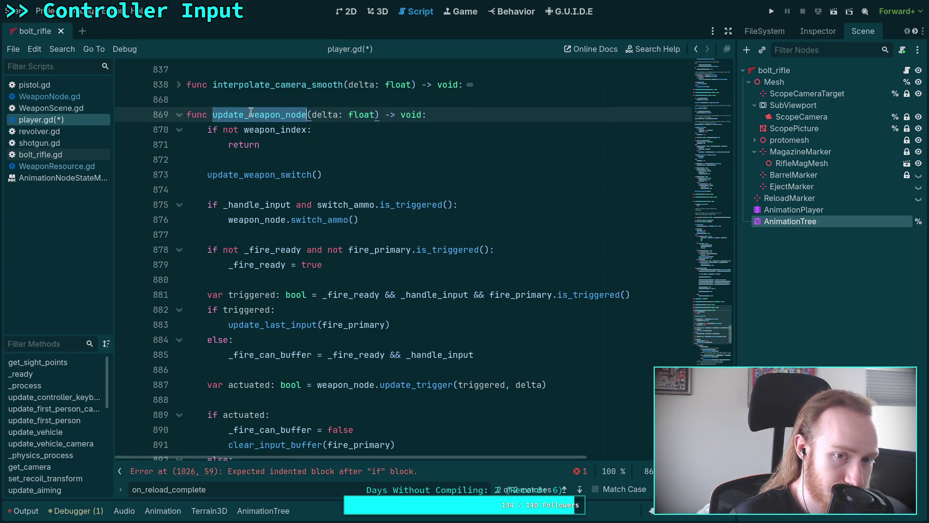
{"action": "scroll", "coordinate": [330, 222], "scroll_direction": "up", "scroll_amount": 5}
{"action": "scroll", "coordinate": [330, 223], "scroll_direction": "up", "scroll_amount": 20}
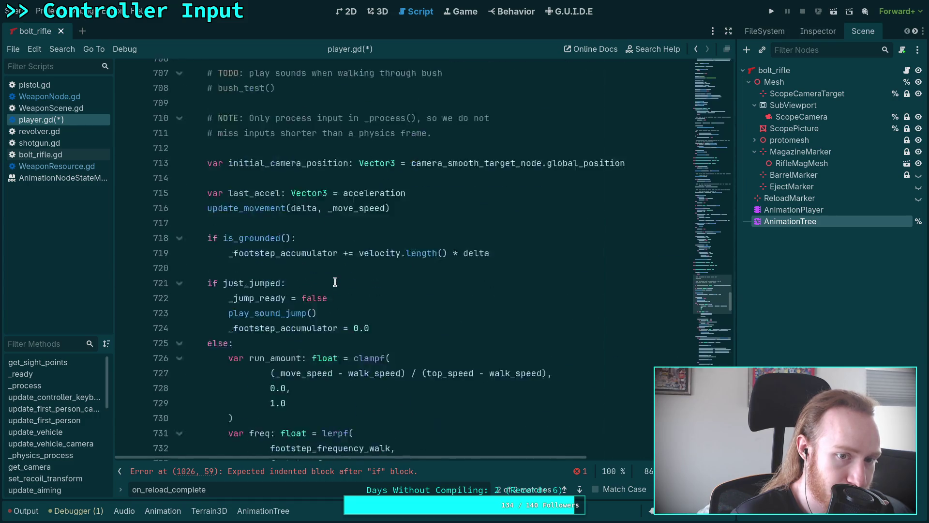
{"action": "scroll", "coordinate": [334, 281], "scroll_direction": "up", "scroll_amount": 8}
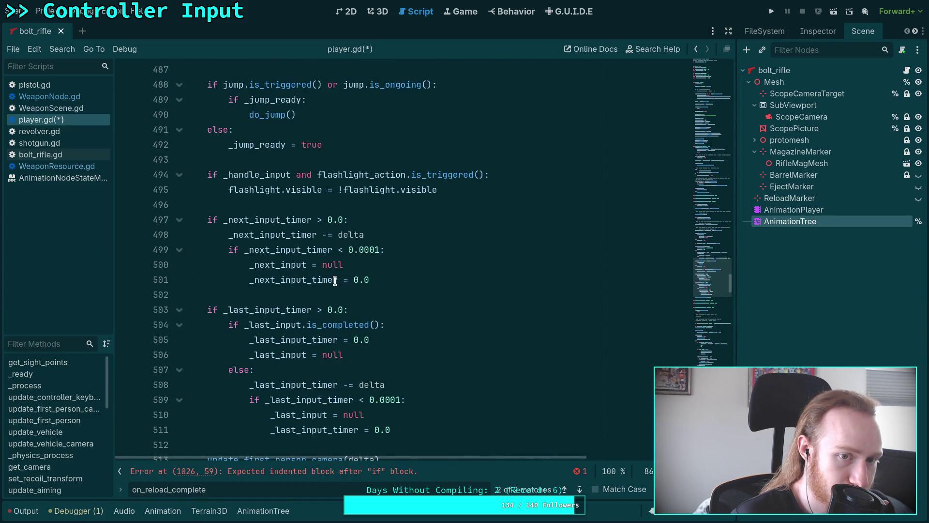
{"action": "scroll", "coordinate": [335, 281], "scroll_direction": "up", "scroll_amount": 20}
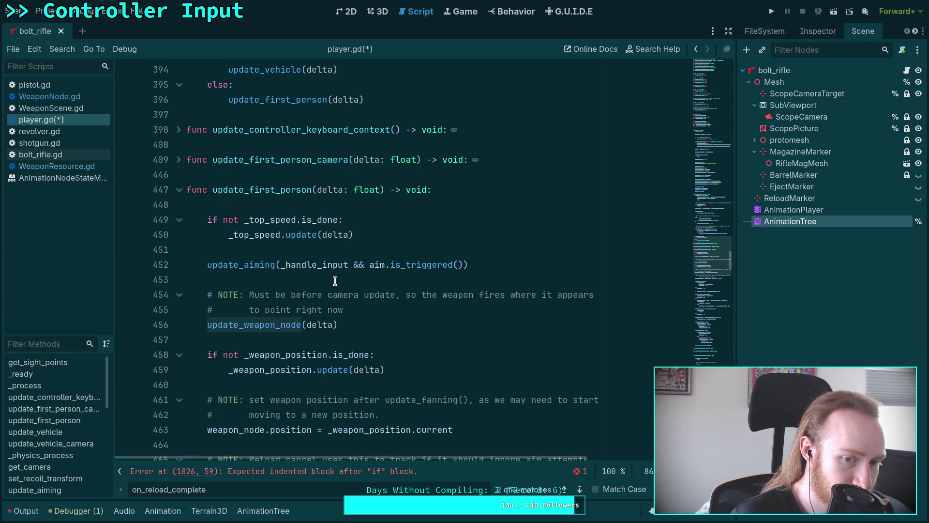
{"action": "scroll", "coordinate": [334, 280], "scroll_direction": "down", "scroll_amount": 20}
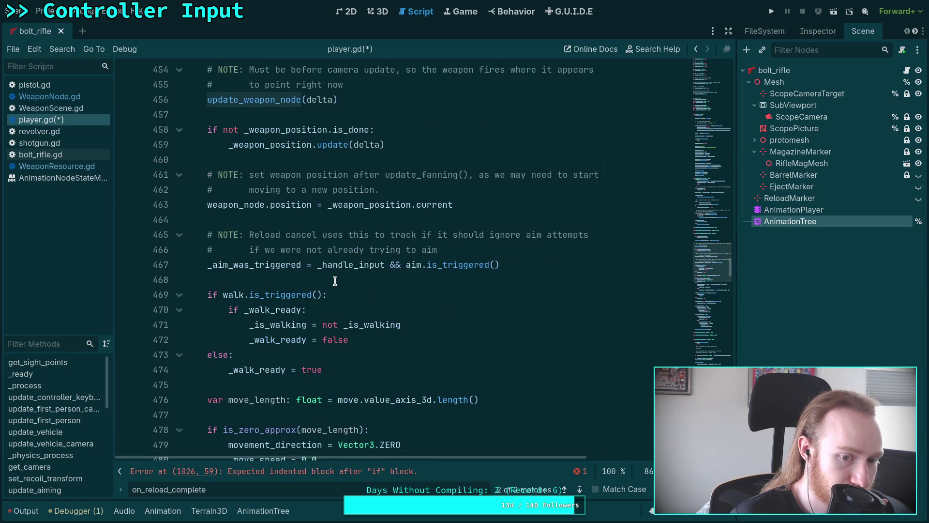
{"action": "scroll", "coordinate": [335, 281], "scroll_direction": "down", "scroll_amount": 8}
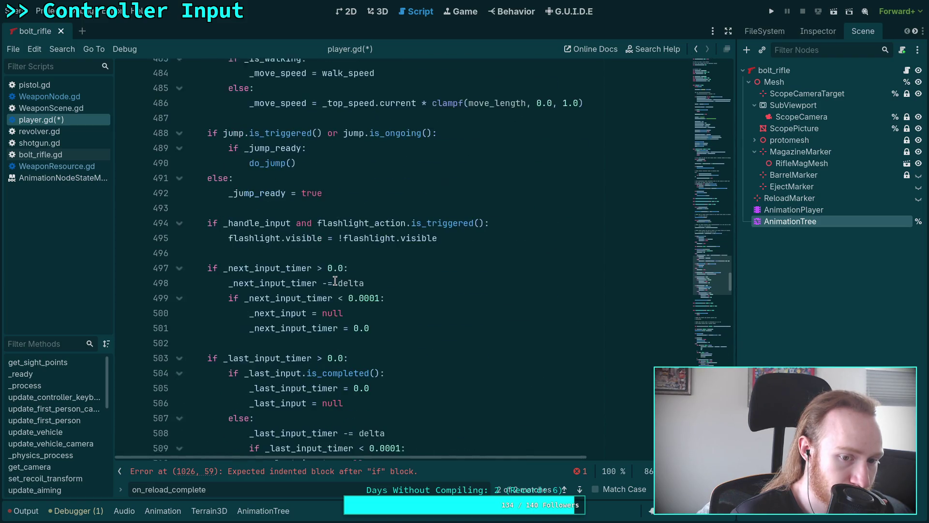
{"action": "scroll", "coordinate": [335, 281], "scroll_direction": "down", "scroll_amount": 3}
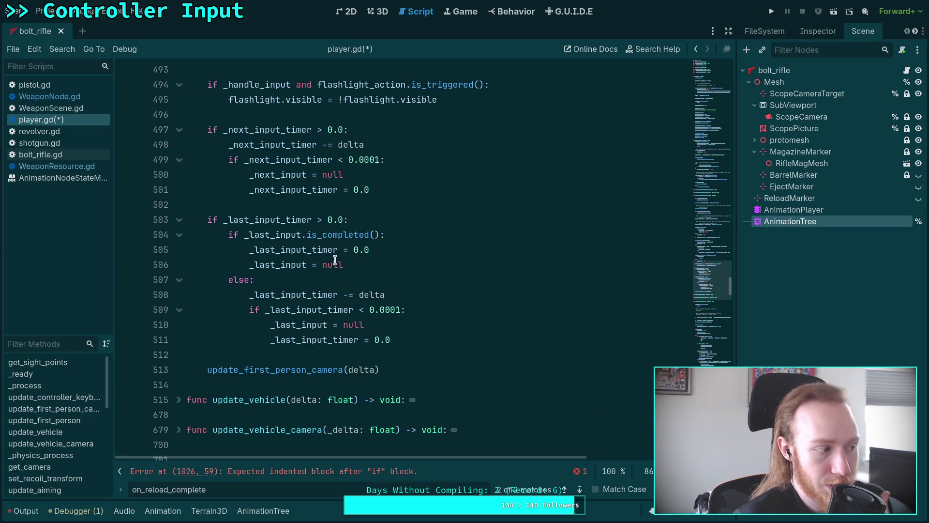
{"action": "scroll", "coordinate": [335, 260], "scroll_direction": "up", "scroll_amount": 4}
{"action": "scroll", "coordinate": [335, 260], "scroll_direction": "down", "scroll_amount": 20}
{"action": "scroll", "coordinate": [335, 260], "scroll_direction": "down", "scroll_amount": 5}
{"action": "left_click", "coordinate": [419, 273]}
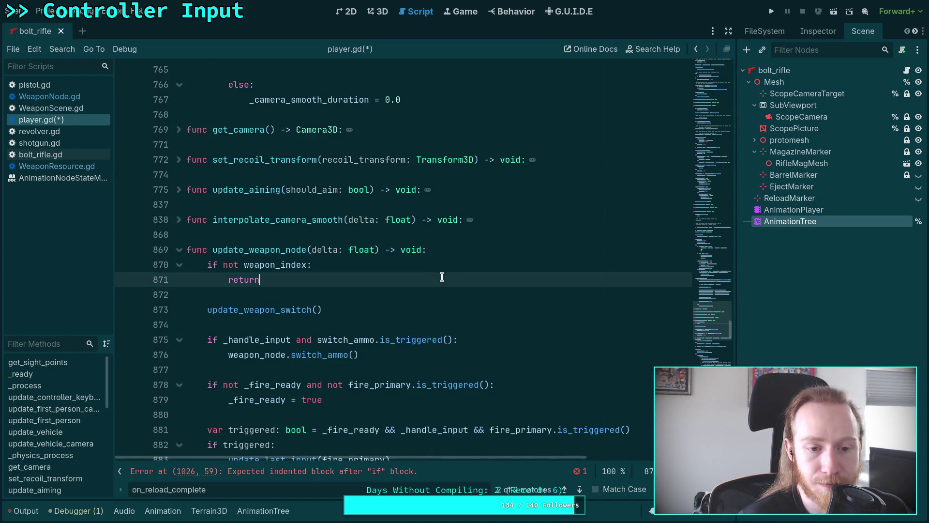
Open a blank line below update_weapon_switch() in update_weapon_node.
{"action": "scroll", "coordinate": [441, 274], "scroll_direction": "down", "scroll_amount": 3}
{"action": "left_click", "coordinate": [504, 115]}
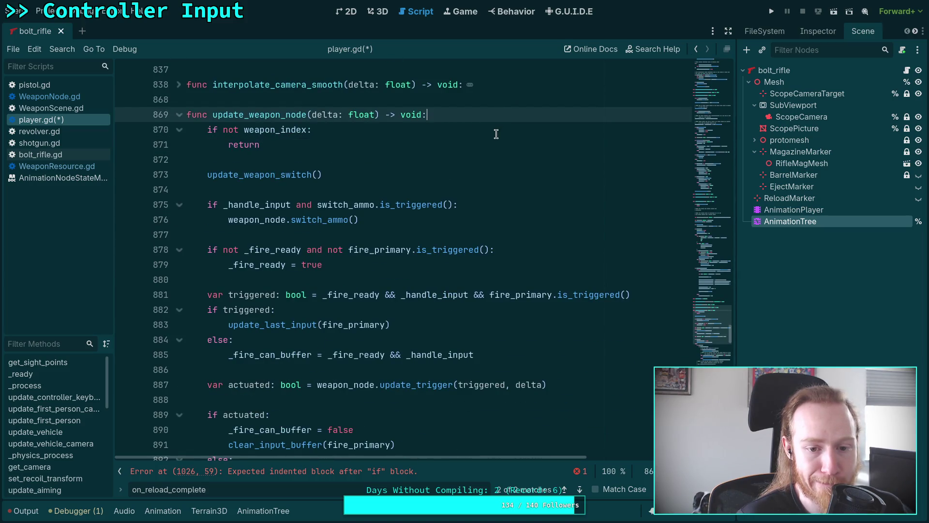
{"action": "left_click", "coordinate": [369, 127]}
{"action": "left_click", "coordinate": [388, 159]}
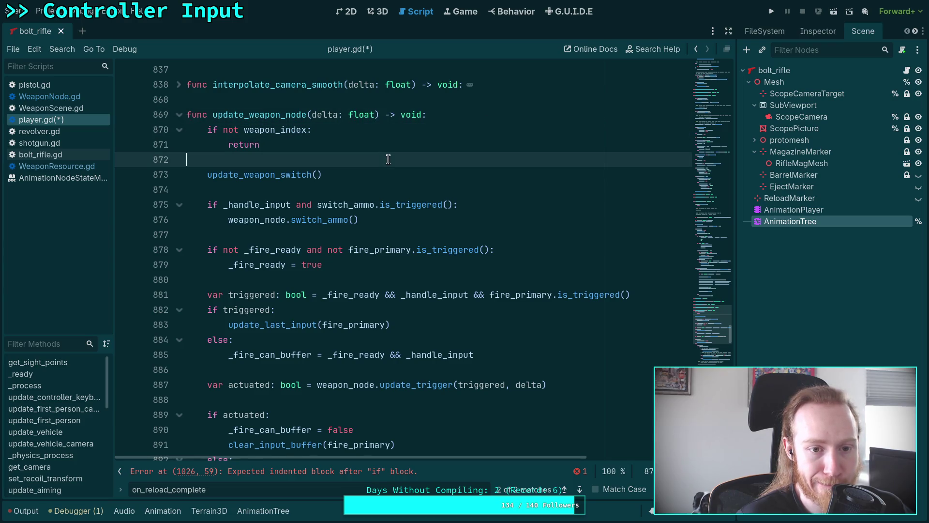
{"action": "scroll", "coordinate": [392, 160], "scroll_direction": "down", "scroll_amount": 1}
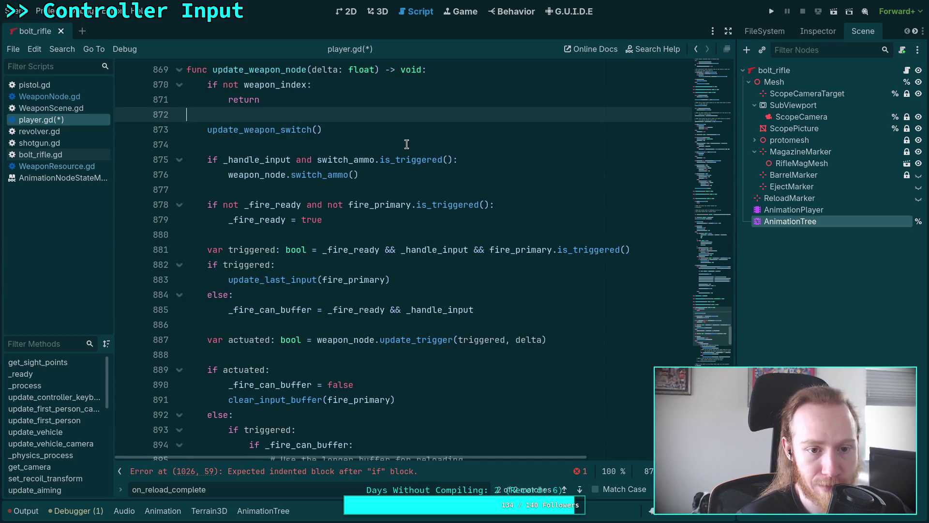
{"action": "left_click", "coordinate": [407, 144]}
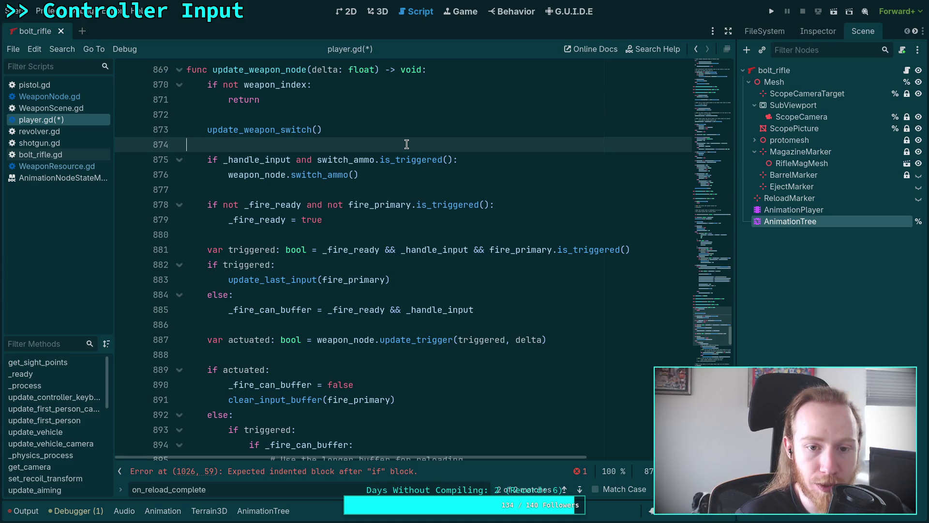
{"action": "key", "text": "Return"}
{"action": "key", "text": "Return"}
{"action": "key", "text": "Up"}
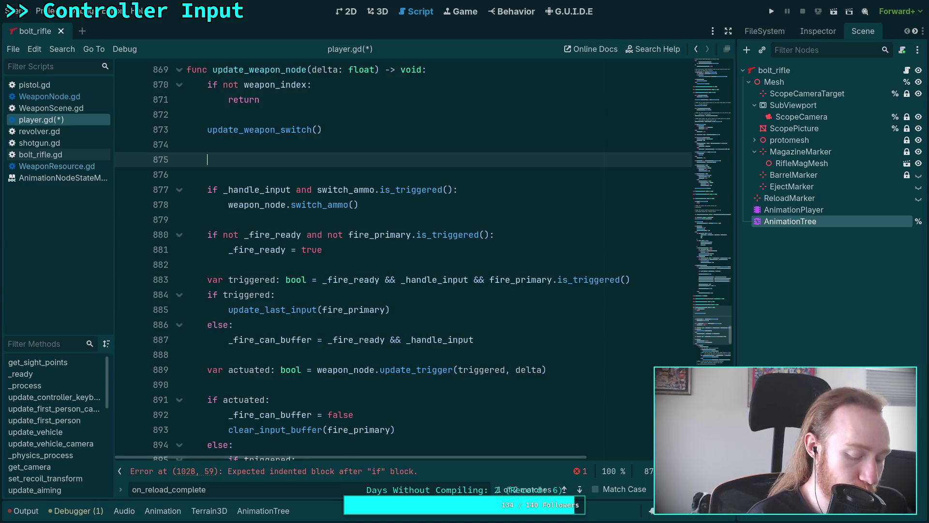
Start an 'if _weapon_reload_time' line via autocomplete and look up its declaration on line 306.
{"action": "type", "text": "wea"}
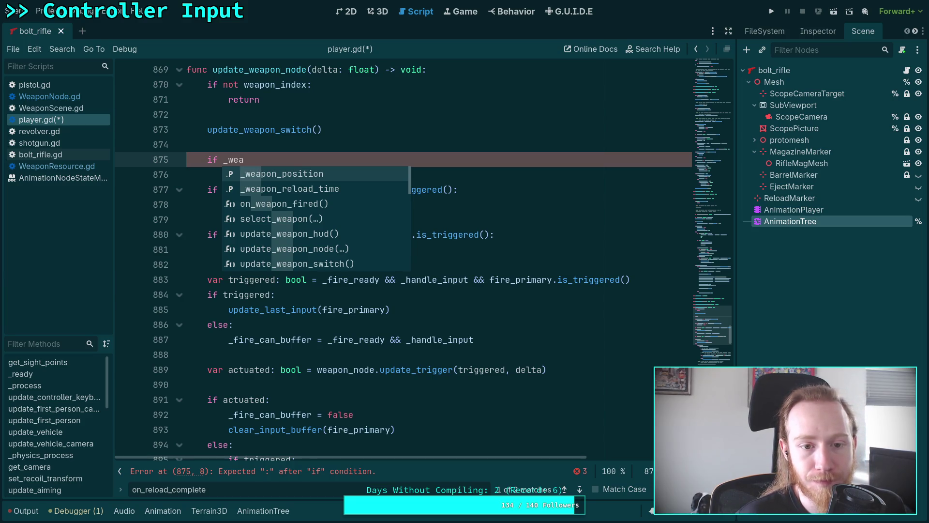
{"action": "key", "text": "Down"}
{"action": "key", "text": "Return"}
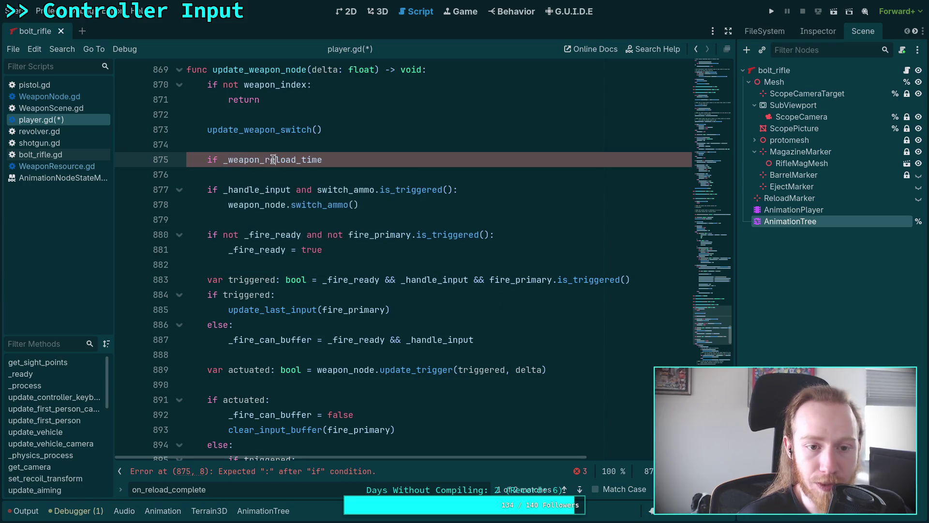
{"action": "right_click", "coordinate": [272, 160]}
{"action": "left_click", "coordinate": [314, 308]}
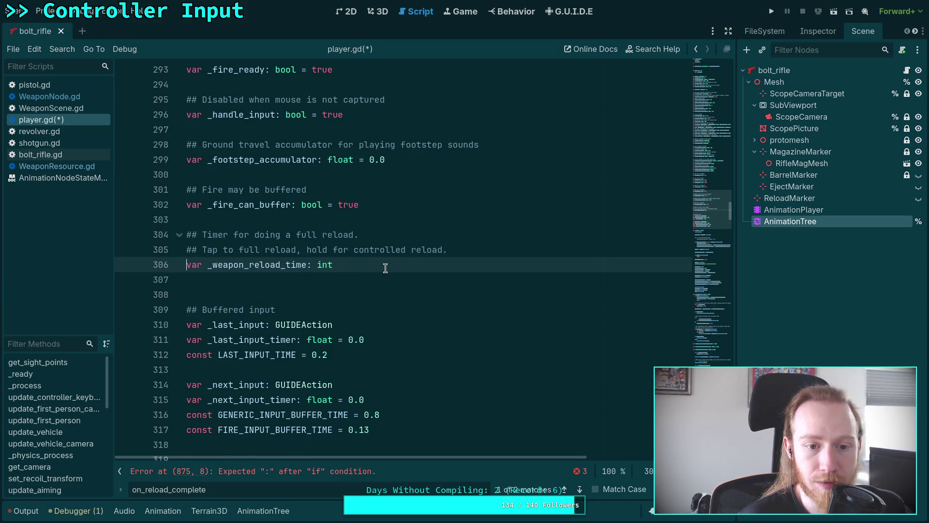
{"action": "scroll", "coordinate": [480, 304], "scroll_direction": "down", "scroll_amount": 1}
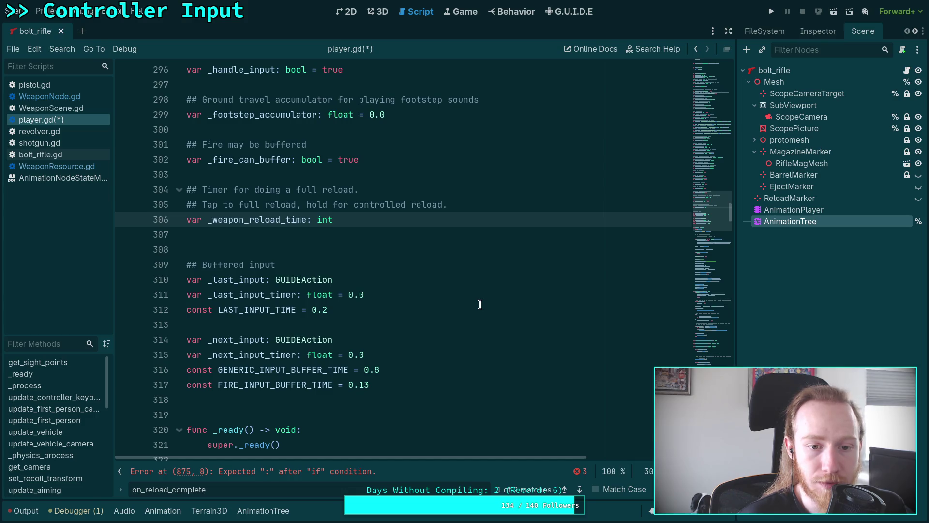
{"action": "double_click", "coordinate": [279, 218]}
{"action": "key", "text": "ctrl+f"}
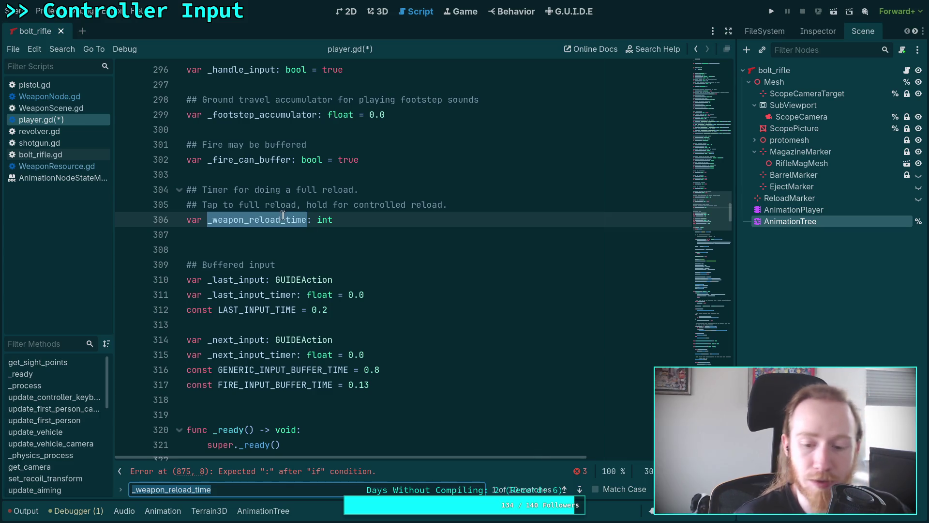
{"action": "left_click", "coordinate": [579, 489]}
{"action": "left_click", "coordinate": [579, 490]}
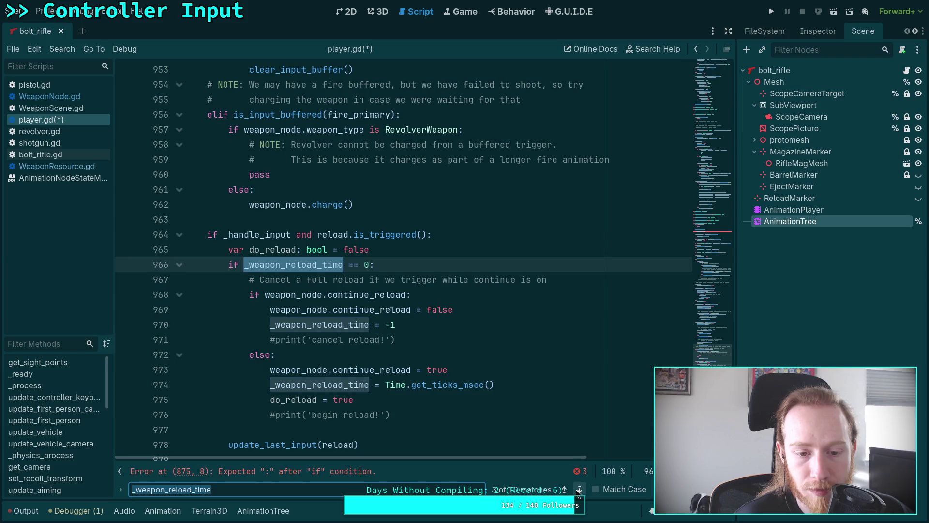
{"action": "left_click", "coordinate": [577, 490]}
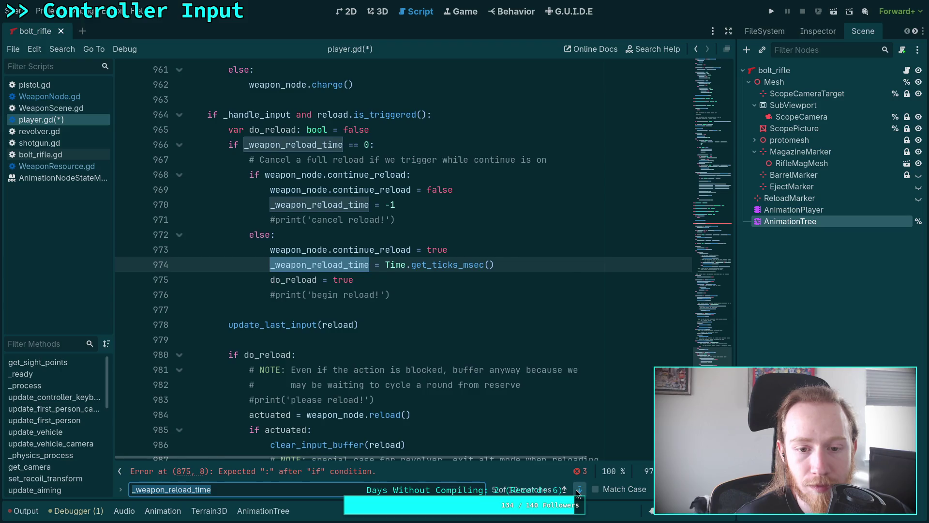
{"action": "left_click", "coordinate": [579, 489]}
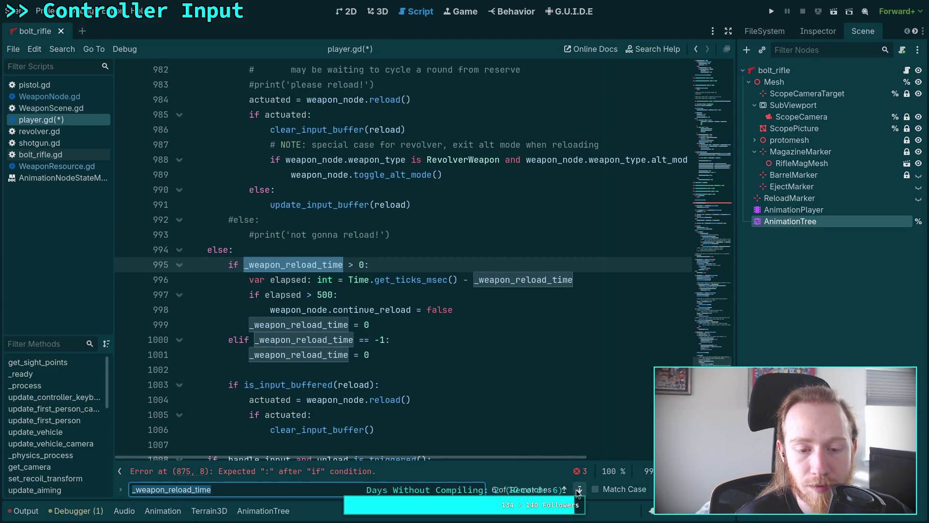
{"action": "left_click", "coordinate": [576, 490]}
{"action": "left_click", "coordinate": [576, 490]}
{"action": "left_click", "coordinate": [576, 489]}
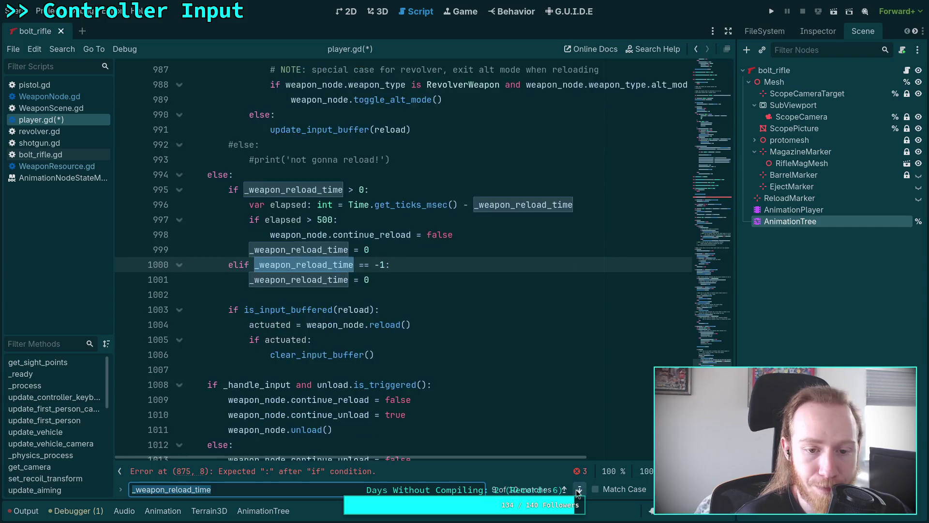
{"action": "left_click", "coordinate": [576, 489]}
{"action": "left_click", "coordinate": [576, 489]}
{"action": "scroll", "coordinate": [389, 320], "scroll_direction": "down", "scroll_amount": 2}
{"action": "scroll", "coordinate": [390, 319], "scroll_direction": "up", "scroll_amount": 2}
{"action": "left_click", "coordinate": [422, 264]}
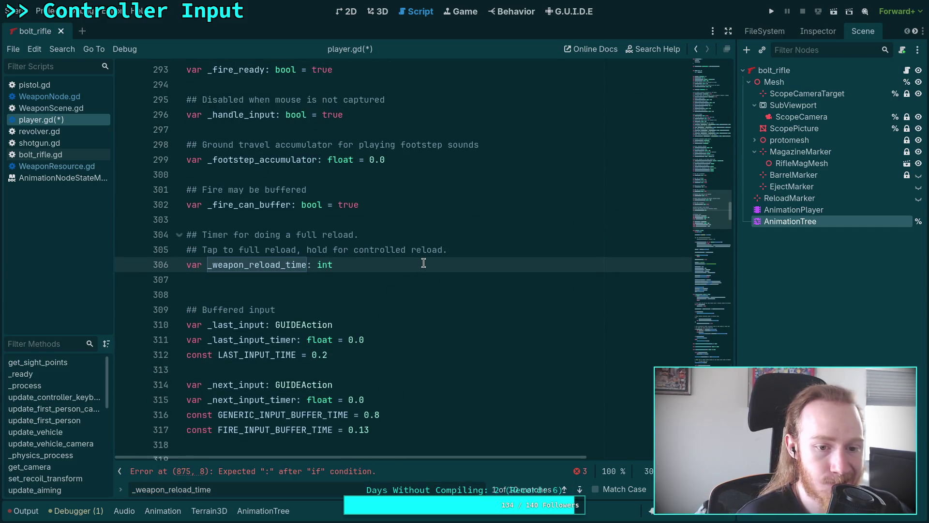
{"action": "key", "text": "Up"}
{"action": "key", "text": "Up"}
{"action": "key", "text": "Up"}
Declare var _weapon_charge_time: float = 0.0 above the full-reload timer.
{"action": "key", "text": "Return"}
{"action": "key", "text": "Return"}
{"action": "key", "text": "Up"}
{"action": "type", "text": "var _weapon_charge_"}
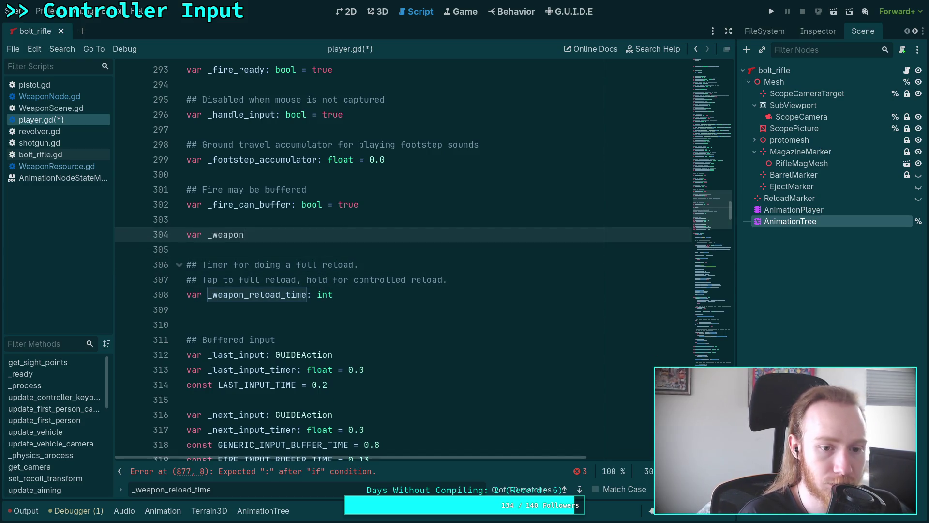
{"action": "type", "text": "time: f"}
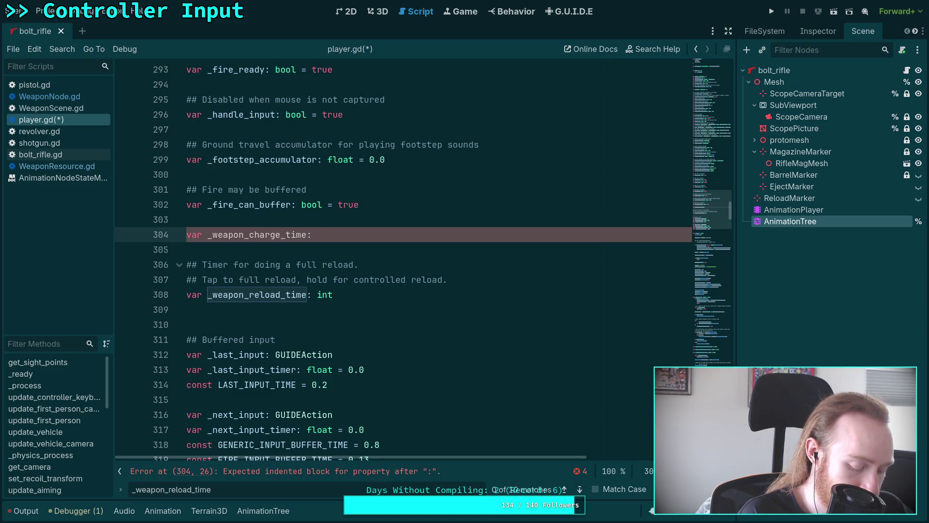
{"action": "type", "text": "loat = "}
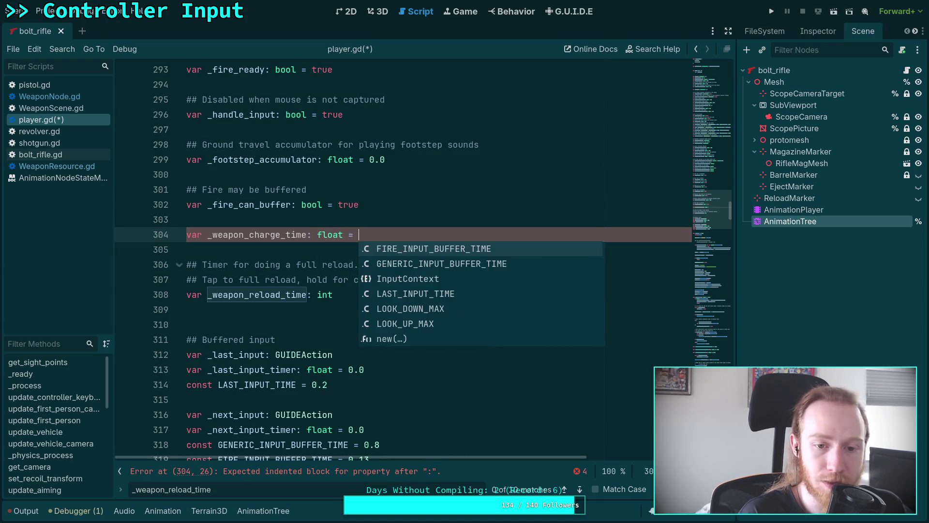
{"action": "type", "text": "0.0"}
{"action": "key", "text": "ctrl+shift+Return"}
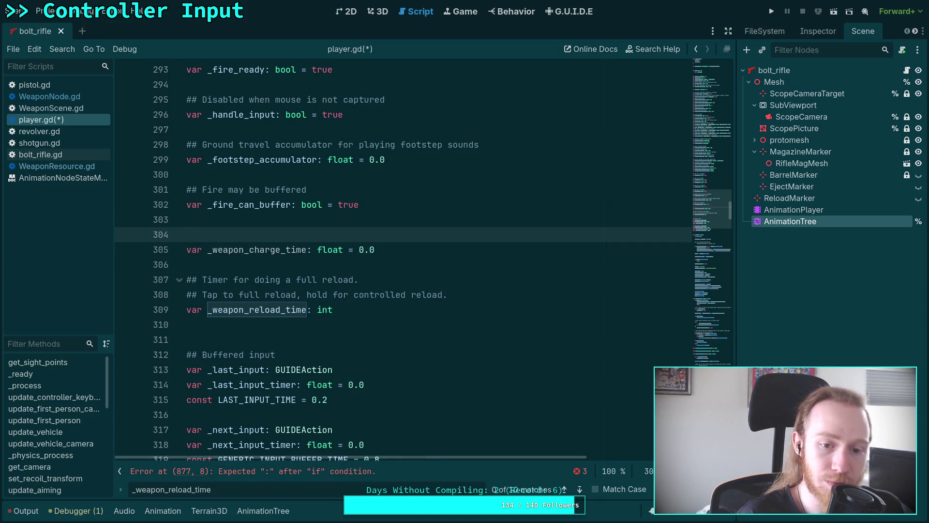
{"action": "left_click_drag", "start_coordinate": [356, 248], "coordinate": [379, 248]}
{"action": "type", "text": "-1"}
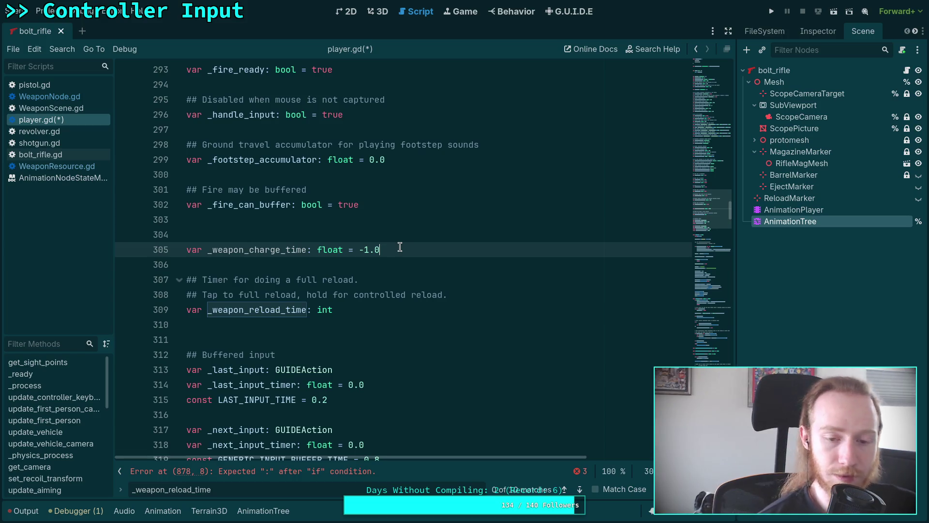
{"action": "left_click_drag", "start_coordinate": [359, 250], "coordinate": [370, 249]}
{"action": "type", "text": "0"}
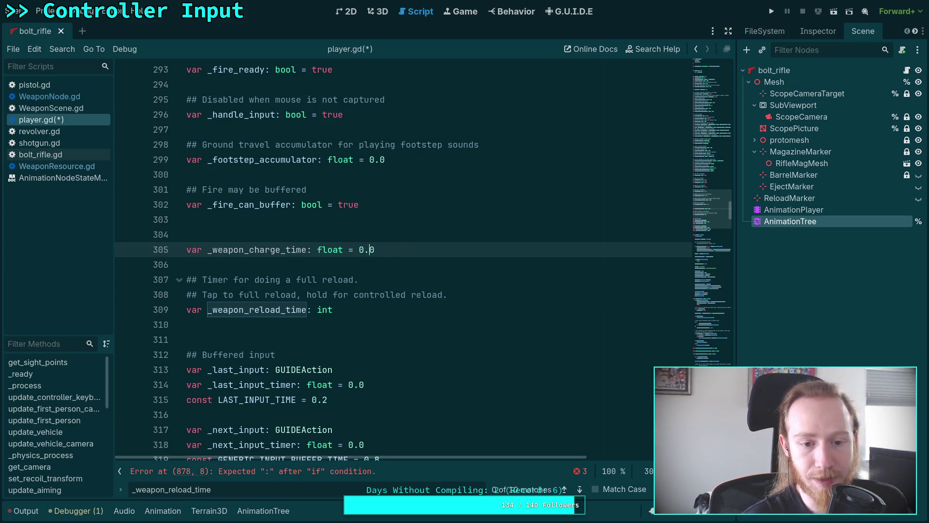
Add the _weapon_manual_charge: bool = false declaration below the charge time.
{"action": "key", "text": "End"}
{"action": "key", "text": "Return"}
{"action": "key", "text": "Down"}
{"action": "key", "text": "Up"}
{"action": "type", "text": "var "}
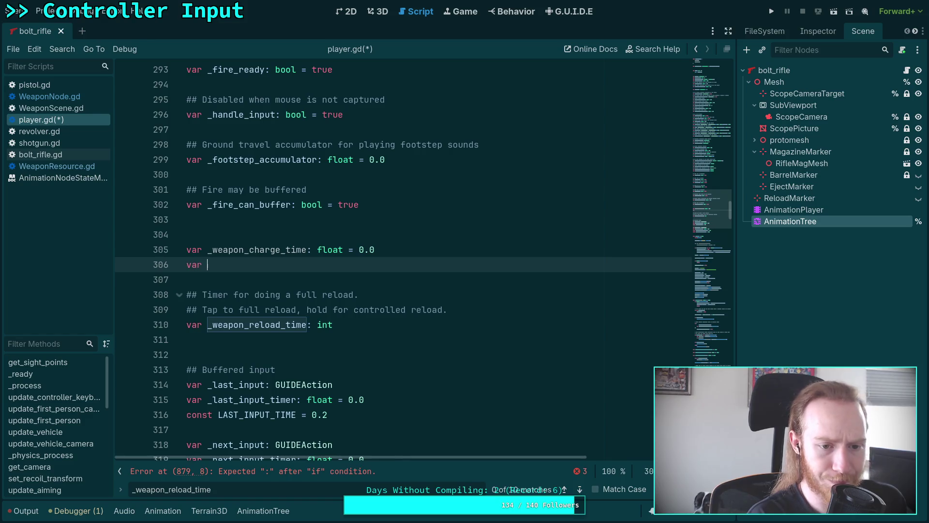
{"action": "type", "text": "ea"}
{"action": "type", "text": "weapon_manual"}
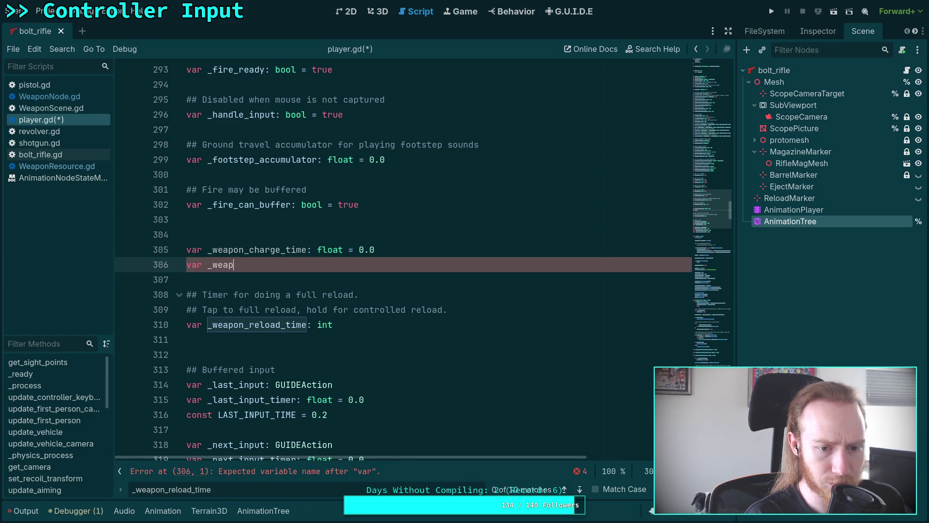
{"action": "type", "text": "harge: bool = false"}
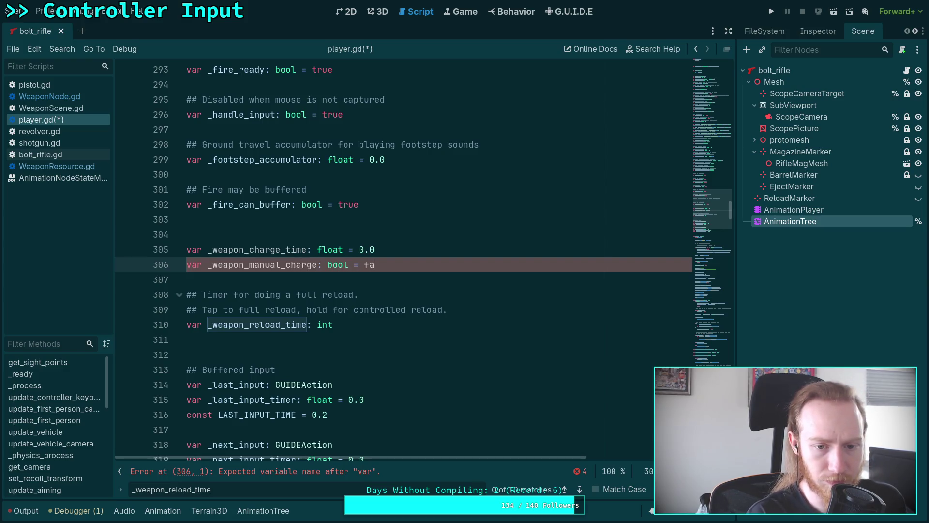
Add ## comments documenting the charge timer and the manual-charge-after-firing flag.
{"action": "left_click", "coordinate": [187, 234]}
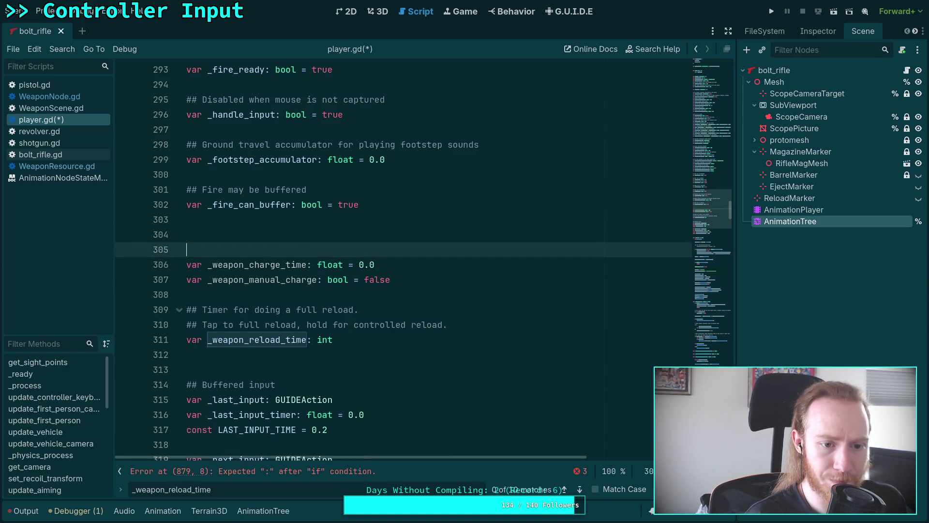
{"action": "type", "text": "#Time"}
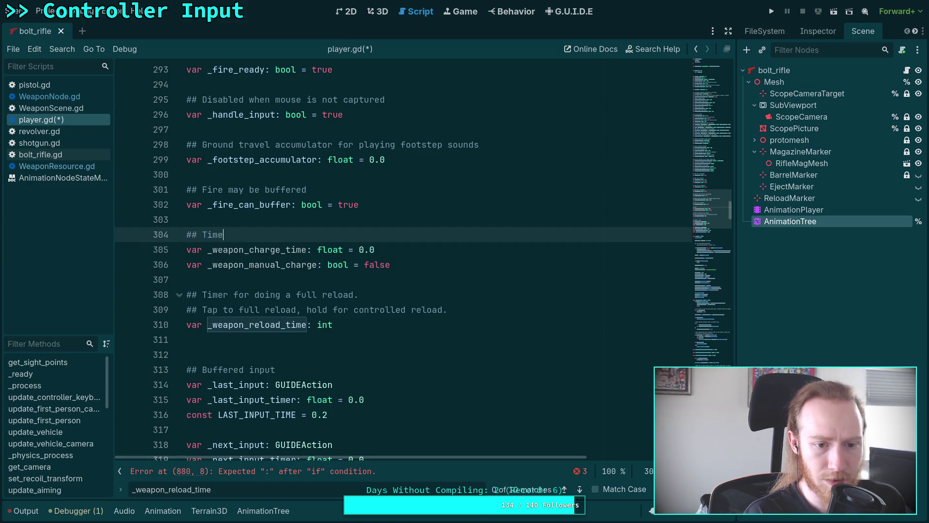
{"action": "type", "text": "or charg"}
{"action": "key", "text": "BackSpace"}
{"action": "key", "text": "BackSpace"}
{"action": "key", "text": "BackSpace"}
{"action": "key", "text": "BackSpace"}
{"action": "key", "text": "BackSpace"}
{"action": "type", "text": "automatic"}
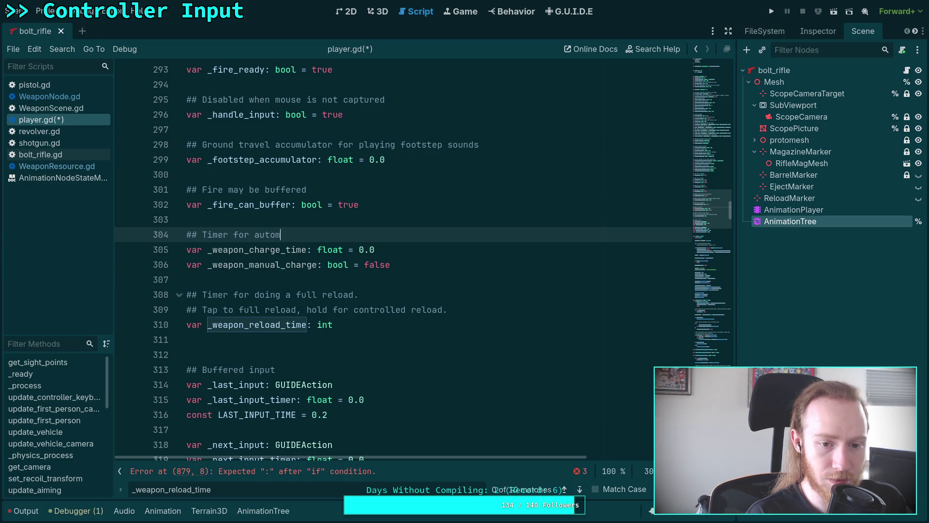
{"action": "type", "text": "weapon charg"}
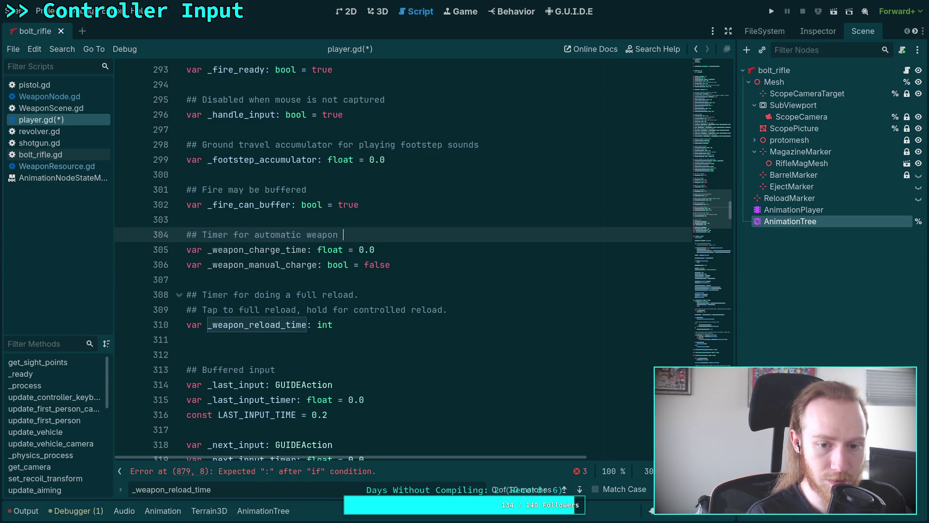
{"action": "key", "text": "BackSpace"}
{"action": "key", "text": "BackSpace"}
{"action": "key", "text": "BackSpace"}
{"action": "type", "text": "o"}
{"action": "key", "text": "BackSpace"}
{"action": "type", "text": "arge after fir"}
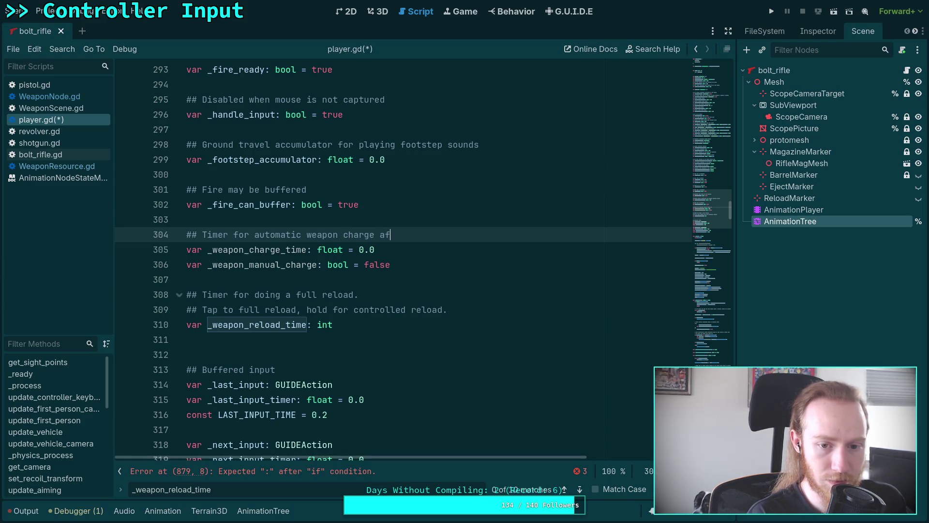
{"action": "type", "text": "ing"}
{"action": "key", "text": "Down"}
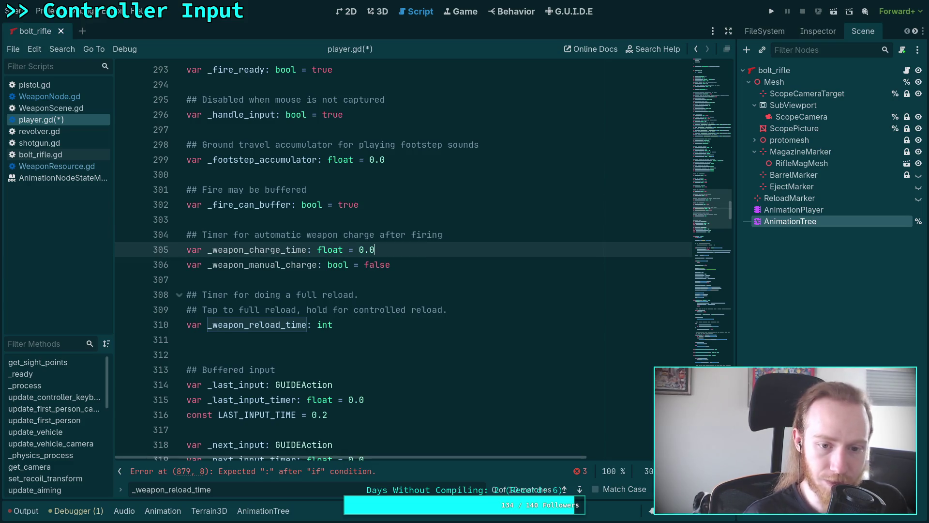
{"action": "key", "text": "Return"}
{"action": "type", "text": "## I"}
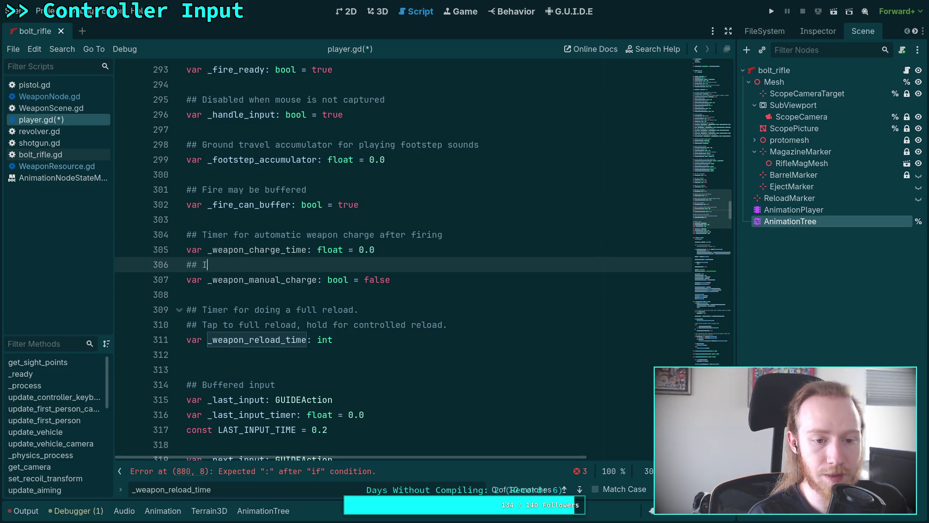
{"action": "type", "text": " weapo"}
{"action": "type", "text": "hould be charged aftorr firing"}
Save player.gd with the new declarations.
{"action": "key", "text": "ctrl+s"}
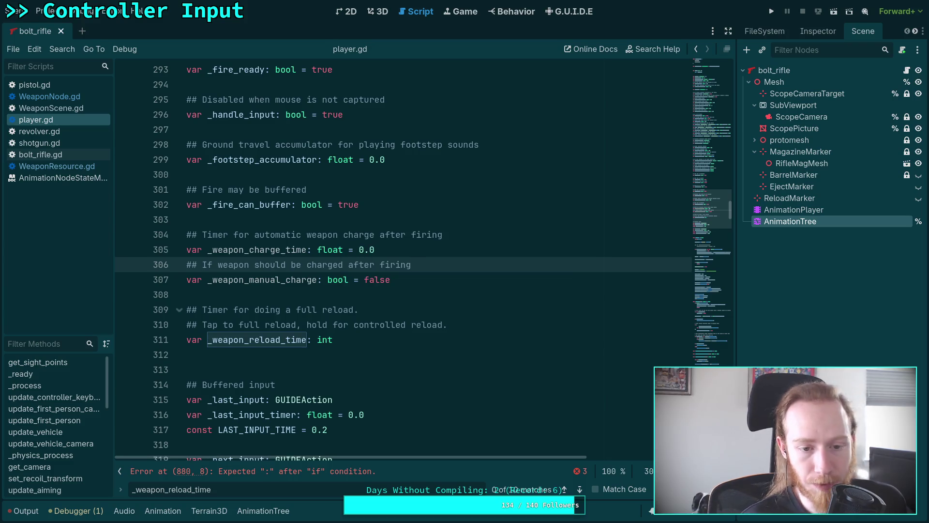
{"action": "key", "text": "Down"}
{"action": "key", "text": "Down"}
{"action": "scroll", "coordinate": [649, 265], "scroll_direction": "down", "scroll_amount": 5}
Delete the stray 'if _weapon_reload_time' line at line 880 in update_weapon_node.
{"action": "mouse_move", "coordinate": [723, 221]}
{"action": "left_mouse_down"}
{"action": "mouse_move", "coordinate": [717, 358]}
{"action": "mouse_move", "coordinate": [722, 339]}
{"action": "left_mouse_up"}
{"action": "left_click", "coordinate": [375, 183]}
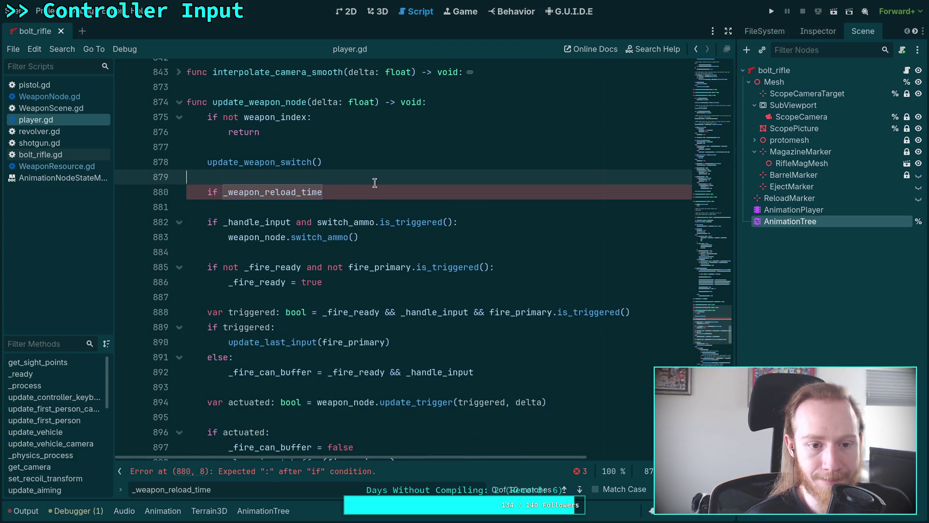
{"action": "left_click", "coordinate": [382, 192]}
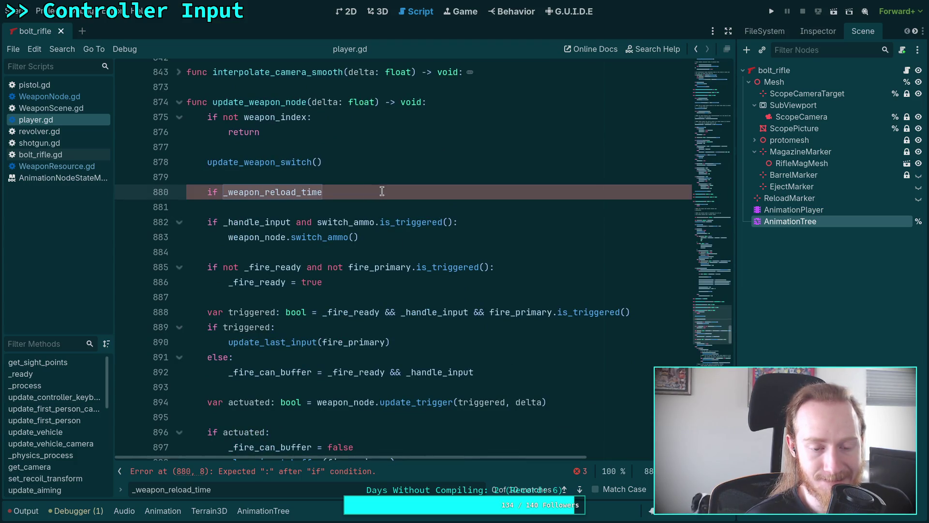
{"action": "left_click_drag", "start_coordinate": [375, 192], "coordinate": [380, 179]}
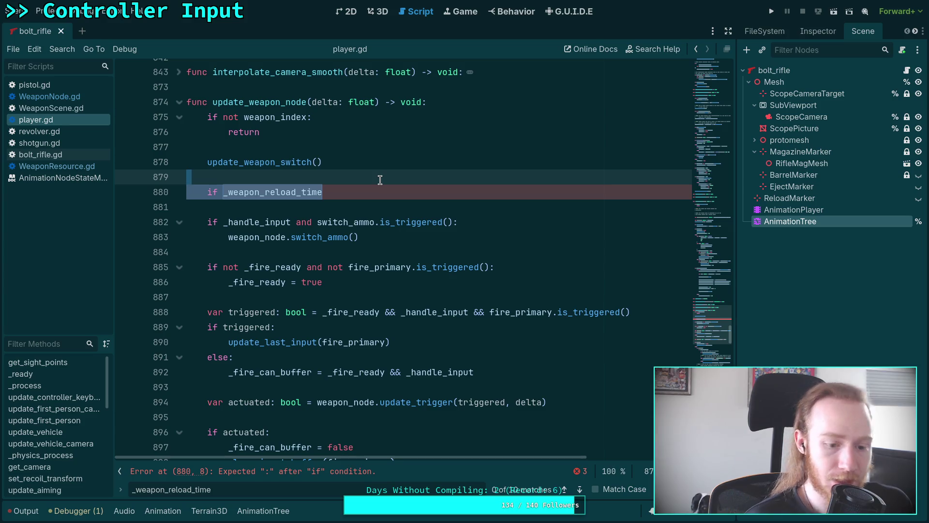
{"action": "key", "text": "Delete"}
{"action": "key", "text": "Delete"}
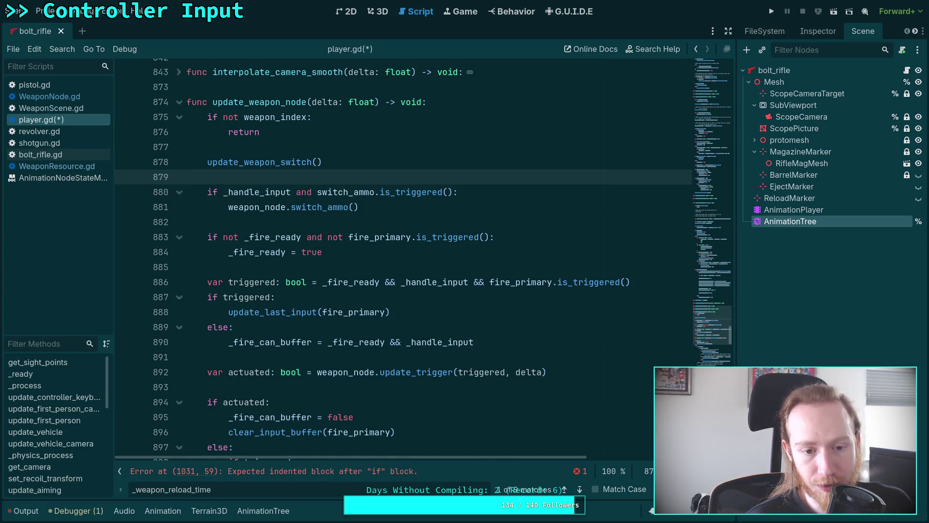
{"action": "scroll", "coordinate": [244, 205], "scroll_direction": "down", "scroll_amount": 19}
{"action": "scroll", "coordinate": [244, 205], "scroll_direction": "down", "scroll_amount": 8}
{"action": "scroll", "coordinate": [390, 234], "scroll_direction": "down", "scroll_amount": 1}
{"action": "scroll", "coordinate": [390, 234], "scroll_direction": "down", "scroll_amount": 10}
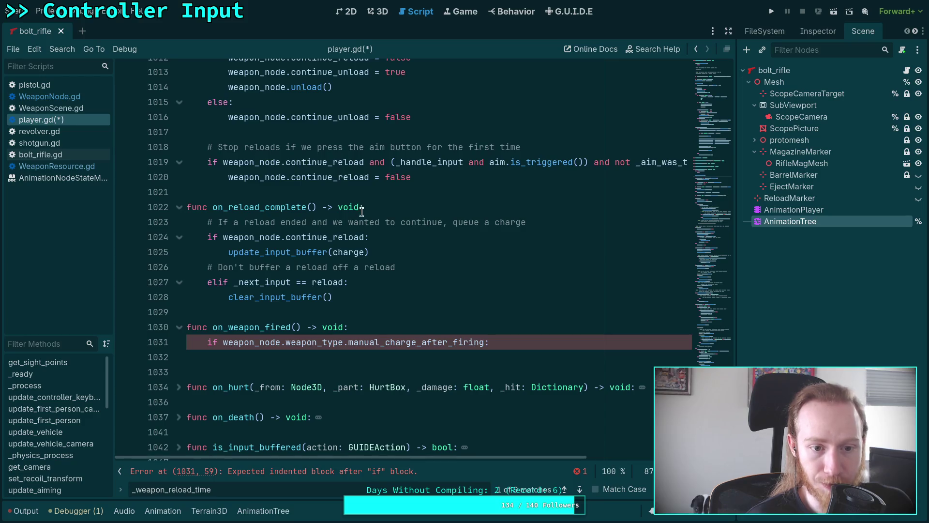
{"action": "scroll", "coordinate": [362, 212], "scroll_direction": "up", "scroll_amount": 1}
{"action": "left_click", "coordinate": [491, 261]}
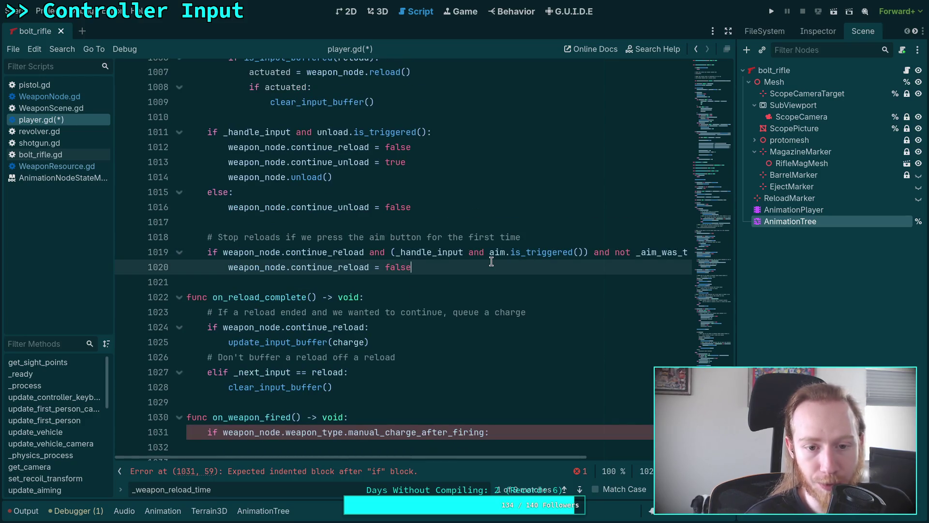
Open an 'if _weapon_manual_charge:' block after line 1020.
{"action": "key", "text": "Return"}
{"action": "key", "text": "Return"}
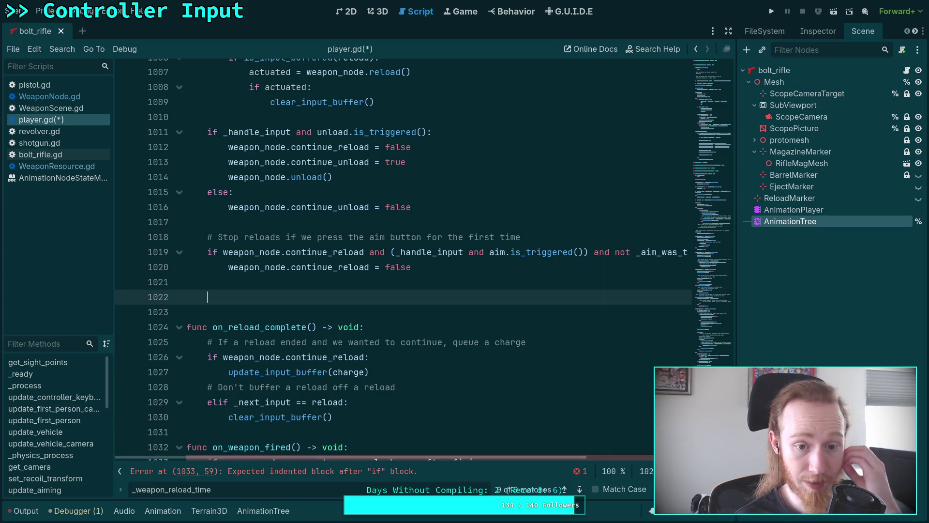
{"action": "type", "text": "if "}
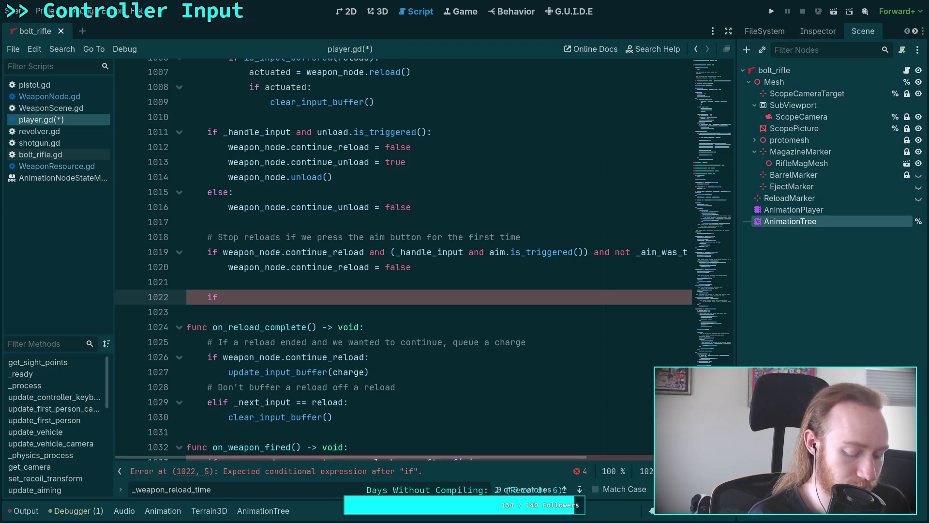
{"action": "type", "text": "_weap"}
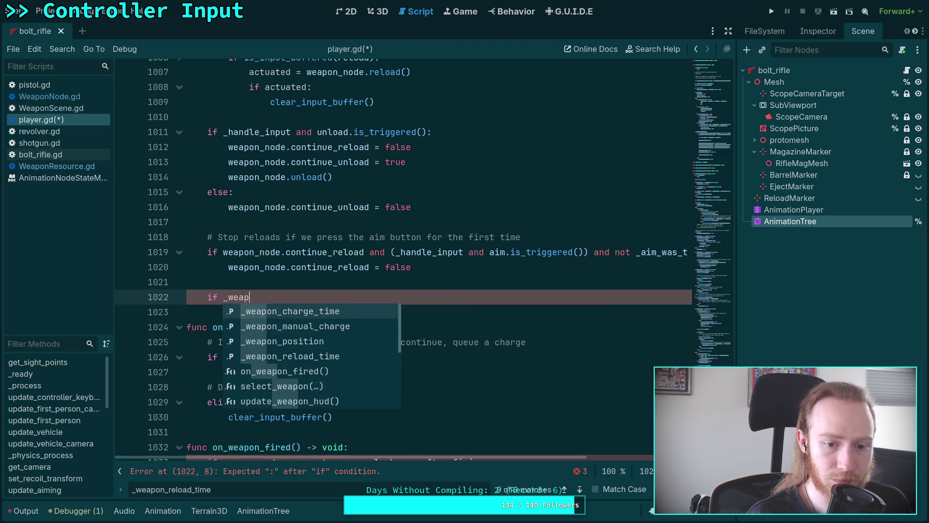
{"action": "key", "text": "Down"}
{"action": "key", "text": "Return"}
{"action": "type", "text": ":"}
{"action": "key", "text": "Return"}
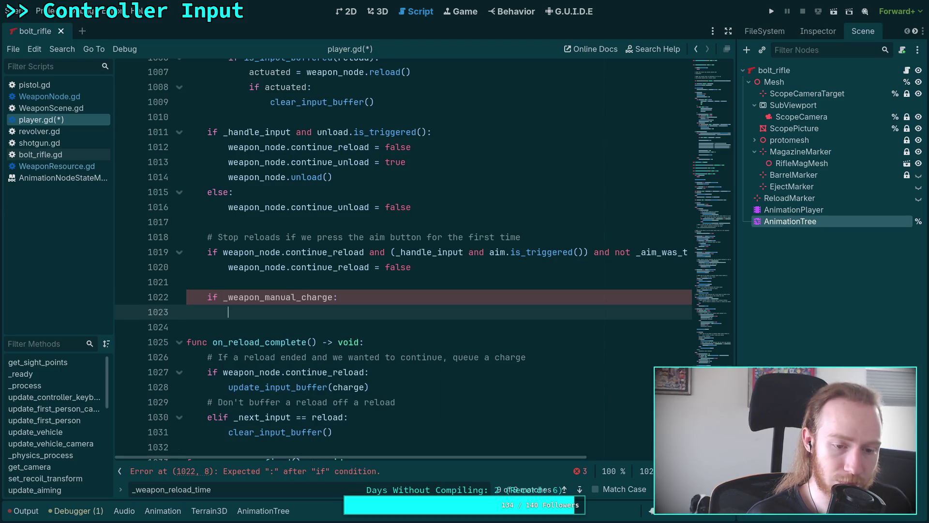
{"action": "type", "text": "if _weapon_"}
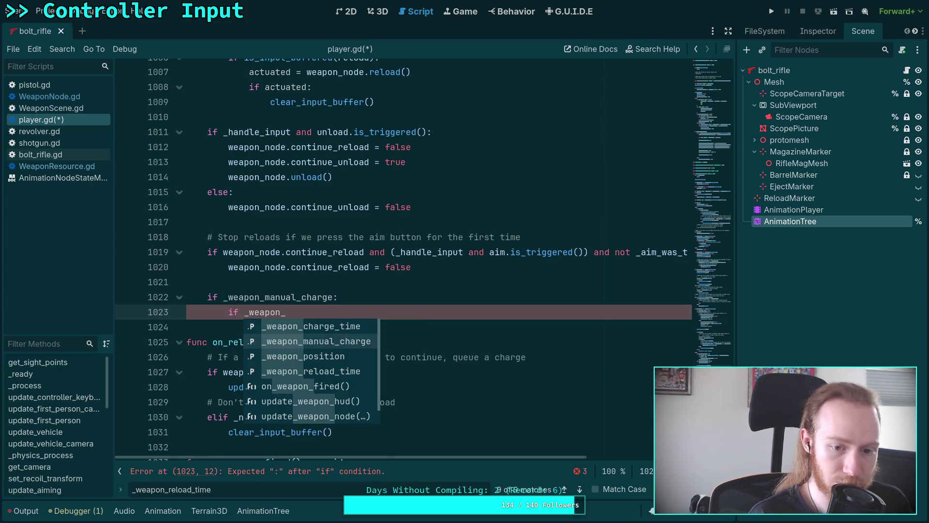
{"action": "key", "text": "Up"}
{"action": "key", "text": "Return"}
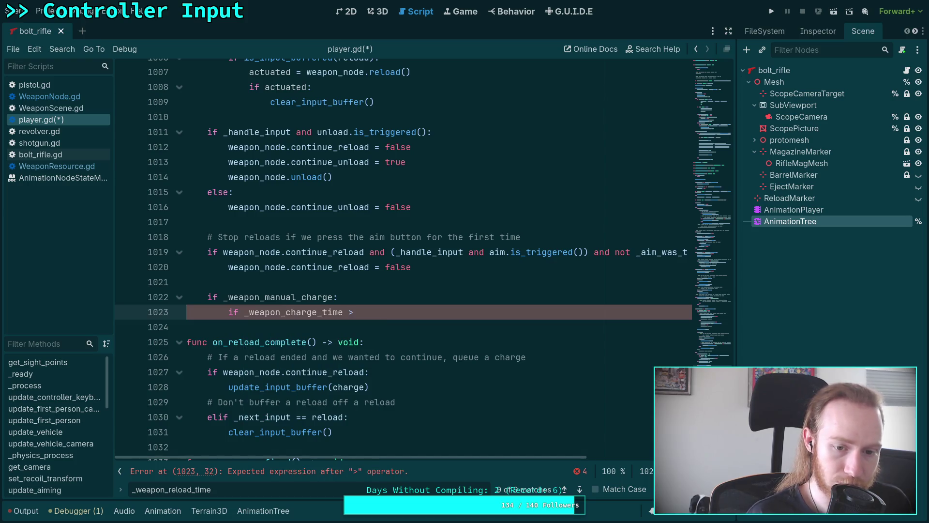
Subtract delta from _weapon_charge_time and check whether it is <= 0.0.
{"action": "left_click", "coordinate": [338, 298]}
{"action": "key", "text": "Return"}
{"action": "type", "text": "_ve"}
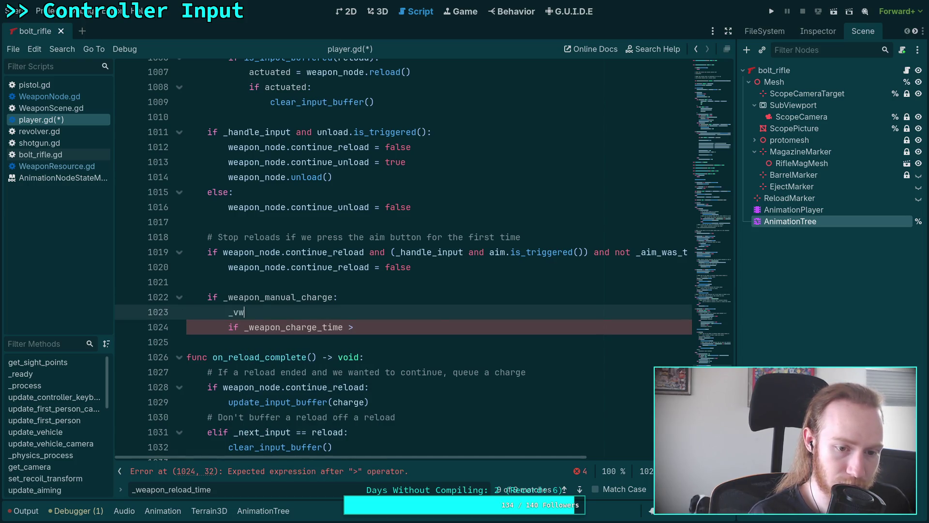
{"action": "key", "text": "BackSpace"}
{"action": "key", "text": "BackSpace"}
{"action": "type", "text": "wea"}
{"action": "key", "text": "Return"}
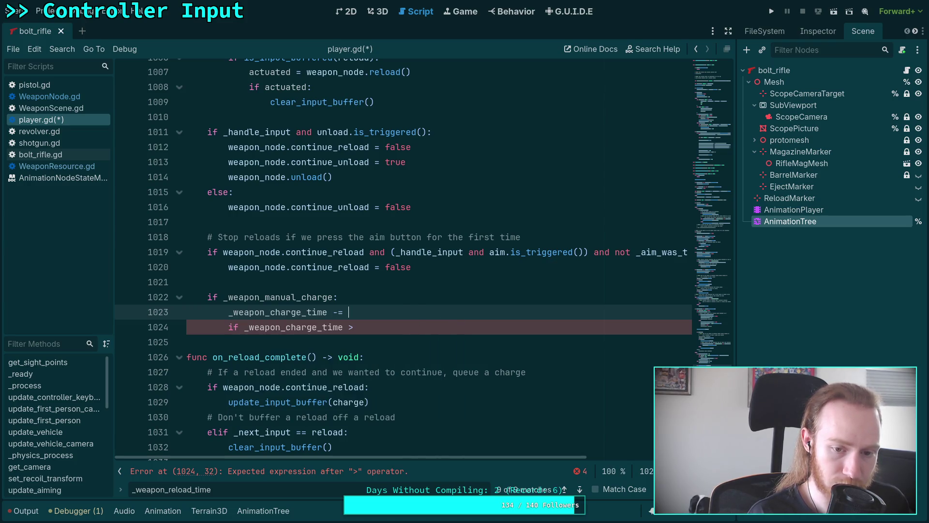
{"action": "type", "text": "delta"}
{"action": "key", "text": "Escape"}
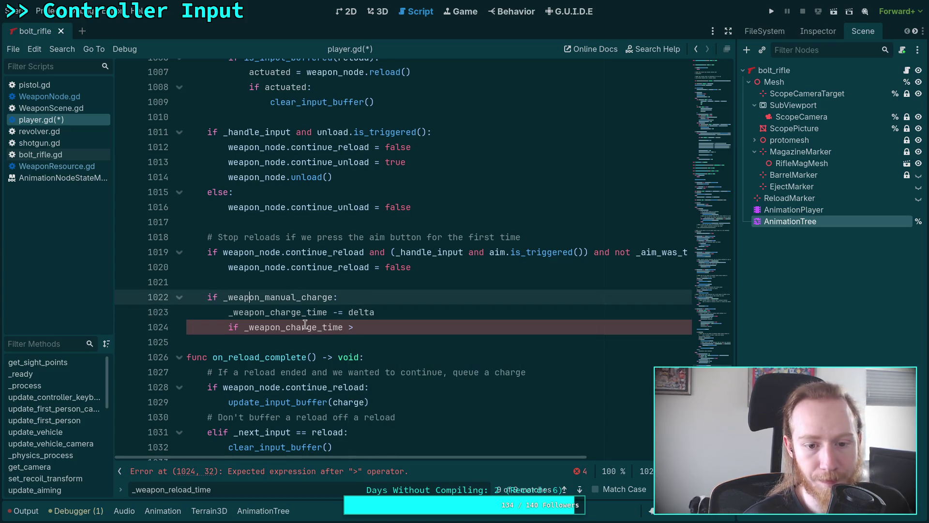
{"action": "left_click", "coordinate": [363, 326]}
{"action": "key", "text": "BackSpace"}
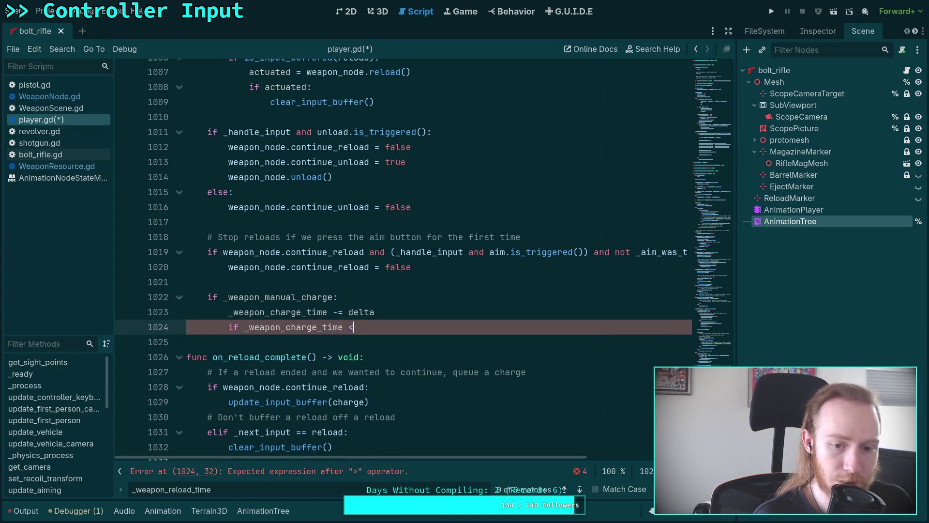
{"action": "type", "text": "<= 0.0:"}
At zero, set _weapon_manual_charge to false and begin 'if weapon_node.charge()'.
{"action": "key", "text": "Return"}
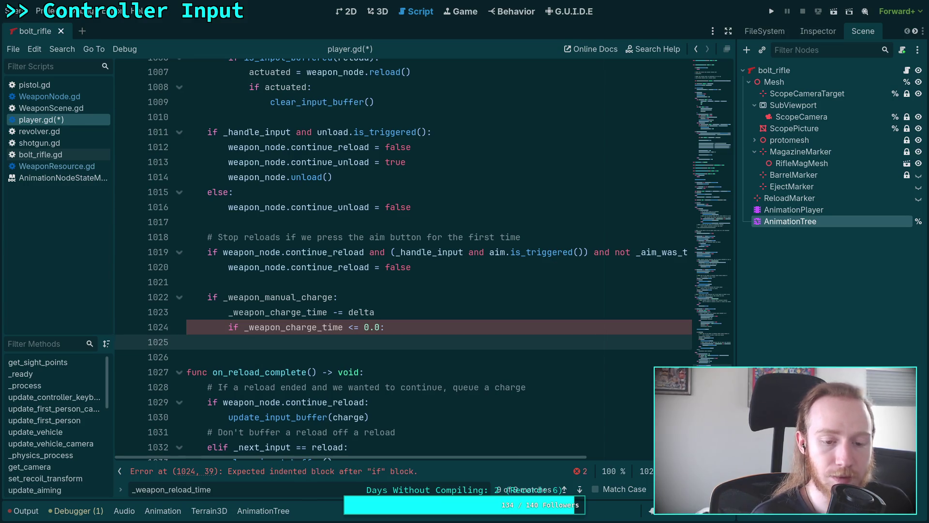
{"action": "type", "text": "_weapon_ma"}
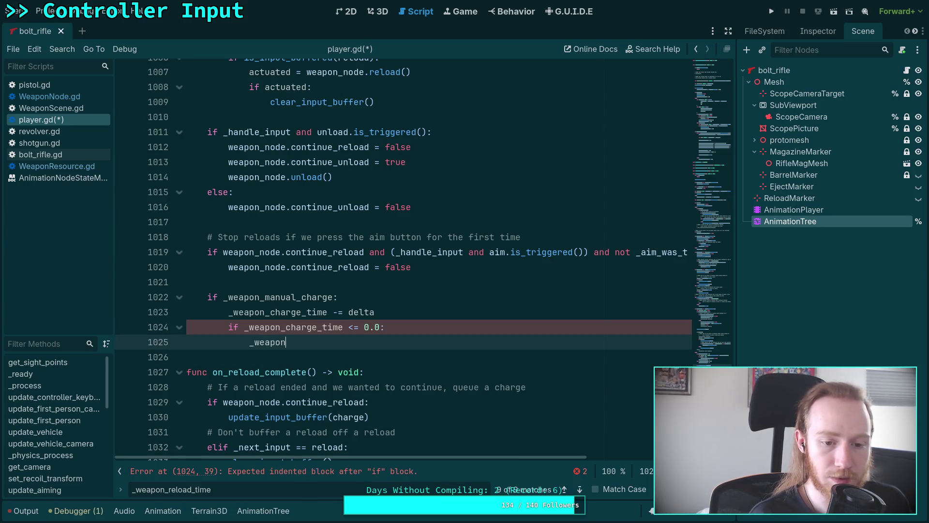
{"action": "key", "text": "Return"}
{"action": "type", "text": "false"}
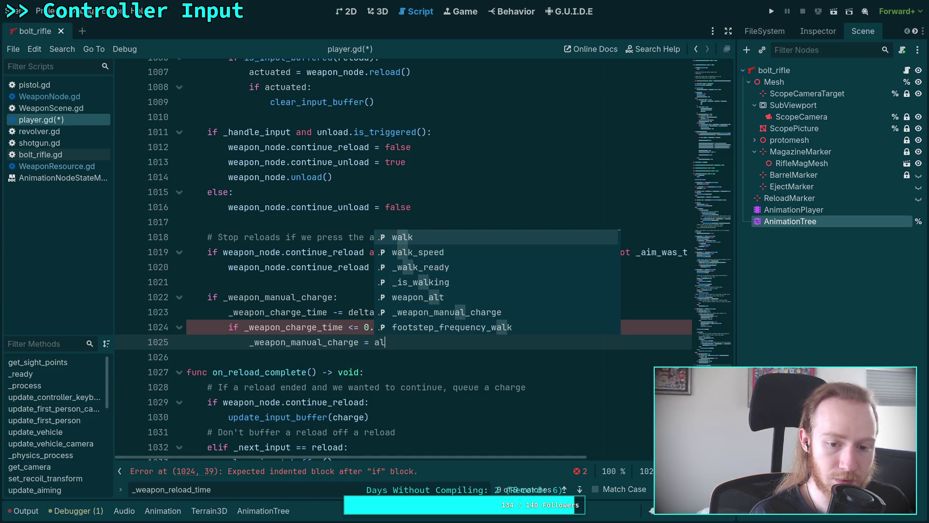
{"action": "key", "text": "Return"}
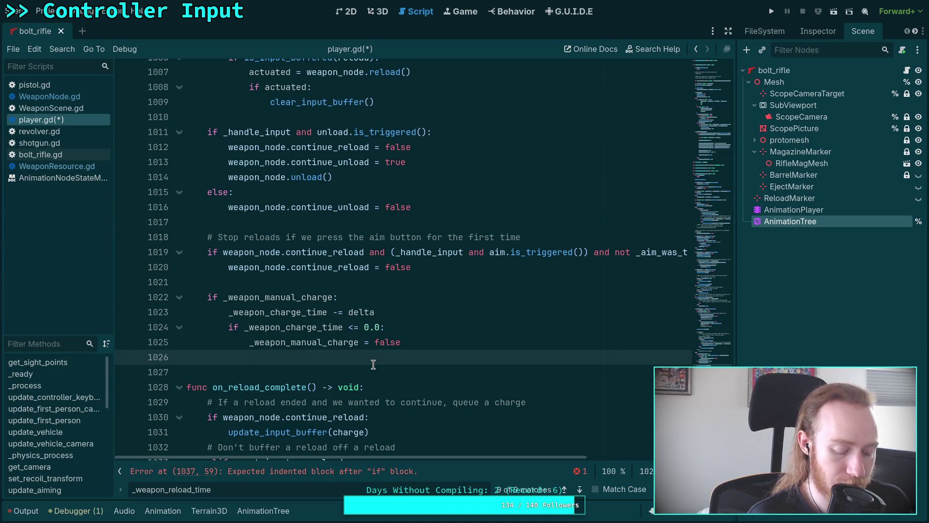
{"action": "type", "text": "if "}
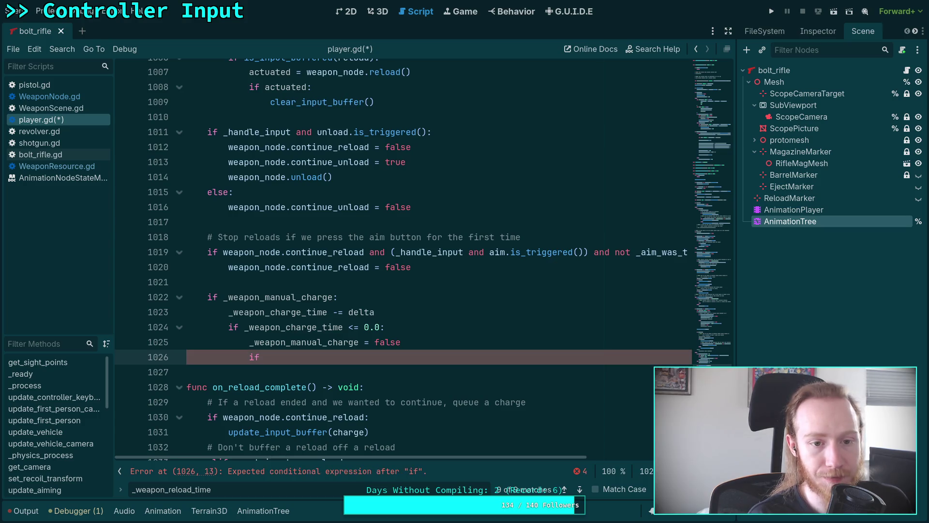
{"action": "type", "text": "weapon_"}
{"action": "type", "text": "node.cha"}
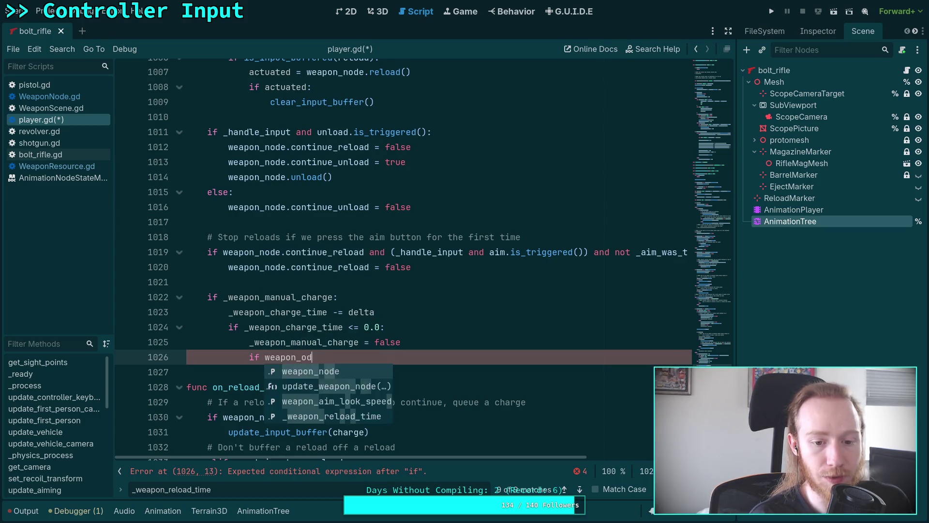
{"action": "key", "text": "Return"}
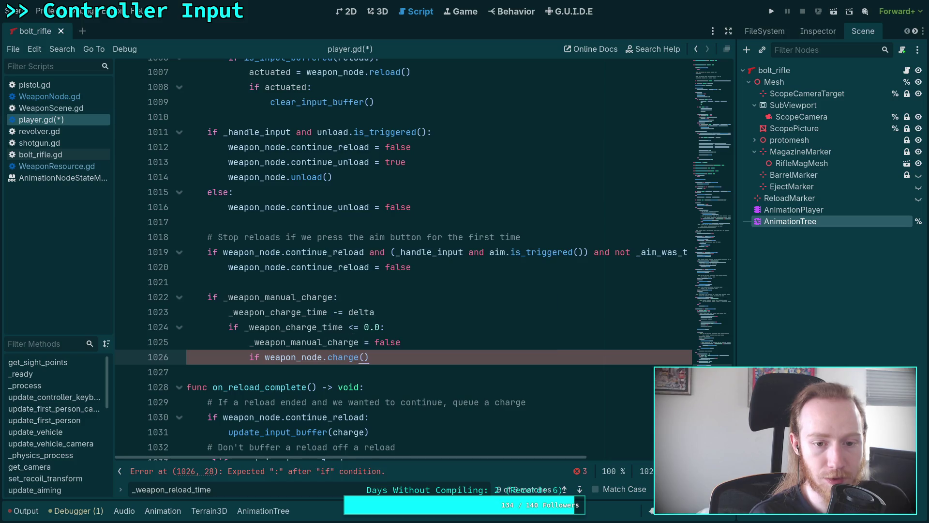
{"action": "key", "text": "Return"}
Copy the update_input_buffer(charge) call from line 950 and return to the countdown.
{"action": "scroll", "coordinate": [329, 289], "scroll_direction": "up", "scroll_amount": 15}
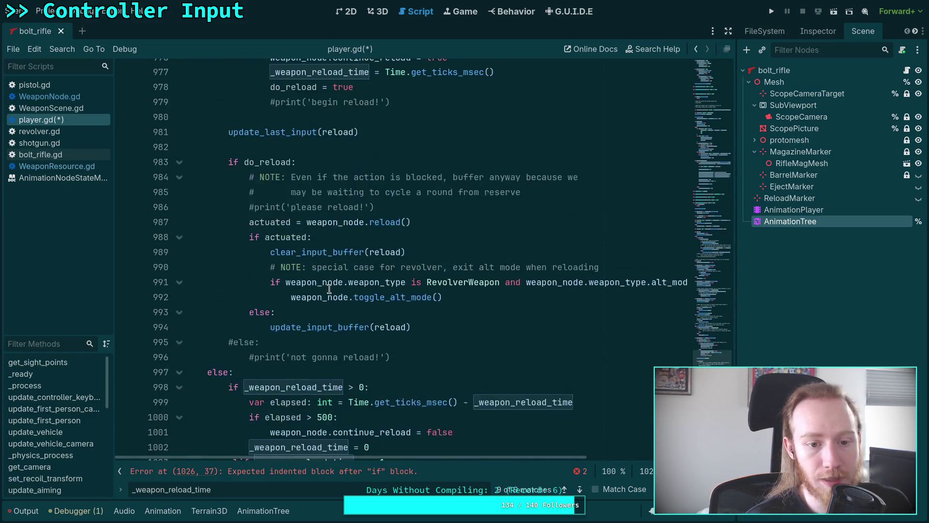
{"action": "scroll", "coordinate": [330, 289], "scroll_direction": "up", "scroll_amount": 4}
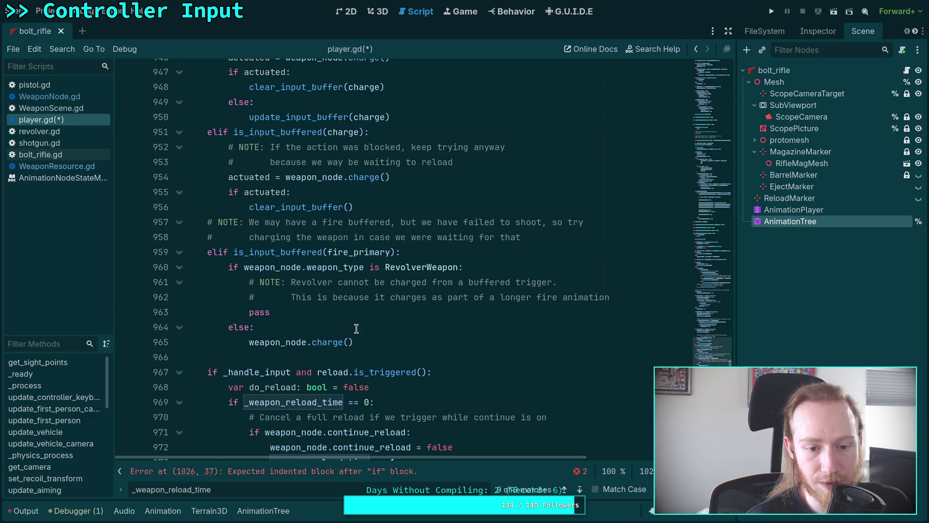
{"action": "scroll", "coordinate": [356, 329], "scroll_direction": "up", "scroll_amount": 3}
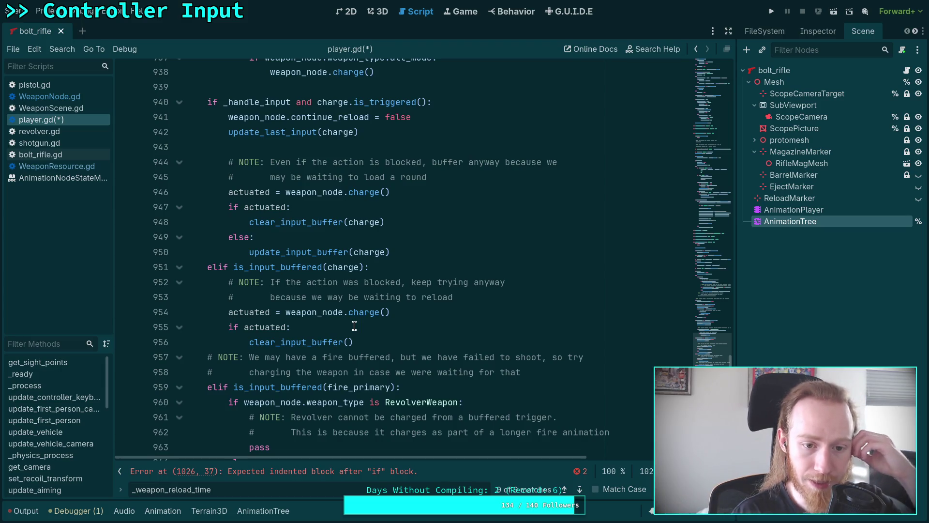
{"action": "left_click_drag", "start_coordinate": [390, 252], "coordinate": [249, 252]}
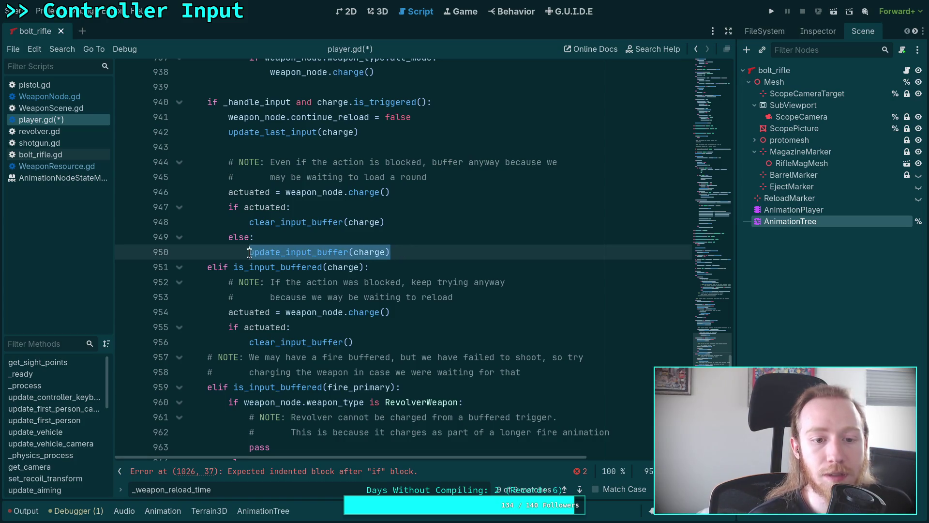
{"action": "right_click", "coordinate": [283, 251]}
{"action": "left_click", "coordinate": [312, 302]}
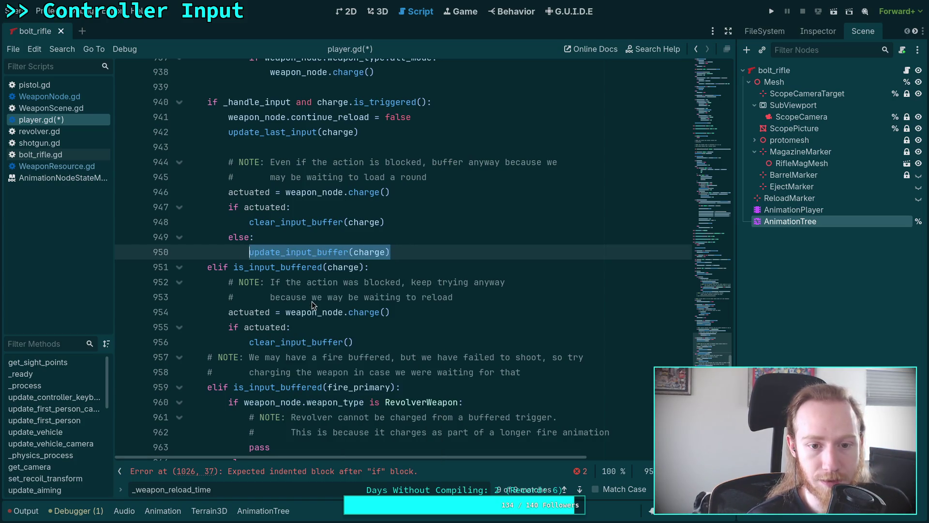
{"action": "scroll", "coordinate": [334, 271], "scroll_direction": "down", "scroll_amount": 15}
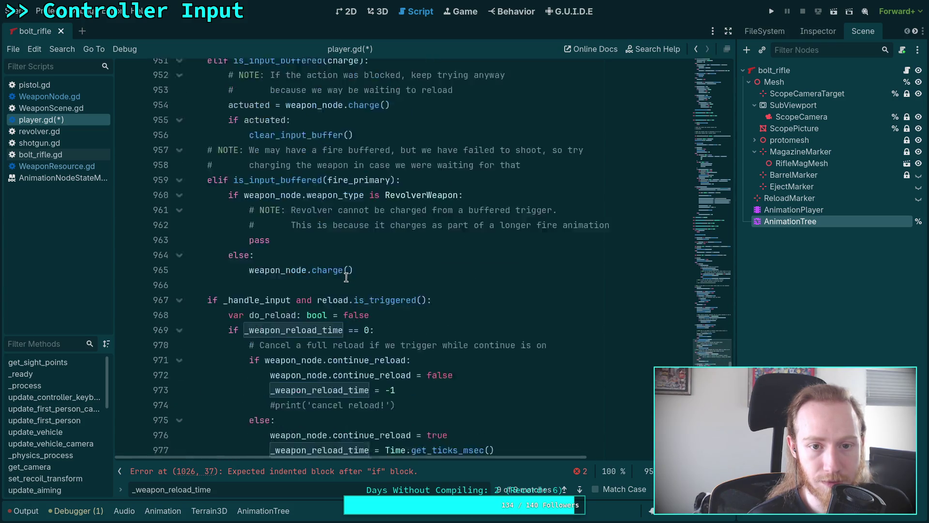
{"action": "scroll", "coordinate": [347, 272], "scroll_direction": "down", "scroll_amount": 3}
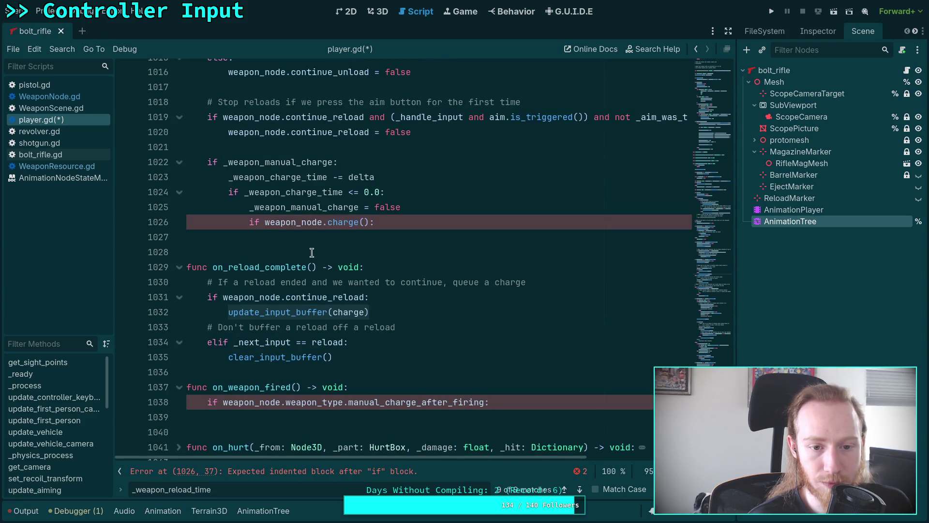
Negate the charge check and paste update_input_buffer(charge) beneath it.
{"action": "left_click", "coordinate": [423, 237]}
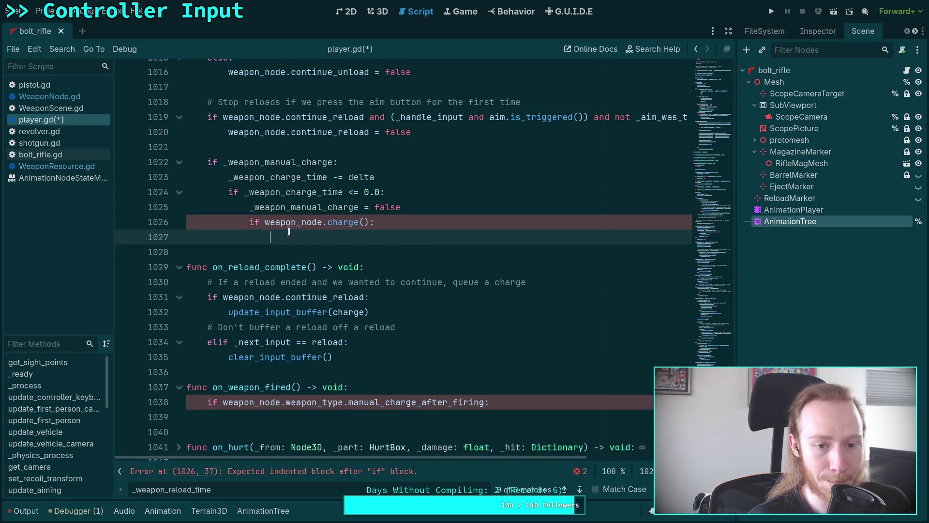
{"action": "left_click", "coordinate": [264, 224]}
{"action": "type", "text": "not"}
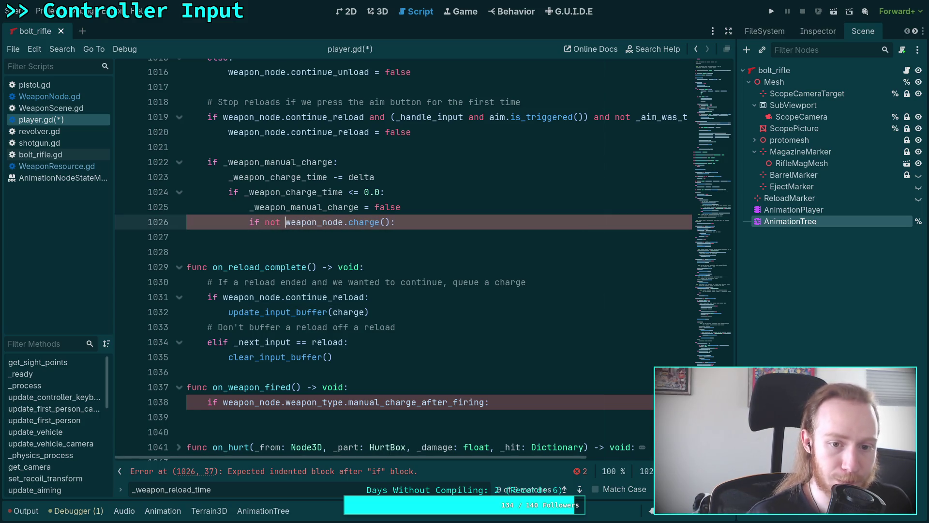
{"action": "left_click", "coordinate": [357, 238]}
{"action": "key", "text": "ctrl+v"}
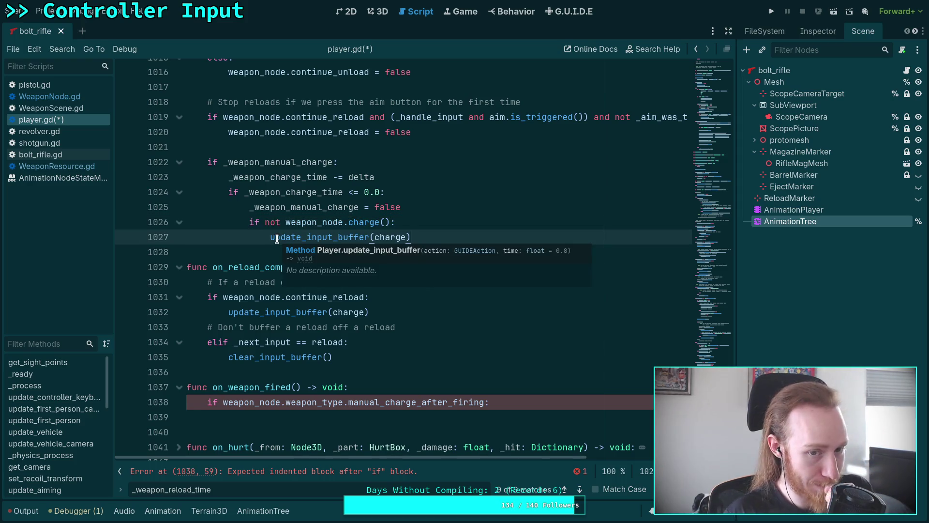
Reduce line 1026 to a plain weapon_node.charge() call, drop the pasted line, and save.
{"action": "left_click", "coordinate": [453, 222]}
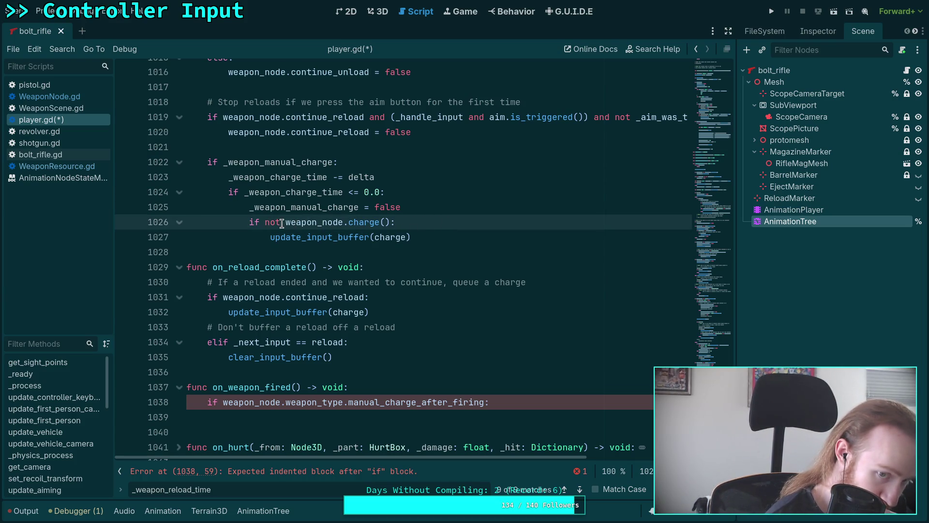
{"action": "mouse_move", "coordinate": [283, 224]}
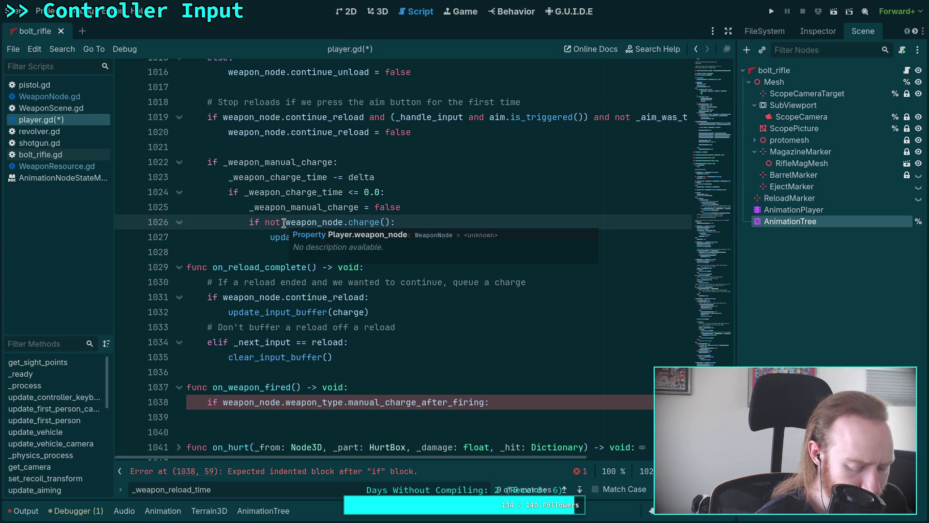
{"action": "left_click_drag", "start_coordinate": [286, 222], "coordinate": [250, 222]}
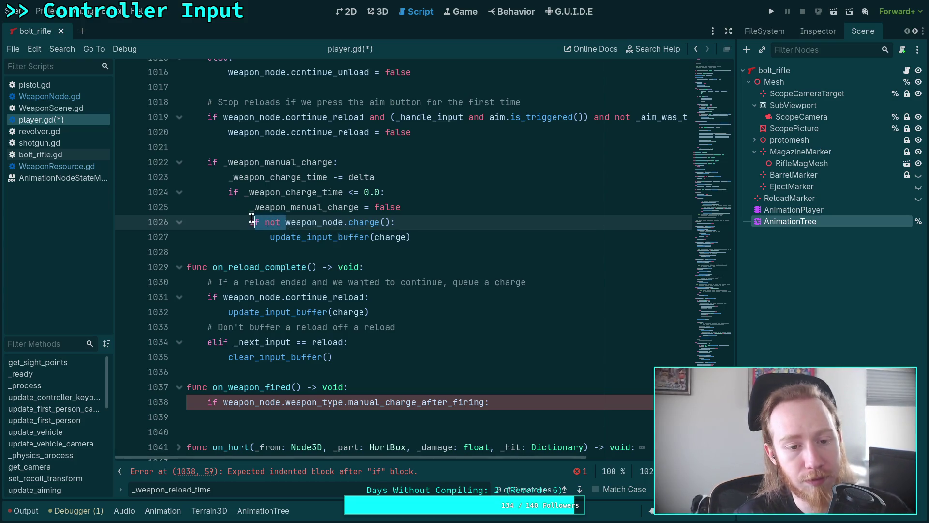
{"action": "key", "text": "BackSpace"}
{"action": "left_click", "coordinate": [417, 230]}
{"action": "key", "text": "shift+Up"}
{"action": "key", "text": "BackSpace"}
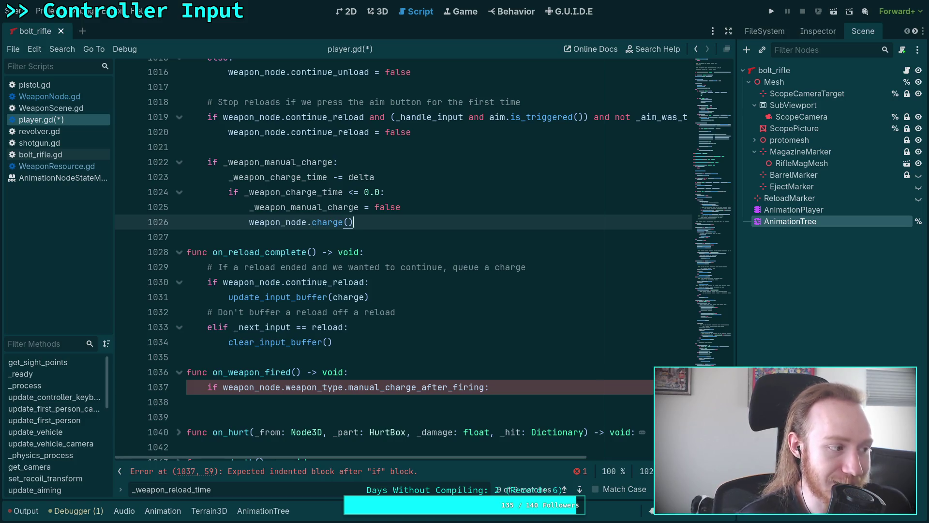
{"action": "key", "text": "ctrl+s"}
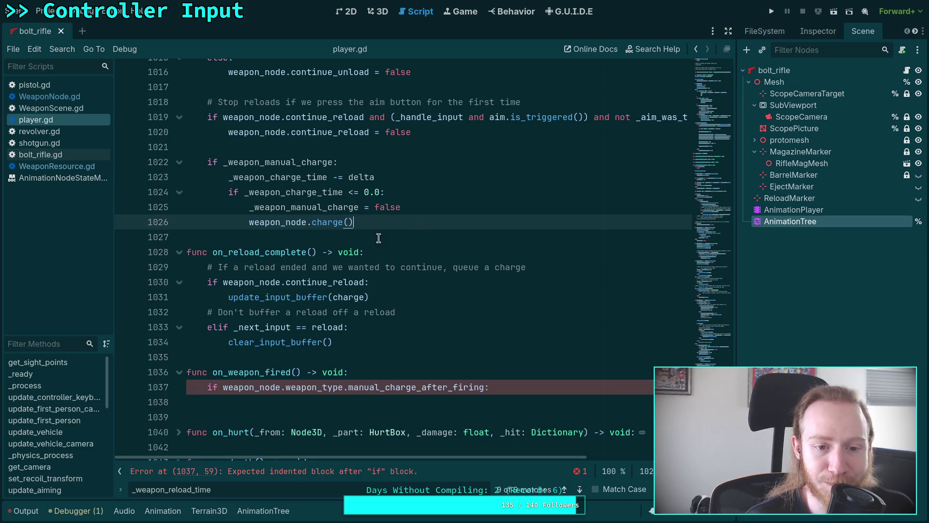
{"action": "left_click", "coordinate": [373, 239]}
Add '_weapon_manual_charge = true' inside the manual_charge_after_firing check.
{"action": "scroll", "coordinate": [436, 344], "scroll_direction": "down", "scroll_amount": 1}
{"action": "left_click", "coordinate": [453, 358]}
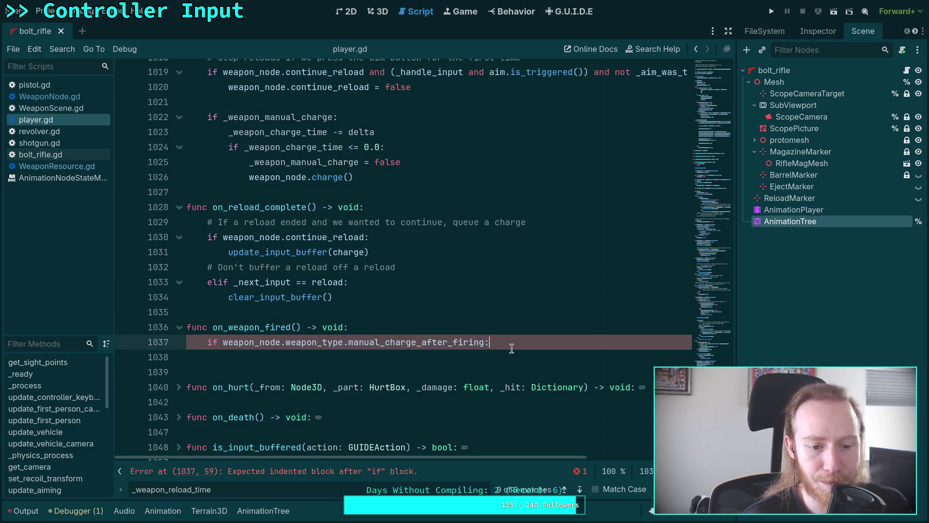
{"action": "key", "text": "Tab"}
{"action": "key", "text": "Tab"}
{"action": "type", "text": "_mean"}
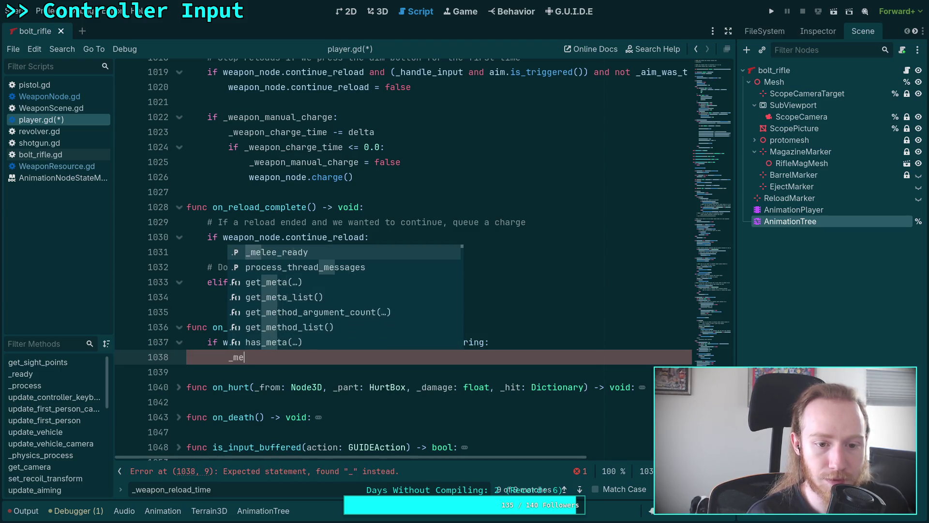
{"action": "key", "text": "BackSpace"}
{"action": "key", "text": "BackSpace"}
{"action": "key", "text": "BackSpace"}
{"action": "type", "text": "anue"}
{"action": "key", "text": "Return"}
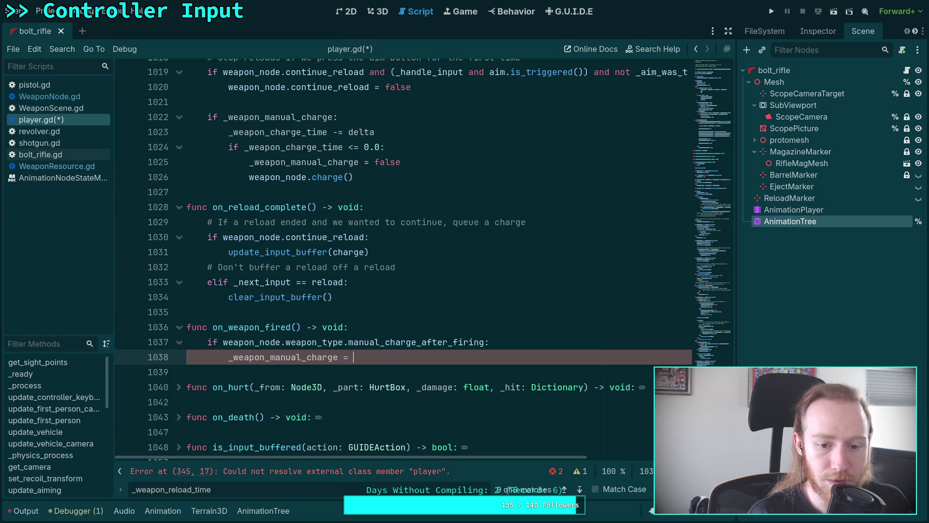
{"action": "type", "text": "= true"}
Add '_weapon_charge_time = weapon_node.weapon_type.charge_delay' below it and save player.gd.
{"action": "key", "text": "Return"}
{"action": "type", "text": "_weapon_"}
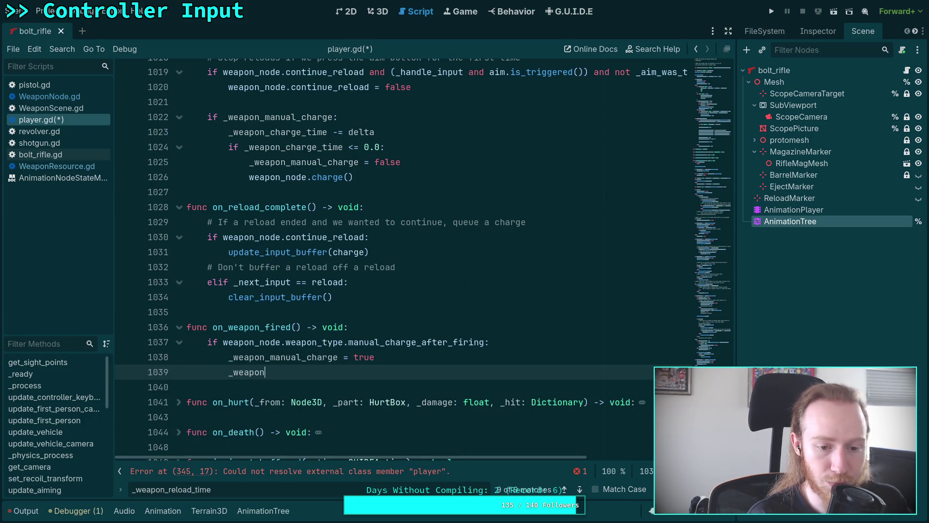
{"action": "key", "text": "Return"}
{"action": "type", "text": "= weapon_"}
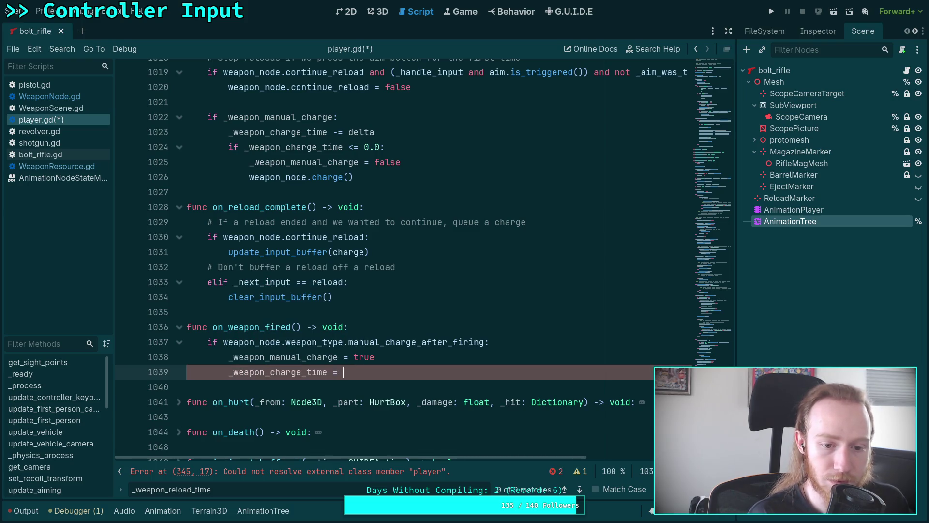
{"action": "type", "text": "node.wea"}
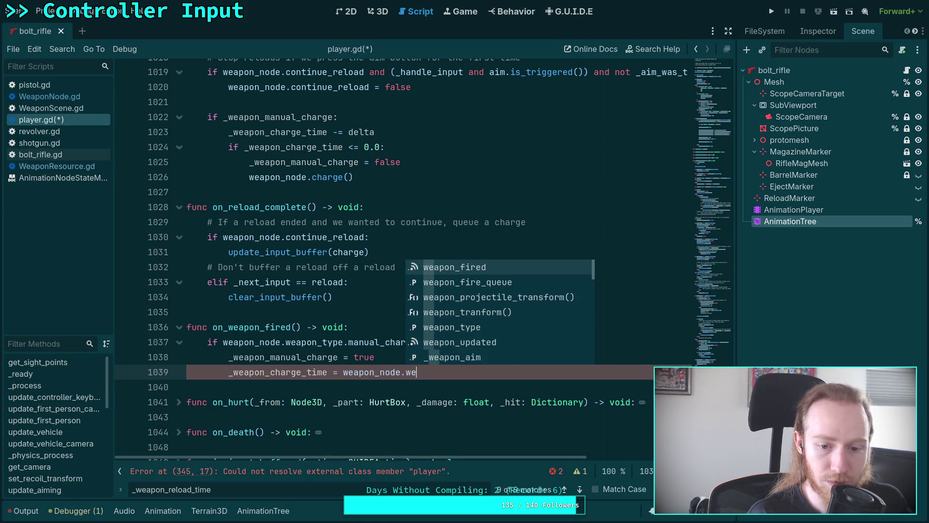
{"action": "type", "text": "pon_t"}
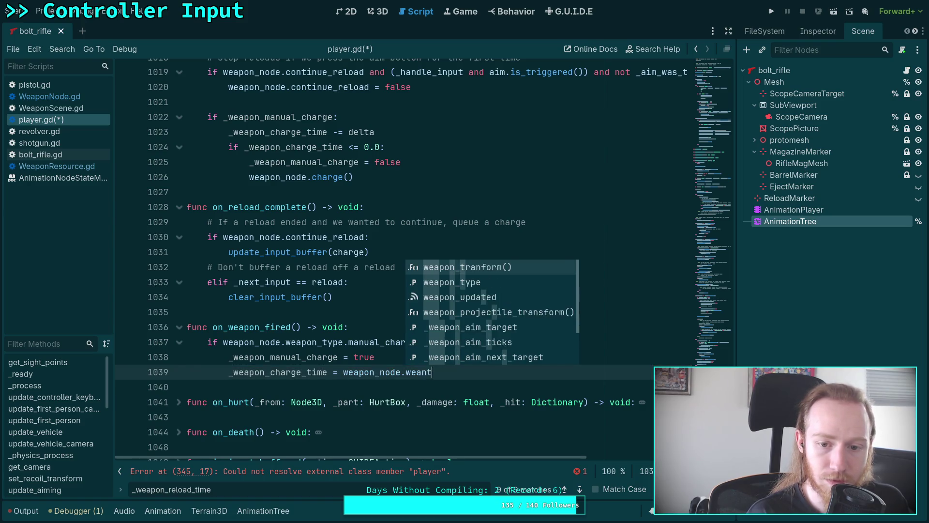
{"action": "key", "text": "Return"}
{"action": "type", "text": "."}
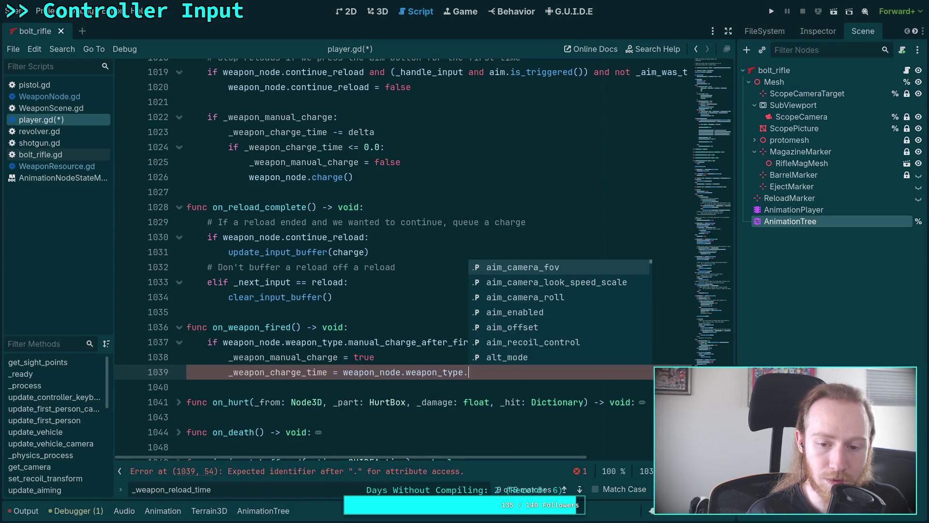
{"action": "type", "text": "charg"}
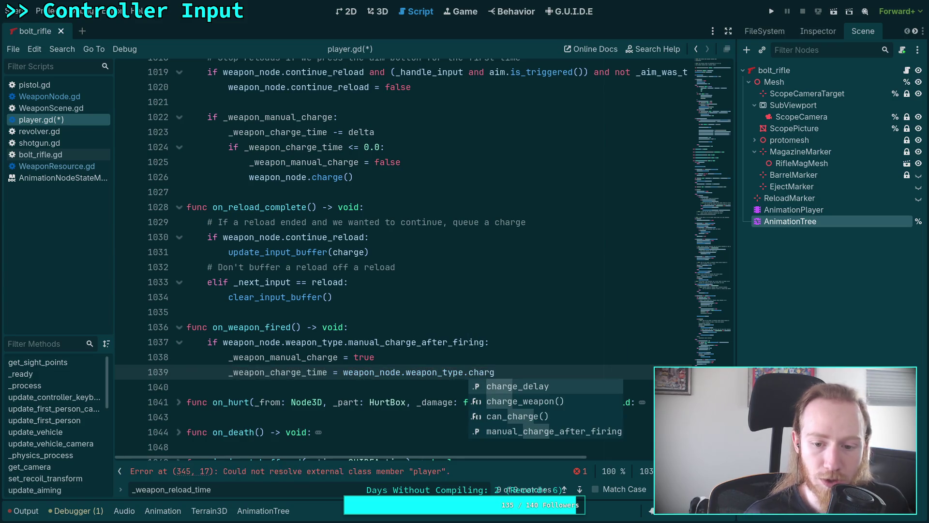
{"action": "key", "text": "Return"}
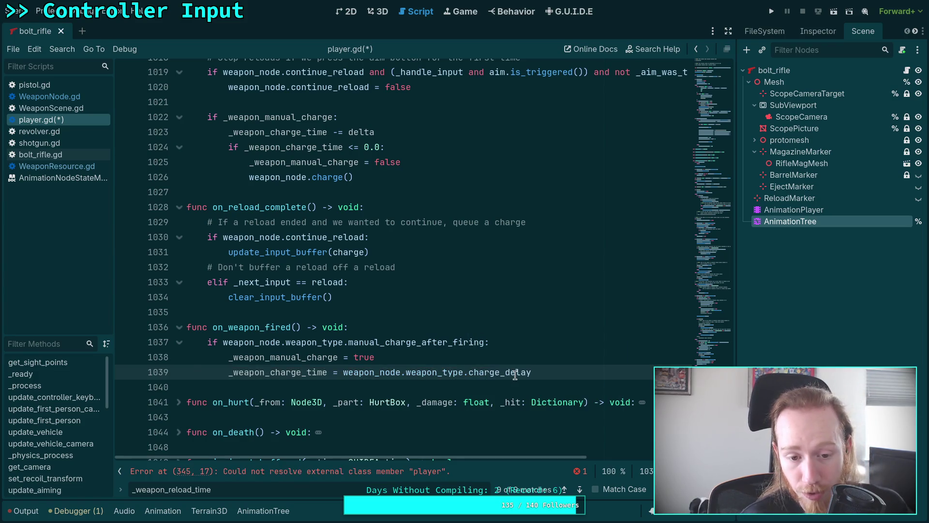
{"action": "mouse_move", "coordinate": [515, 375]}
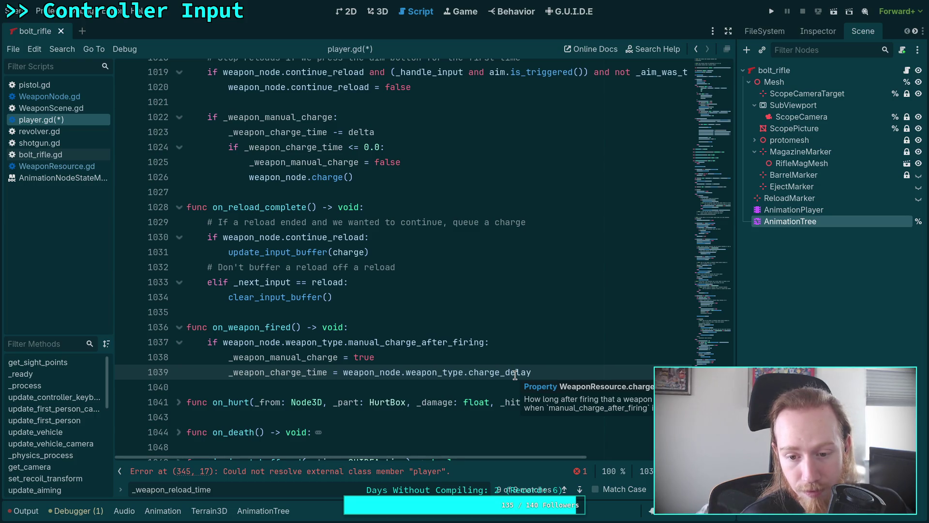
{"action": "key", "text": "ctrl+s"}
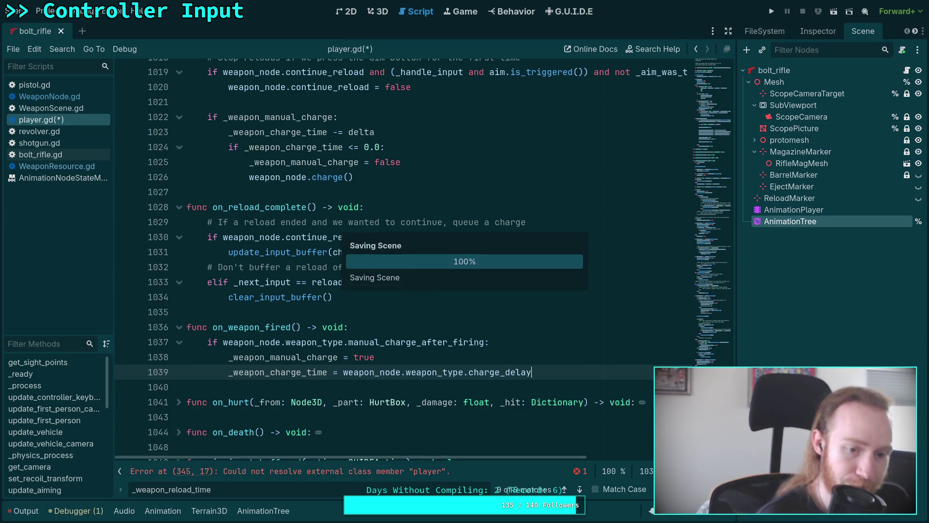
{"action": "scroll", "coordinate": [521, 340], "scroll_direction": "up", "scroll_amount": 2}
Review the unload and input-buffer code in player.gd, dismiss the text search, and save.
{"action": "scroll", "coordinate": [484, 337], "scroll_direction": "up", "scroll_amount": 1}
{"action": "scroll", "coordinate": [472, 336], "scroll_direction": "up", "scroll_amount": 10}
{"action": "scroll", "coordinate": [476, 334], "scroll_direction": "down", "scroll_amount": 11}
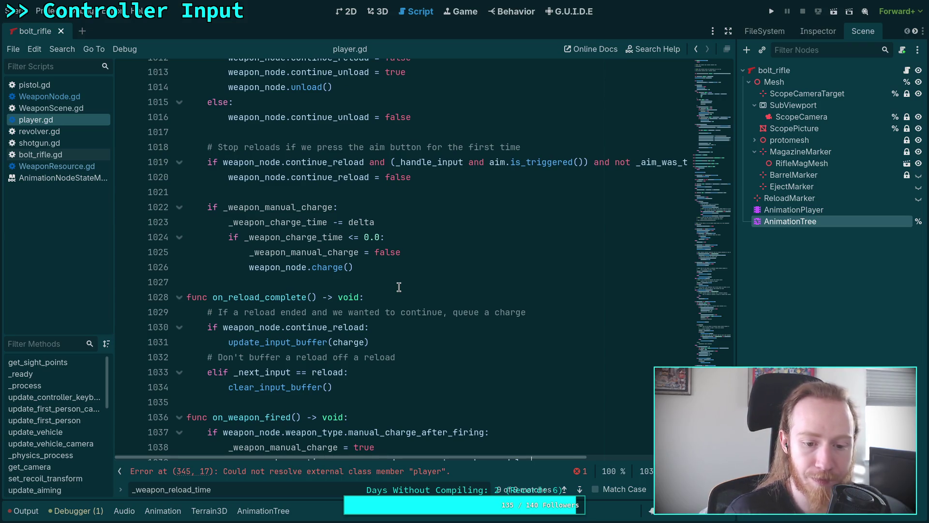
{"action": "scroll", "coordinate": [429, 306], "scroll_direction": "up", "scroll_amount": 4}
{"action": "scroll", "coordinate": [439, 321], "scroll_direction": "up", "scroll_amount": 4}
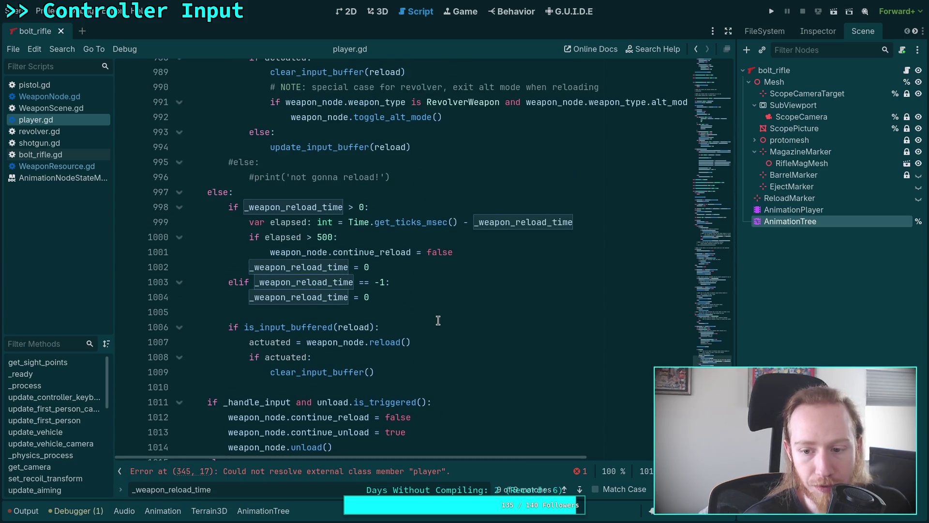
{"action": "left_click", "coordinate": [434, 419]}
{"action": "key", "text": "Escape"}
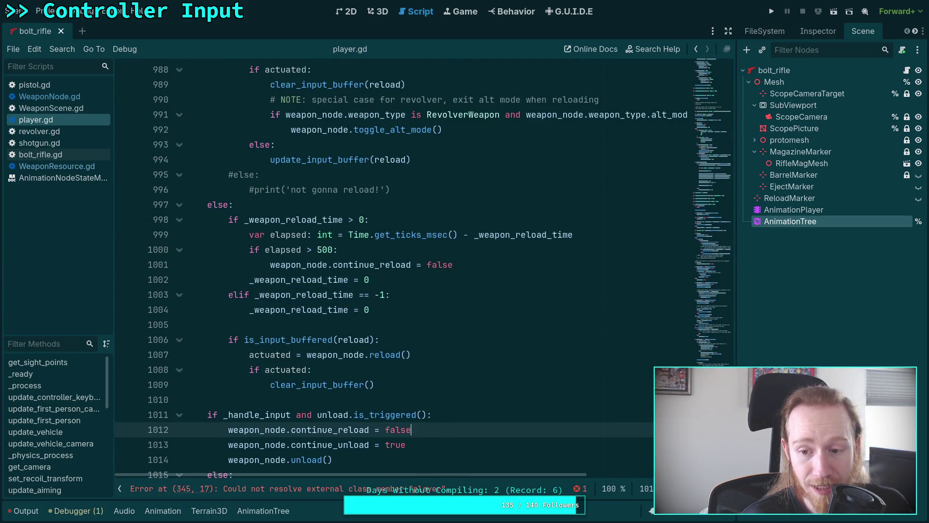
{"action": "left_click", "coordinate": [537, 383]}
{"action": "key", "text": "ctrl+s"}
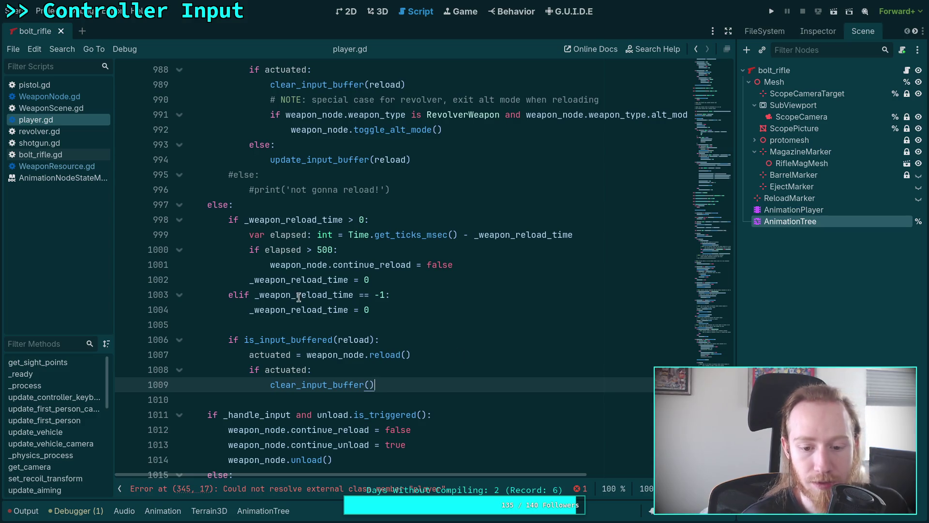
Glance at revolver.gd, then add a blank line after '_melee_ready = false' in player.gd.
{"action": "left_click", "coordinate": [62, 133]}
{"action": "left_click", "coordinate": [62, 120]}
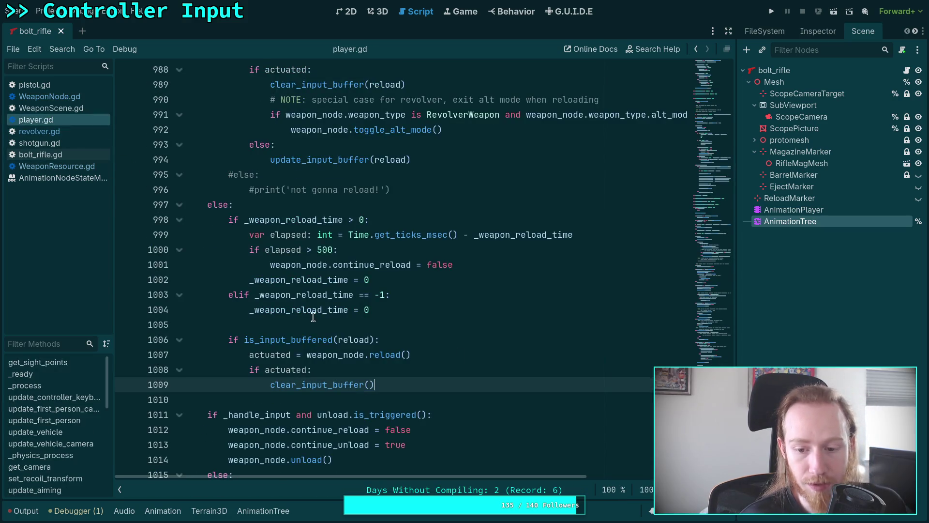
{"action": "left_click", "coordinate": [349, 326]}
{"action": "scroll", "coordinate": [381, 322], "scroll_direction": "up", "scroll_amount": 7}
{"action": "left_click", "coordinate": [310, 297]}
{"action": "scroll", "coordinate": [310, 299], "scroll_direction": "up", "scroll_amount": 2}
{"action": "scroll", "coordinate": [396, 301], "scroll_direction": "up", "scroll_amount": 4}
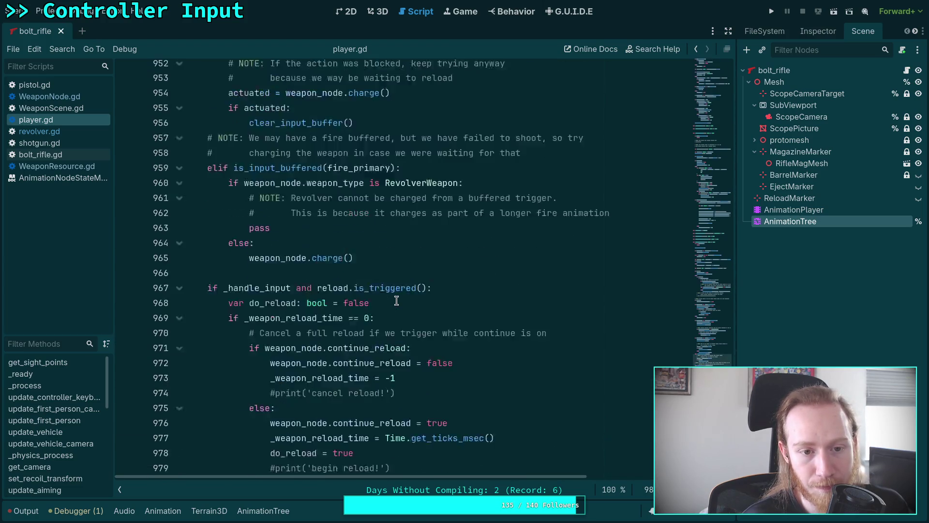
{"action": "scroll", "coordinate": [396, 300], "scroll_direction": "up", "scroll_amount": 13}
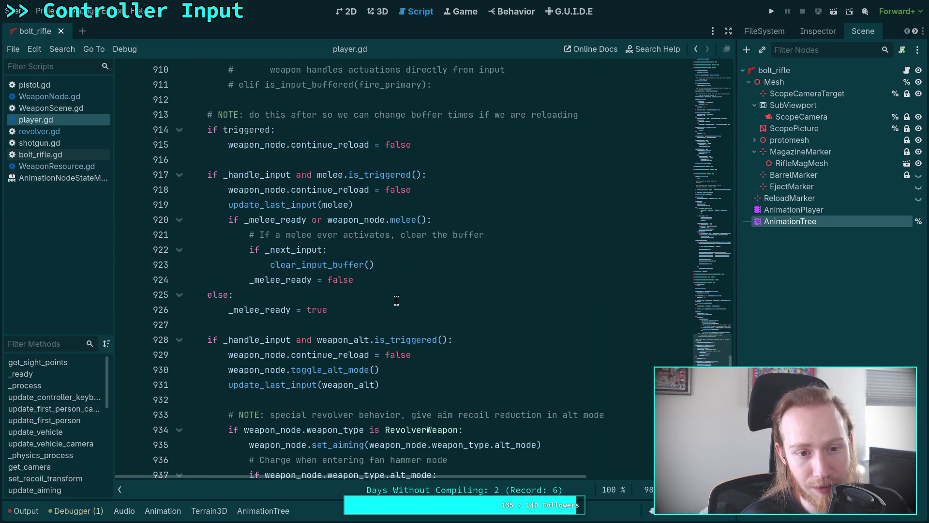
{"action": "scroll", "coordinate": [396, 301], "scroll_direction": "up", "scroll_amount": 2}
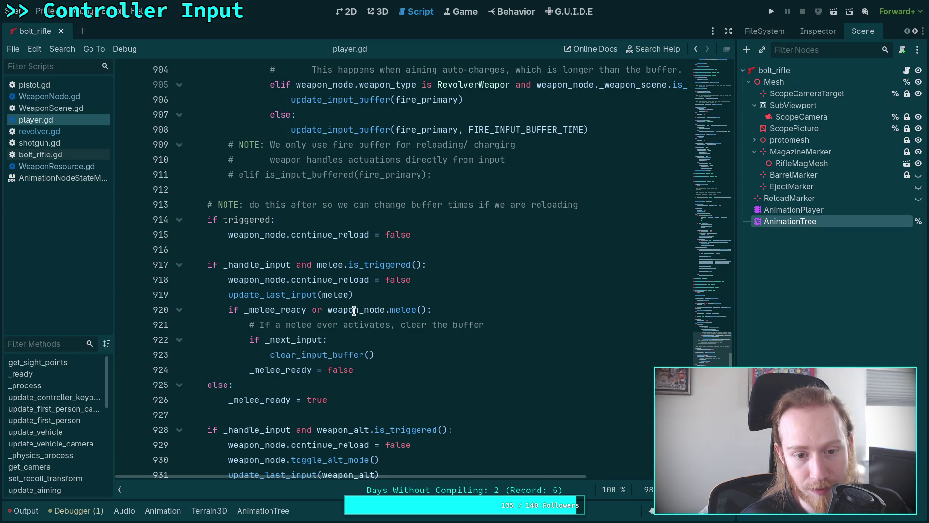
{"action": "left_click", "coordinate": [373, 370]}
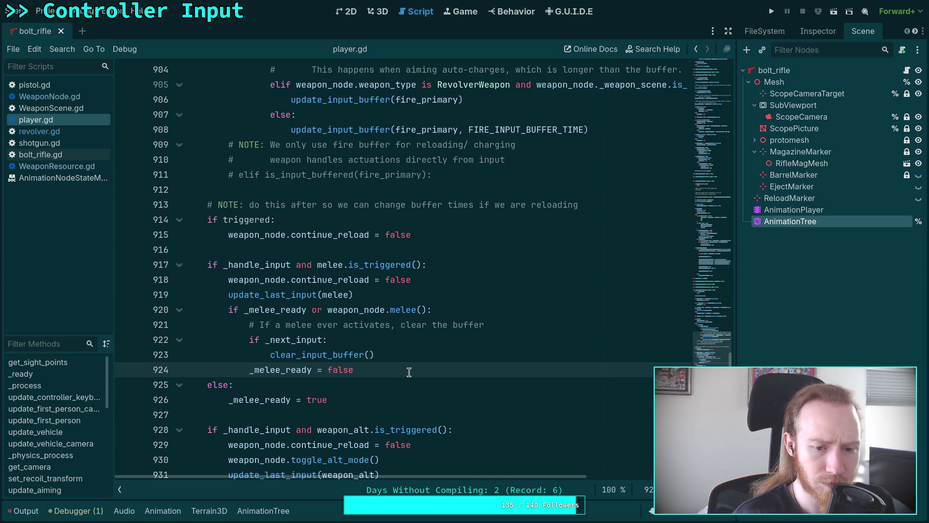
{"action": "key", "text": "Return"}
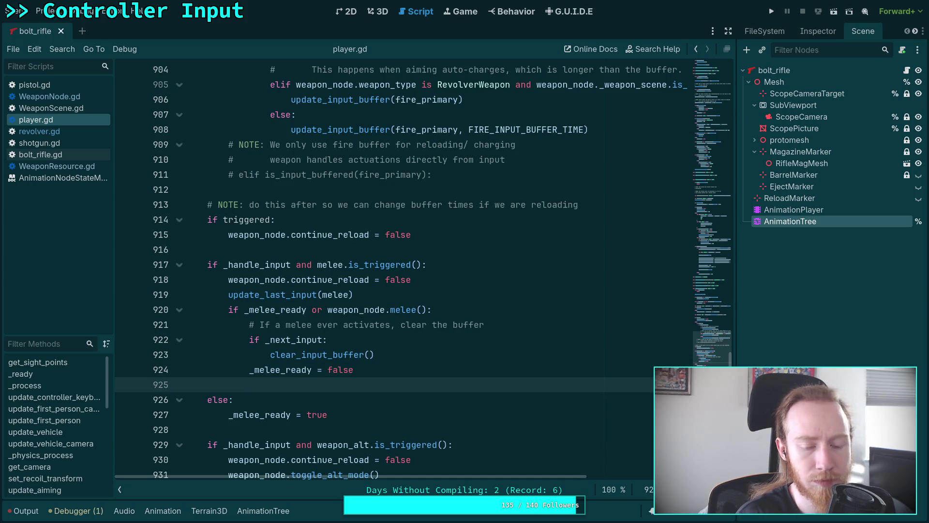
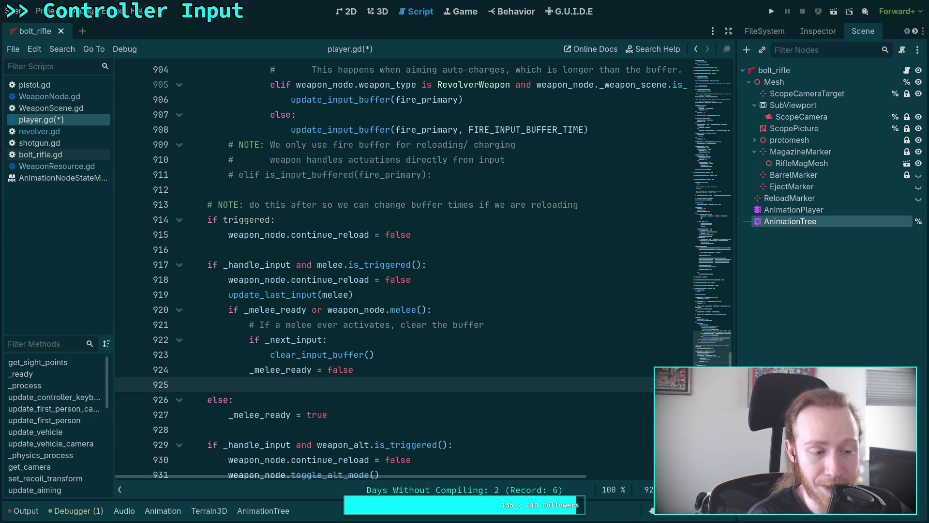
Add a '_weapon_manual_charge = false' line on line 925, then delete it again.
{"action": "type", "text": "man"}
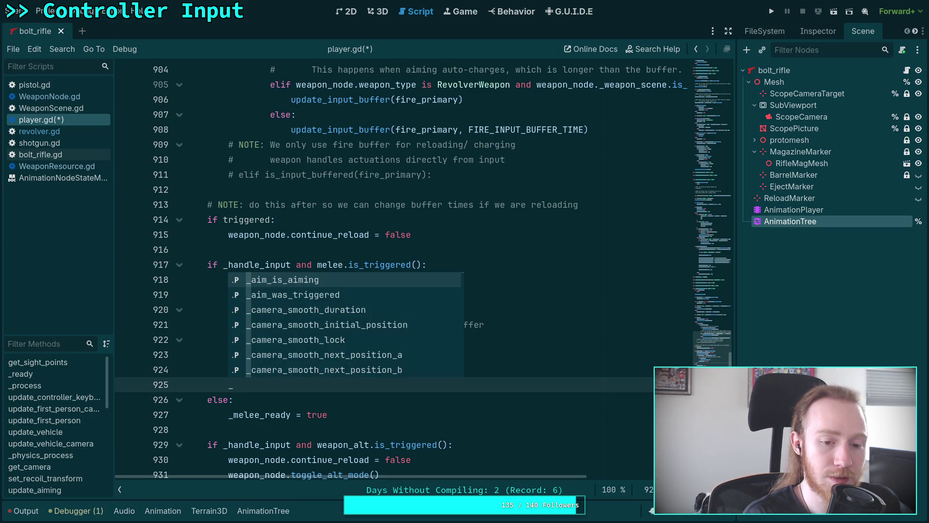
{"action": "key", "text": "Return"}
{"action": "type", "text": "= false"}
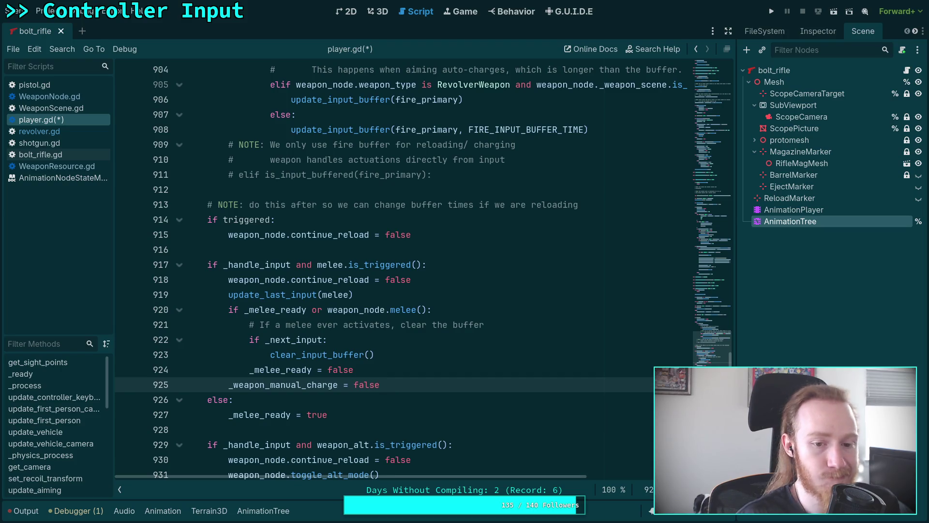
{"action": "left_click_drag", "start_coordinate": [402, 385], "coordinate": [402, 373]}
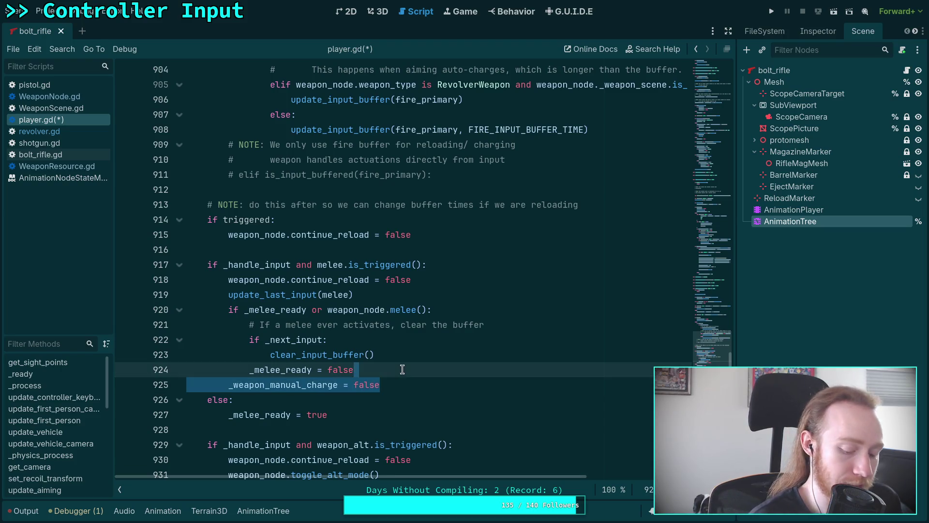
{"action": "key", "text": "BackSpace"}
{"action": "scroll", "coordinate": [468, 343], "scroll_direction": "up", "scroll_amount": 1}
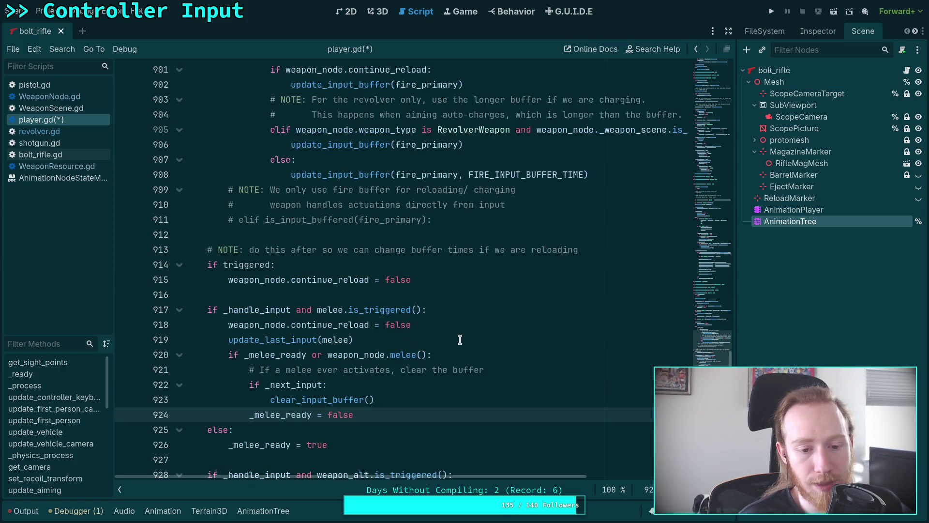
{"action": "scroll", "coordinate": [456, 336], "scroll_direction": "down", "scroll_amount": 2}
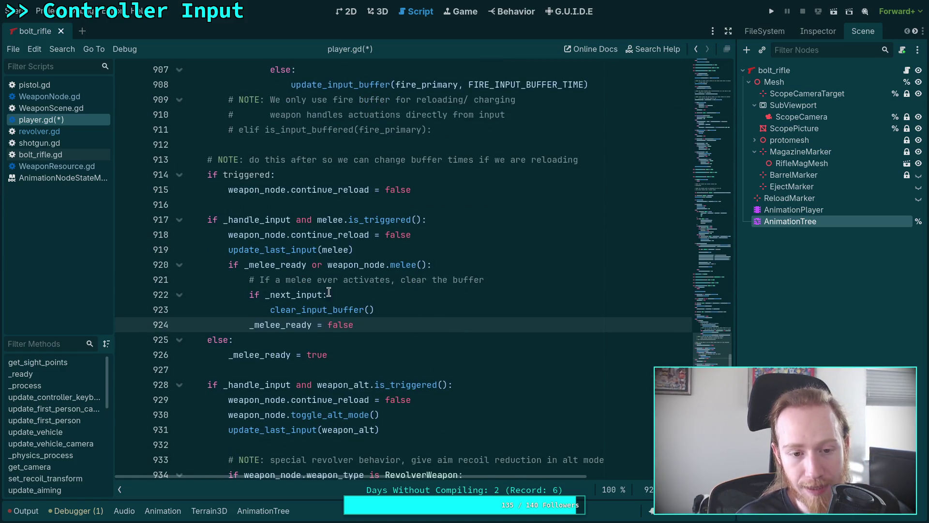
Search player.gd for update_last_input and step through to its function definition.
{"action": "double_click", "coordinate": [261, 250]}
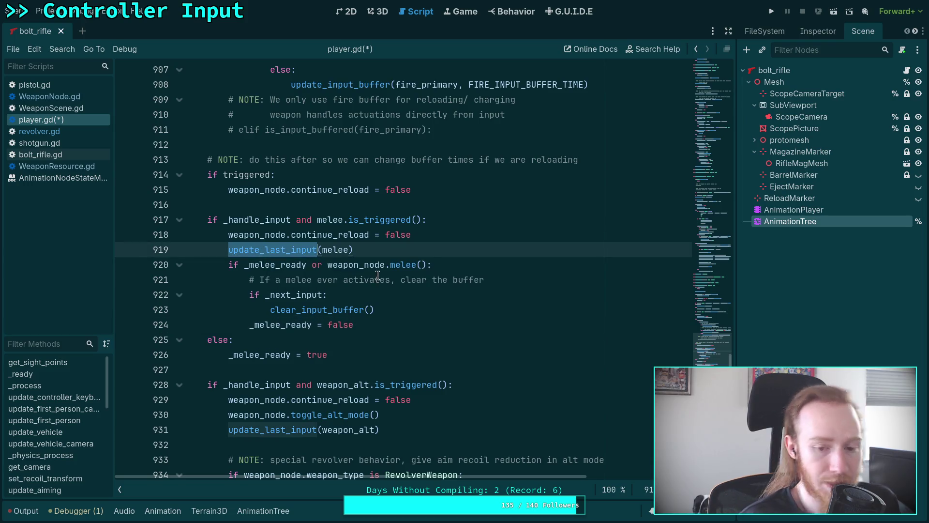
{"action": "key", "text": "ctrl+f"}
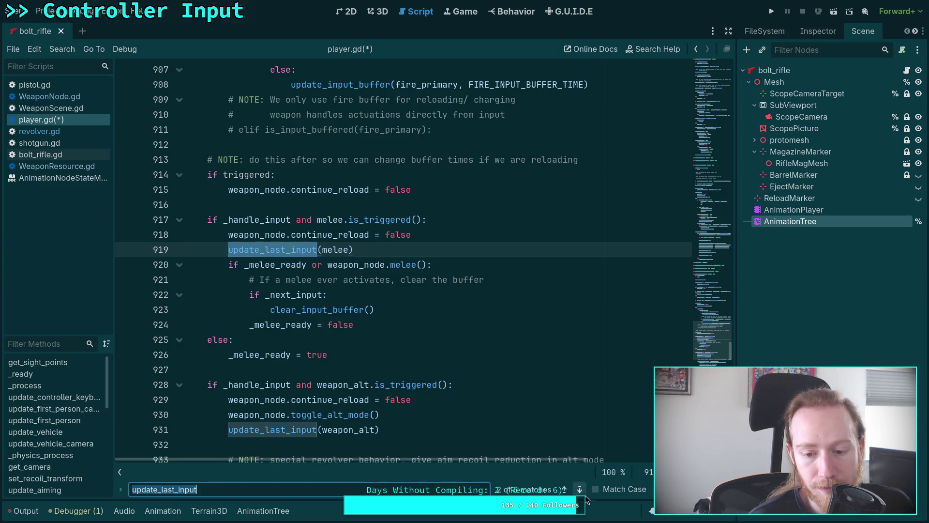
{"action": "left_click", "coordinate": [581, 491]}
{"action": "left_click", "coordinate": [580, 491]}
{"action": "left_click", "coordinate": [581, 490]}
{"action": "left_click", "coordinate": [580, 490]}
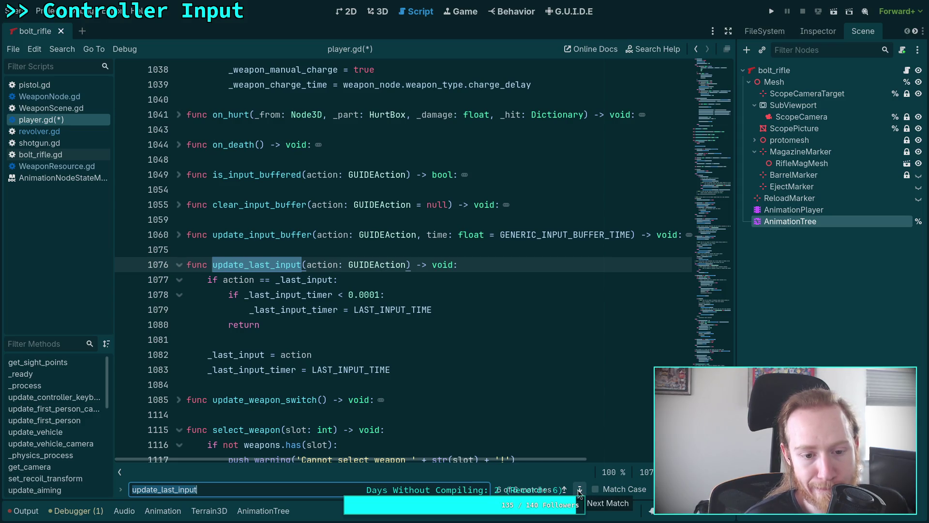
Search for _last_input and step through its matches to the use on line 919.
{"action": "double_click", "coordinate": [234, 356]}
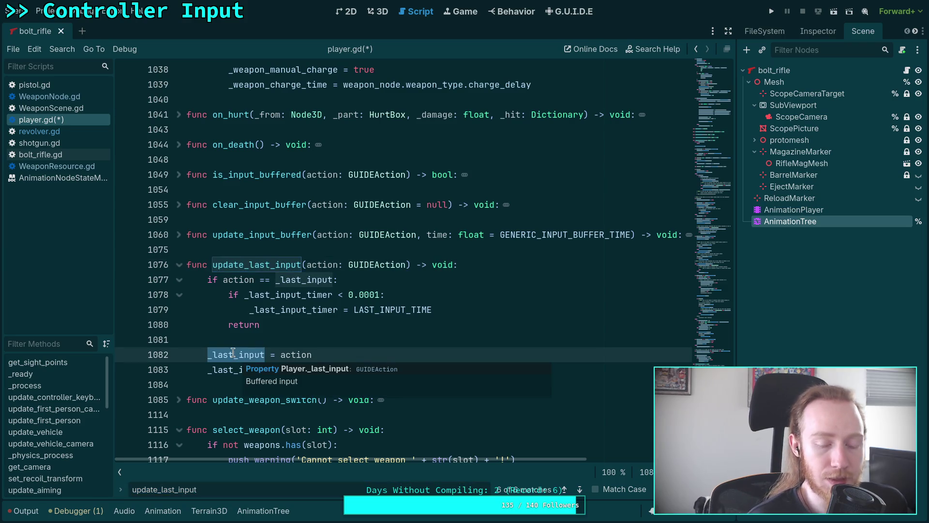
{"action": "key", "text": "ctrl+f"}
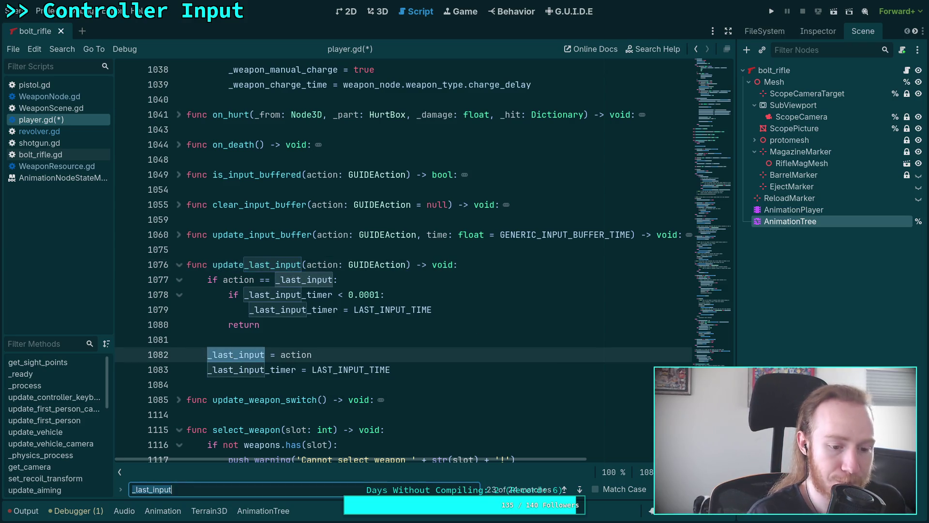
{"action": "left_click", "coordinate": [576, 491]}
{"action": "left_click", "coordinate": [576, 490]}
{"action": "left_click", "coordinate": [576, 490]}
{"action": "left_click", "coordinate": [576, 491]}
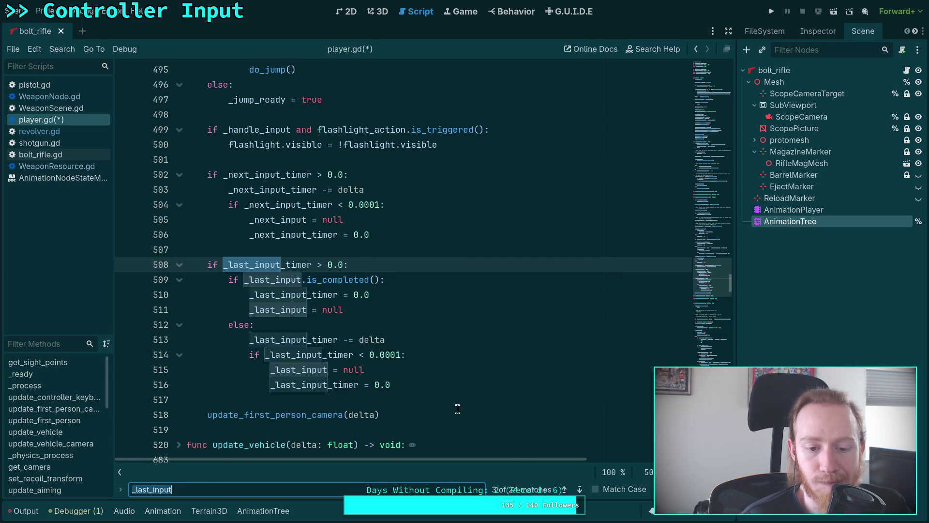
{"action": "left_click", "coordinate": [580, 492]}
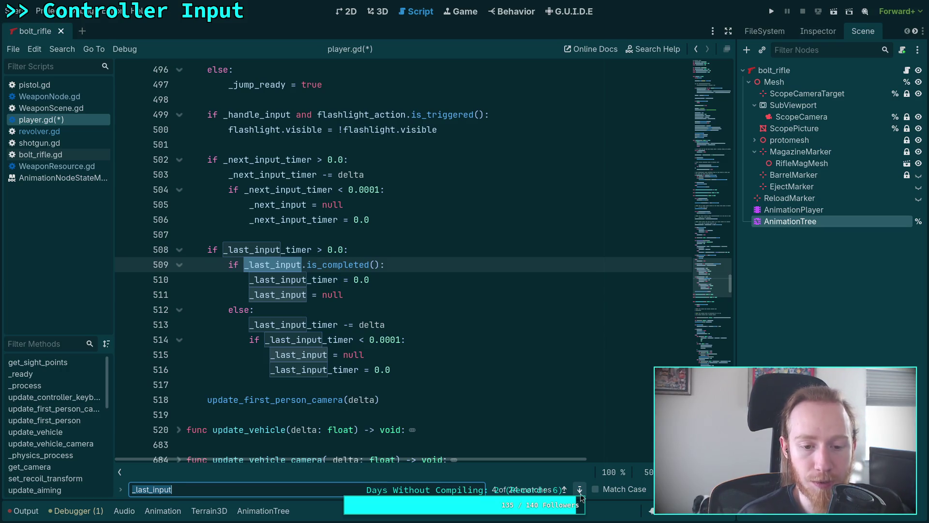
{"action": "left_click", "coordinate": [580, 493]}
{"action": "left_click", "coordinate": [580, 492]}
{"action": "left_click", "coordinate": [580, 492]}
{"action": "left_click", "coordinate": [580, 493]}
{"action": "left_click", "coordinate": [580, 492]}
{"action": "left_click", "coordinate": [580, 493]}
{"action": "left_click", "coordinate": [579, 493]}
{"action": "left_click", "coordinate": [580, 493]}
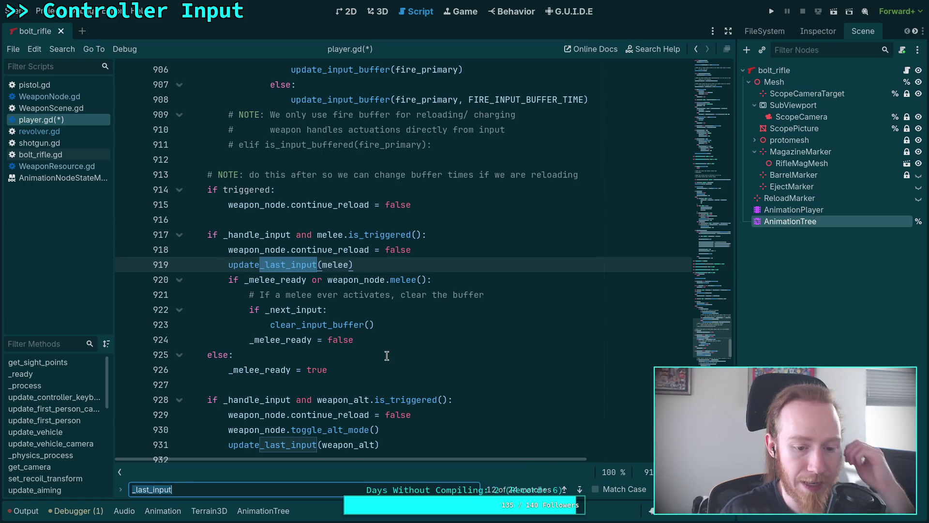
Scroll down to the weapon manual-charge block near line 1022.
{"action": "scroll", "coordinate": [387, 355], "scroll_direction": "down", "scroll_amount": 1}
{"action": "scroll", "coordinate": [387, 356], "scroll_direction": "down", "scroll_amount": 9}
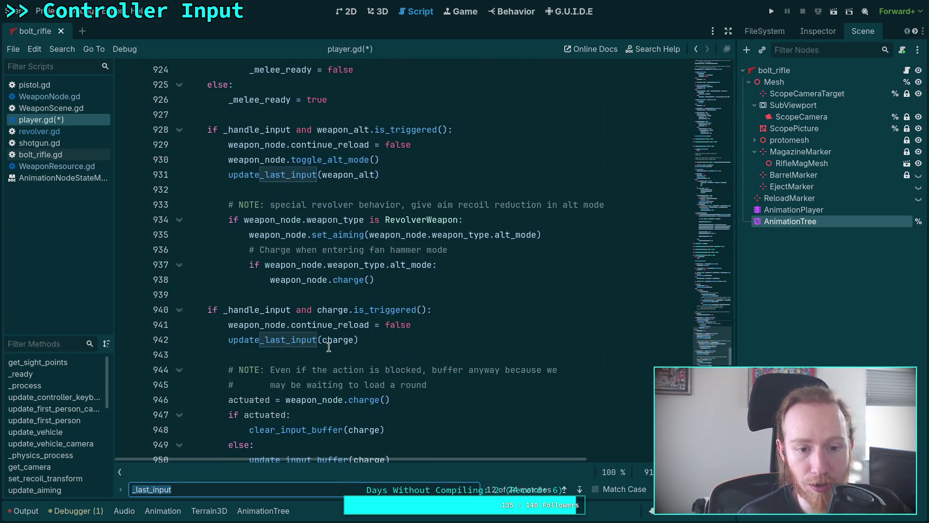
{"action": "scroll", "coordinate": [349, 303], "scroll_direction": "down", "scroll_amount": 16}
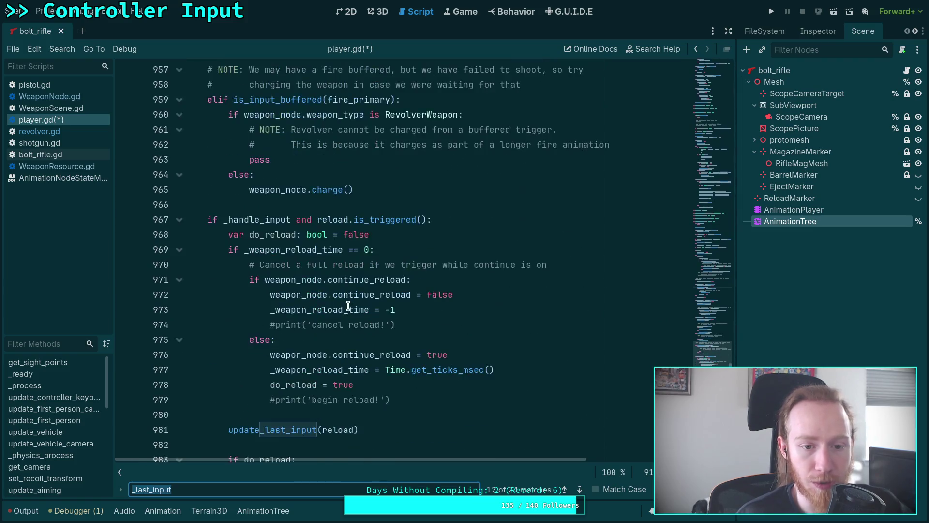
{"action": "scroll", "coordinate": [350, 305], "scroll_direction": "up", "scroll_amount": 9}
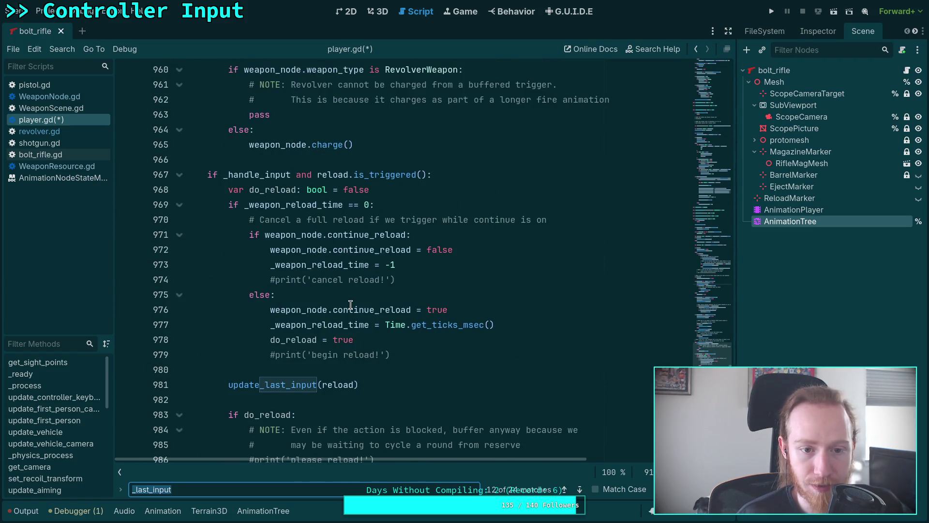
{"action": "scroll", "coordinate": [350, 304], "scroll_direction": "down", "scroll_amount": 7}
{"action": "scroll", "coordinate": [350, 305], "scroll_direction": "down", "scroll_amount": 7}
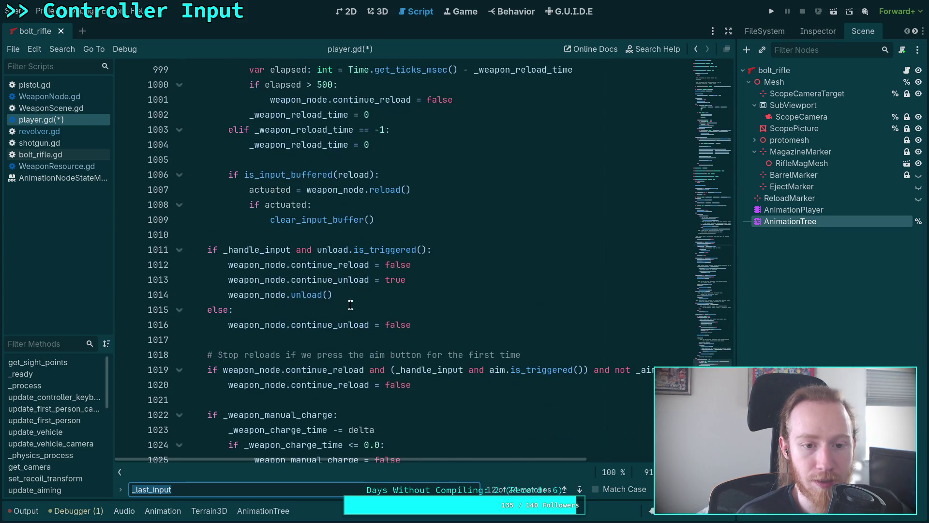
{"action": "scroll", "coordinate": [351, 304], "scroll_direction": "down", "scroll_amount": 1}
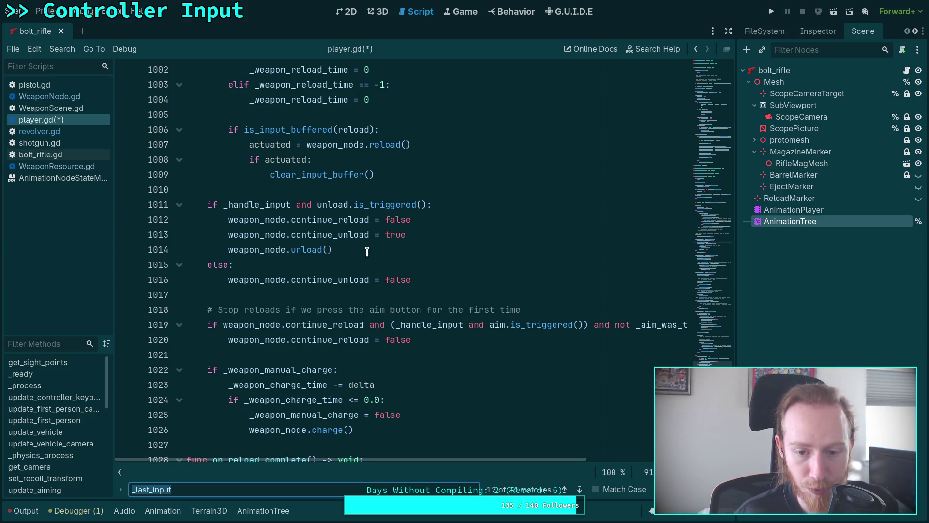
{"action": "scroll", "coordinate": [354, 252], "scroll_direction": "down", "scroll_amount": 2}
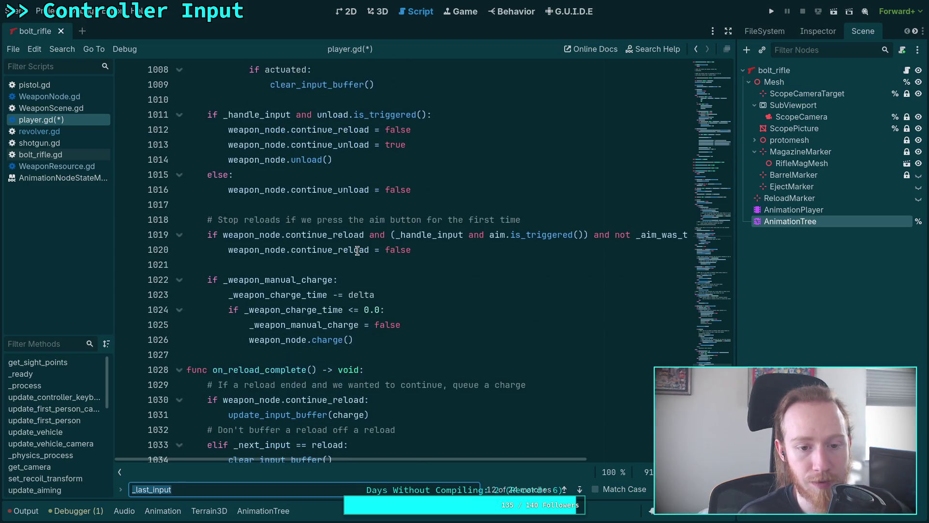
Start an 'if _last_input_timer' condition below line 1022 and look up that variable's declaration.
{"action": "left_click", "coordinate": [420, 282]}
{"action": "key", "text": "Return"}
{"action": "type", "text": "if"}
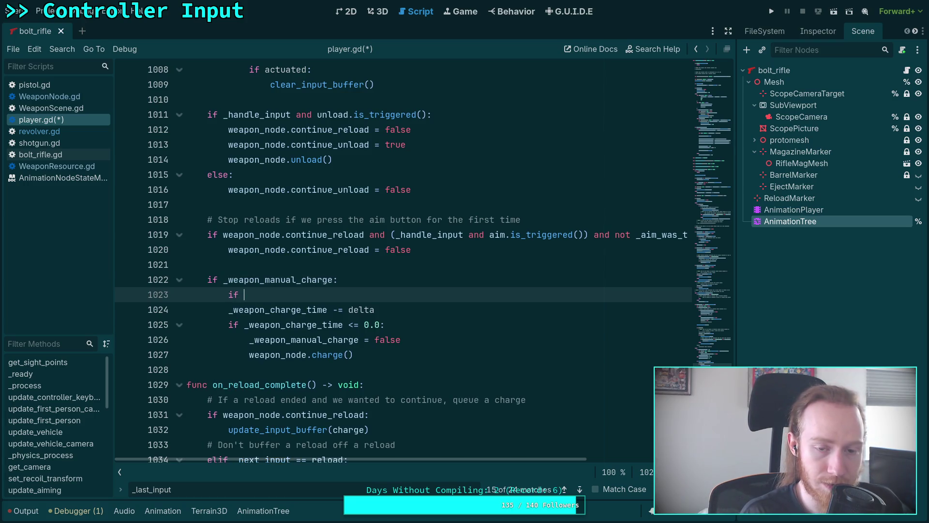
{"action": "type", "text": " _la"}
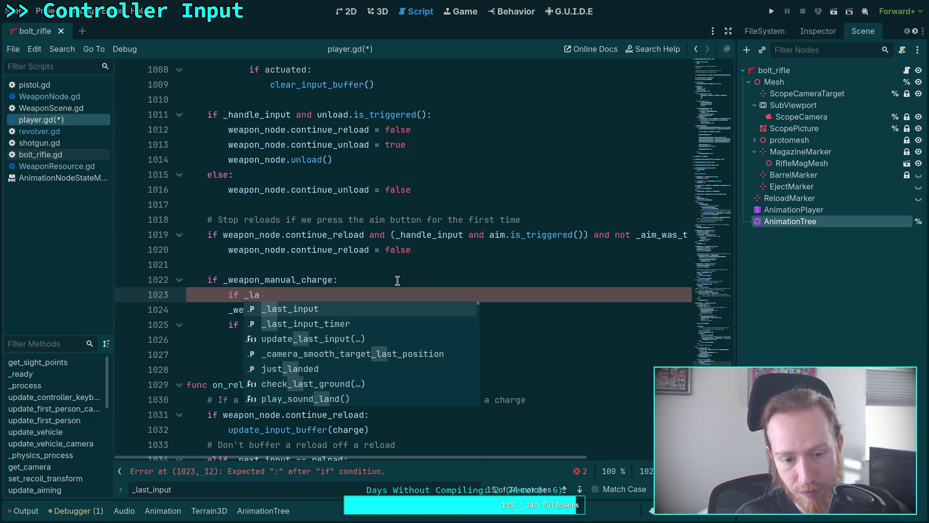
{"action": "left_click", "coordinate": [360, 324]}
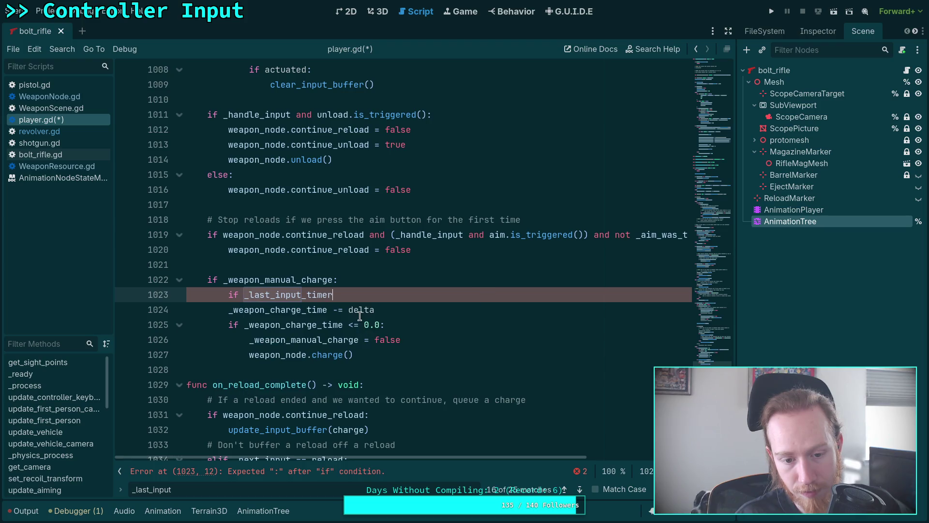
{"action": "right_click", "coordinate": [290, 293]}
{"action": "left_click", "coordinate": [331, 440]}
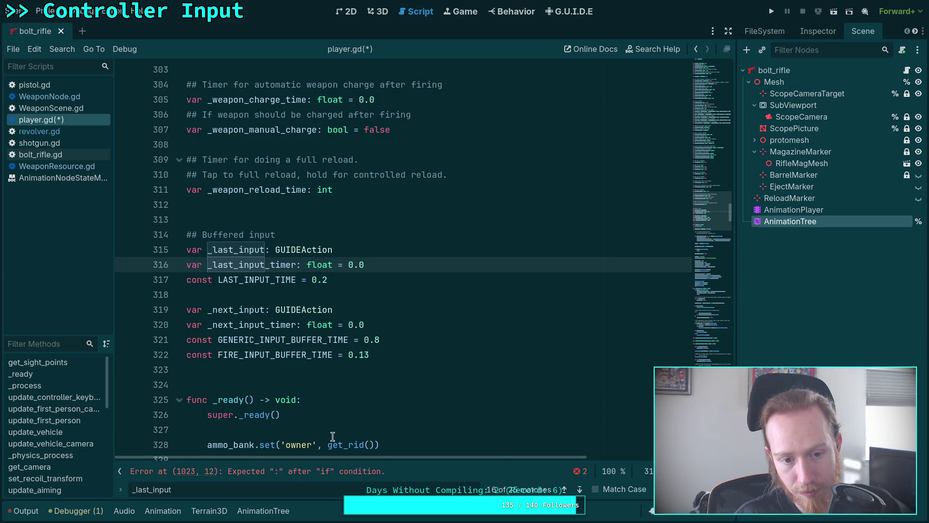
Search for every use of _last_input_timer, ending back at the check on line 1023.
{"action": "double_click", "coordinate": [245, 269]}
{"action": "double_click", "coordinate": [248, 280]}
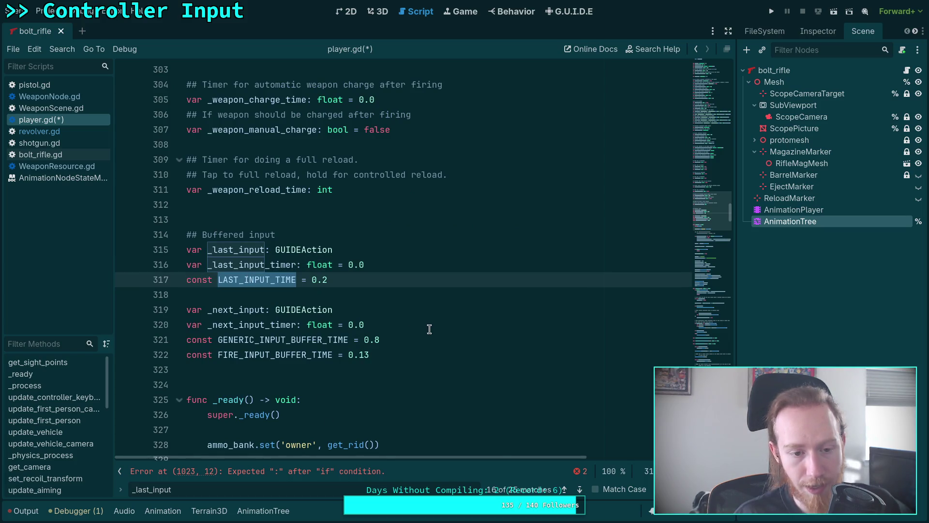
{"action": "double_click", "coordinate": [280, 267]}
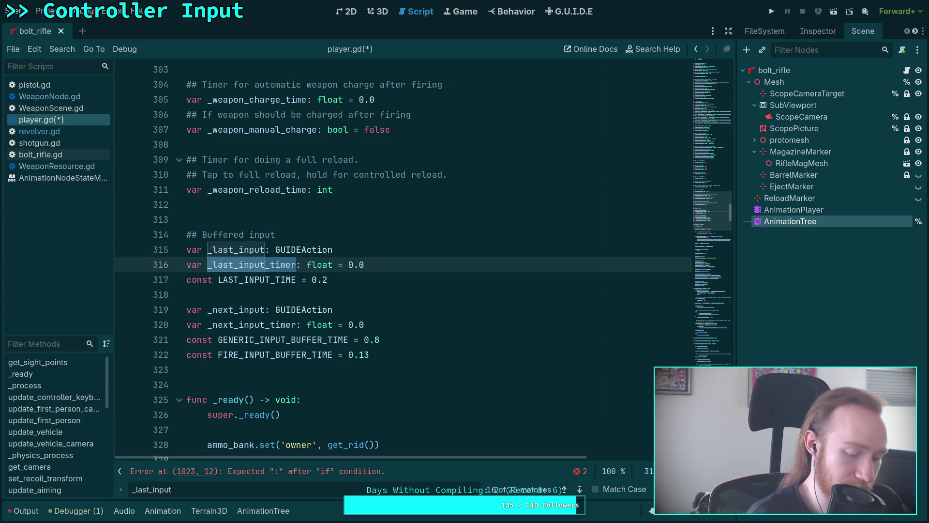
{"action": "key", "text": "ctrl+f"}
{"action": "left_click", "coordinate": [580, 488]}
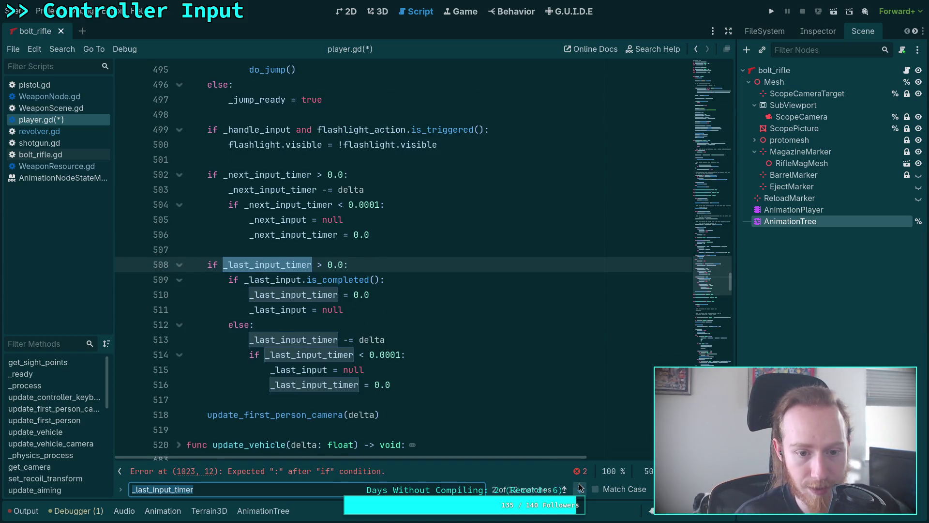
{"action": "left_click", "coordinate": [580, 487]}
{"action": "left_click", "coordinate": [580, 487]}
{"action": "left_click", "coordinate": [579, 486]}
{"action": "left_click", "coordinate": [580, 486]}
{"action": "left_click", "coordinate": [580, 486]}
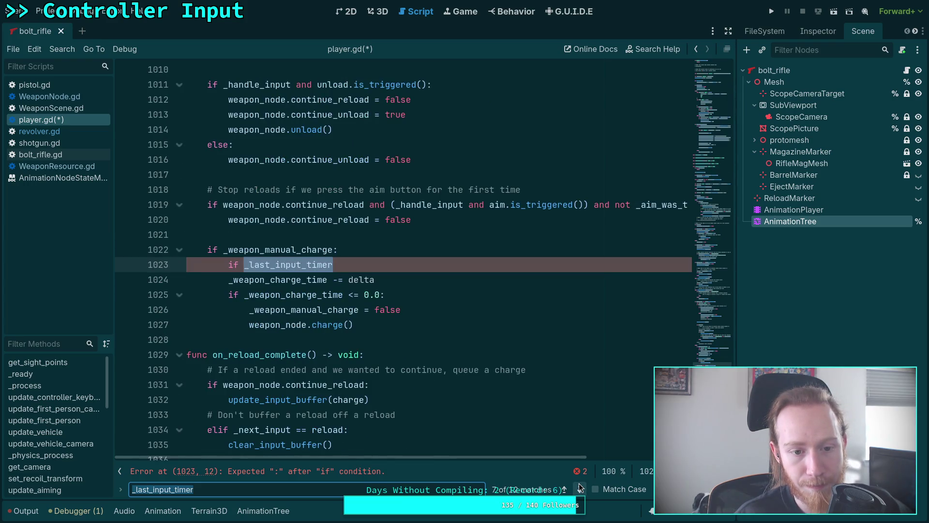
{"action": "left_click", "coordinate": [580, 486]}
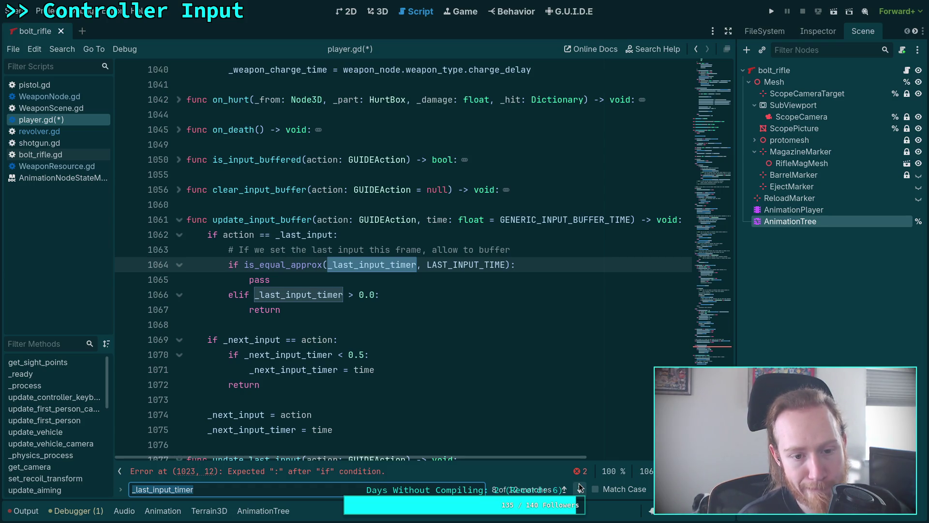
{"action": "left_click", "coordinate": [580, 487]}
{"action": "left_click", "coordinate": [580, 487]}
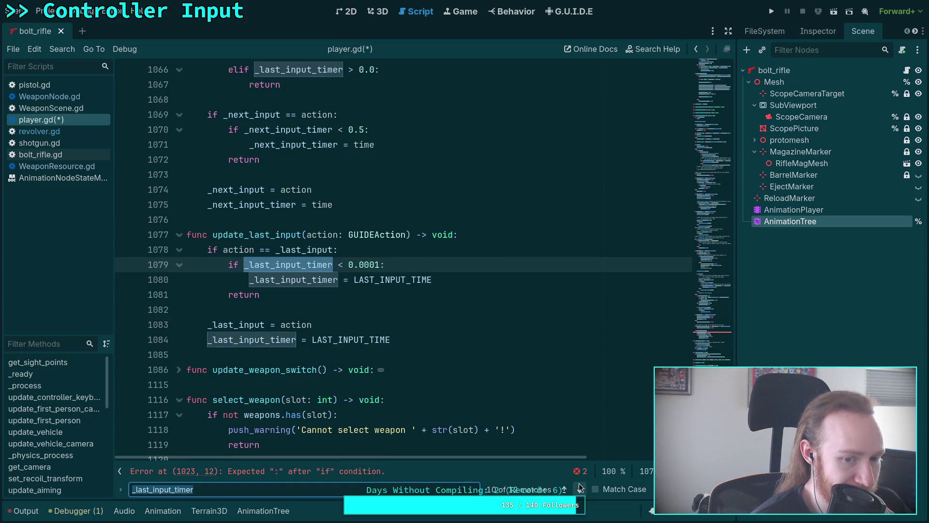
{"action": "left_click", "coordinate": [579, 487]}
{"action": "left_click", "coordinate": [580, 487]}
{"action": "left_click", "coordinate": [580, 487]}
{"action": "left_click", "coordinate": [580, 486]}
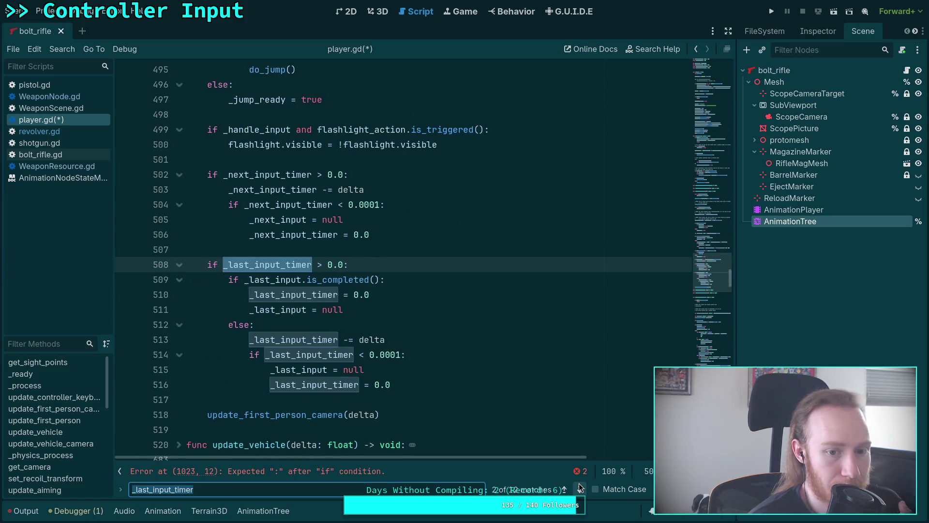
{"action": "scroll", "coordinate": [349, 339], "scroll_direction": "down", "scroll_amount": 4}
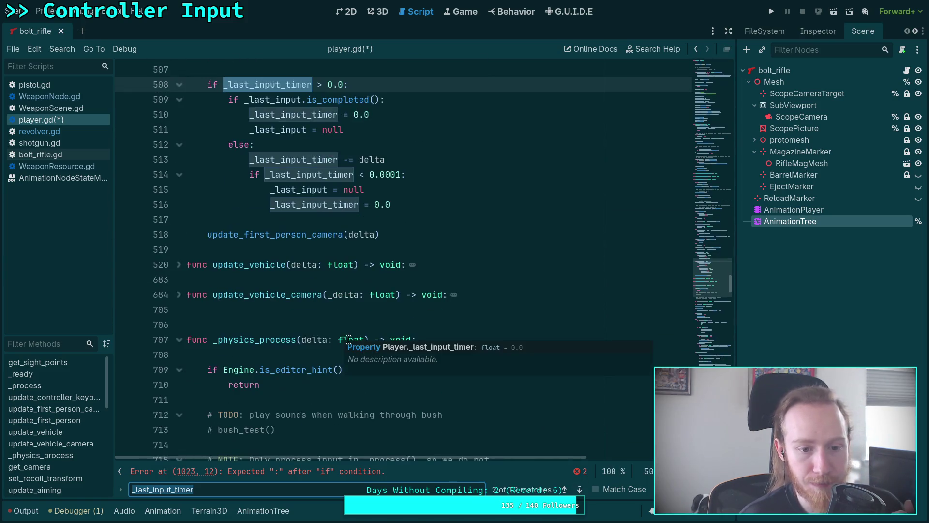
{"action": "left_click", "coordinate": [580, 489]}
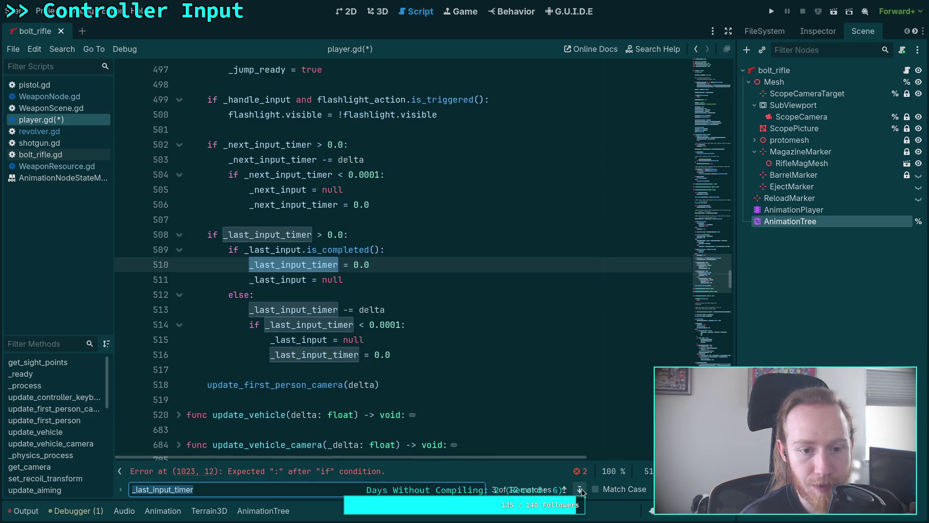
{"action": "left_click", "coordinate": [582, 489]}
{"action": "left_click", "coordinate": [581, 488]}
{"action": "left_click", "coordinate": [581, 489]}
{"action": "left_click", "coordinate": [582, 489]}
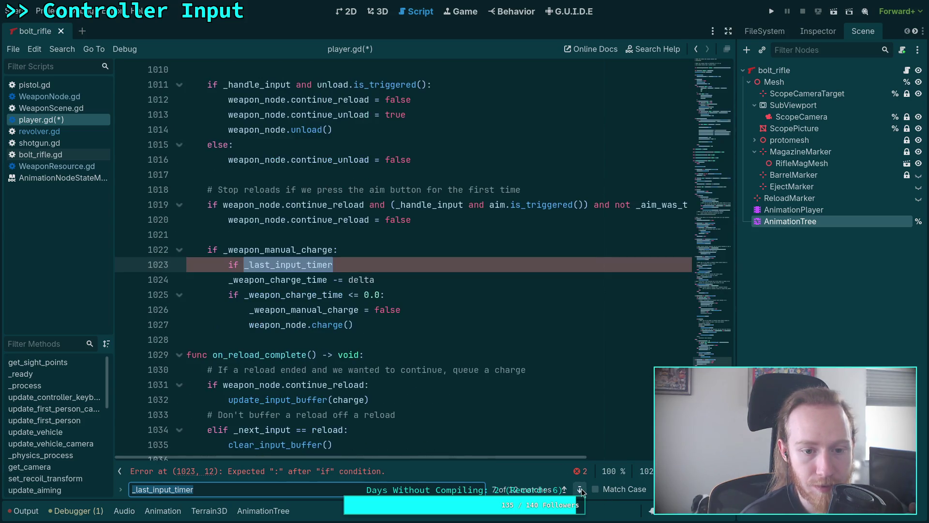
Complete the check as '== LAST_INPUT_TIME', resetting _weapon_manual_charge to false and _weapon_charge_time to 0.0, then add else.
{"action": "left_click", "coordinate": [388, 261]}
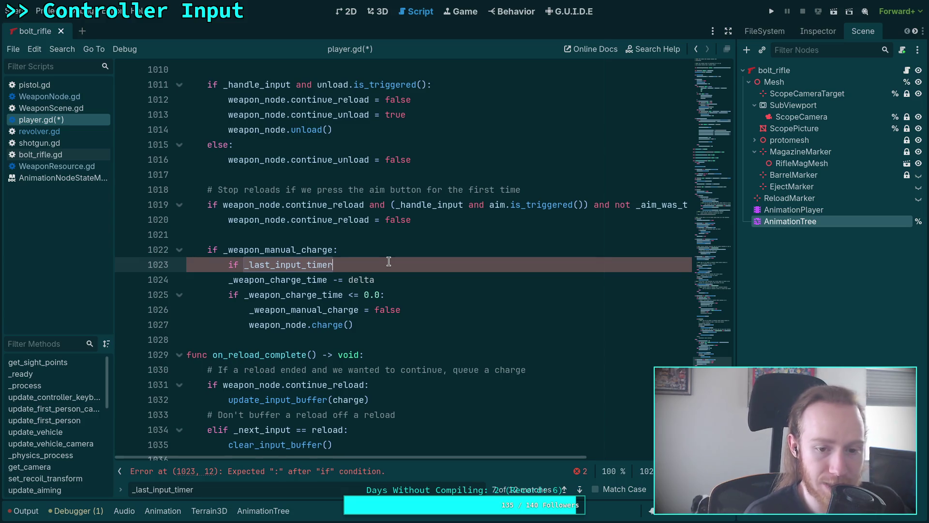
{"action": "type", "text": "== LAS"}
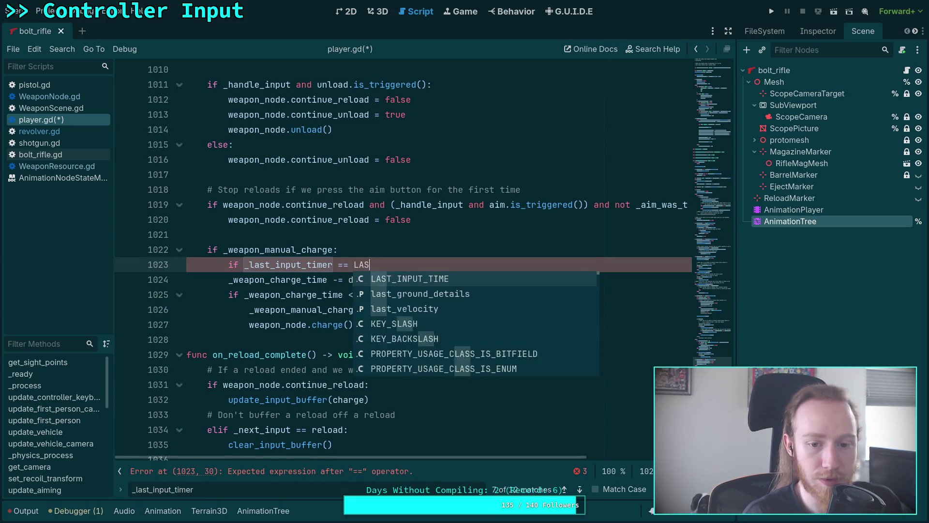
{"action": "key", "text": "Return"}
{"action": "key", "text": "Return"}
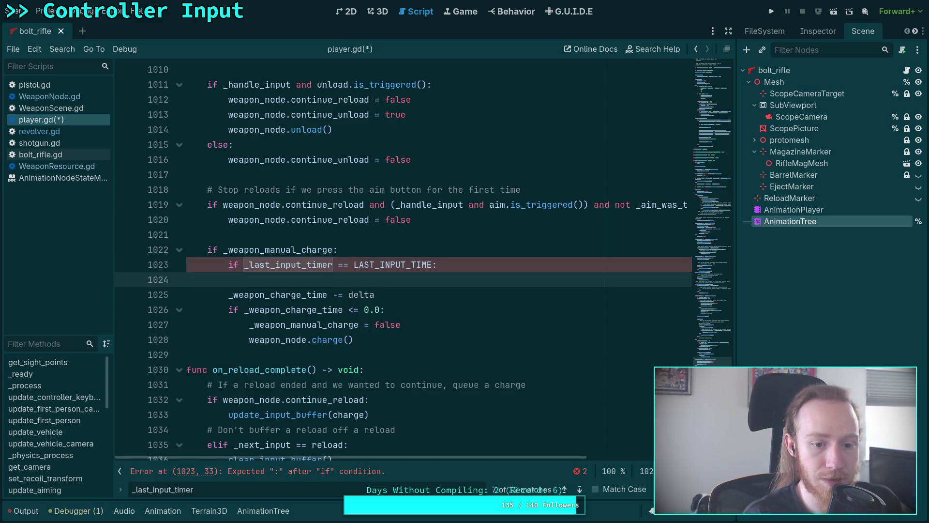
{"action": "type", "text": "_weapon_"}
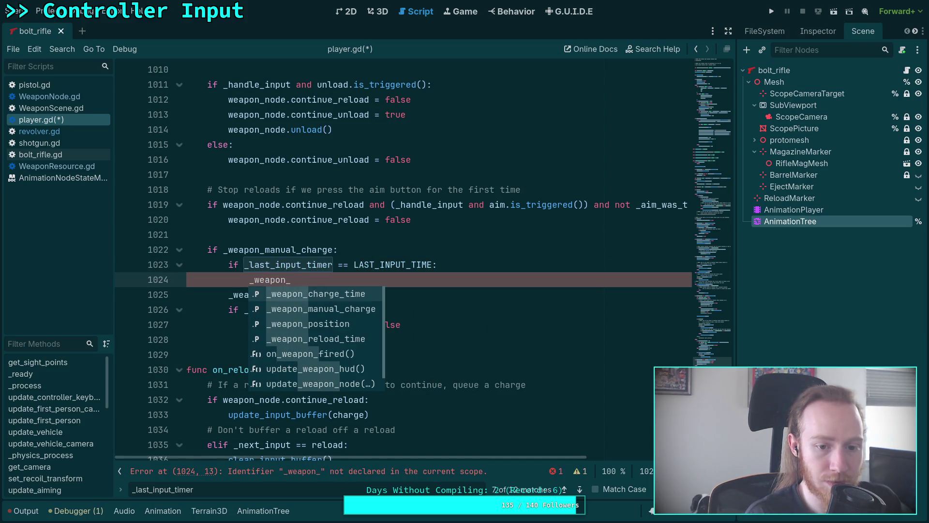
{"action": "type", "text": "ma"}
{"action": "key", "text": "Return"}
{"action": "type", "text": "= false"}
{"action": "key", "text": "Return"}
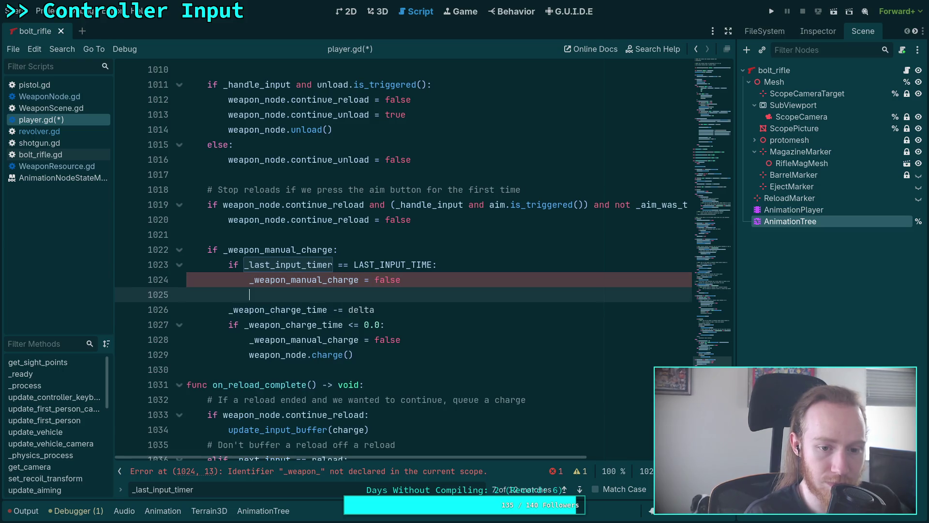
{"action": "type", "text": "eapon_cha"}
{"action": "key", "text": "Return"}
{"action": "type", "text": "= 0.0"}
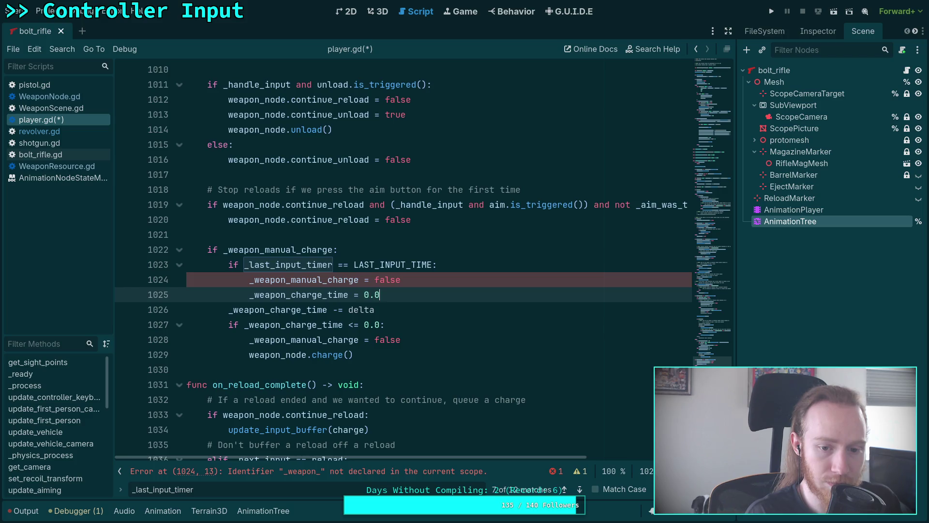
{"action": "key", "text": "Return"}
{"action": "type", "text": "lse:"}
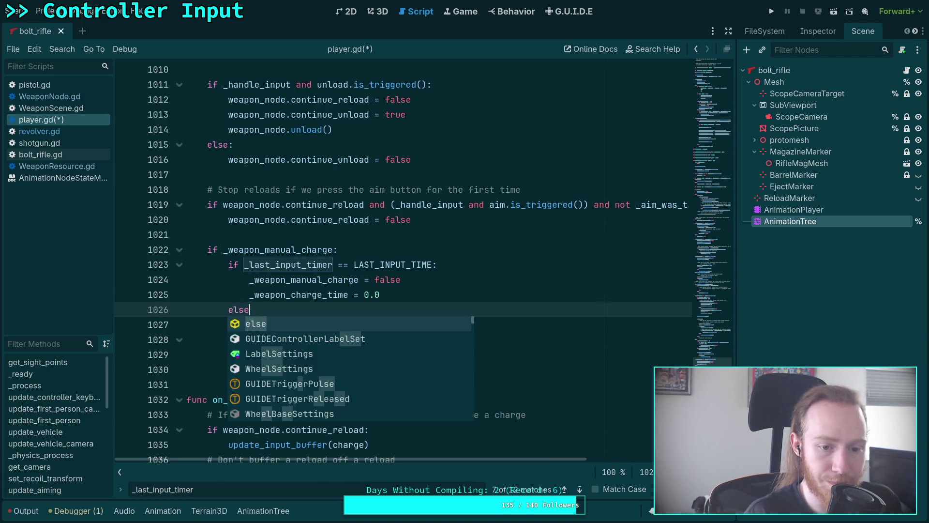
Indent the charge countdown under else and add a NOTE comment above the check.
{"action": "left_click", "coordinate": [358, 370], "text": "shift"}
{"action": "key", "text": "Tab"}
{"action": "left_click", "coordinate": [470, 257]}
{"action": "left_click", "coordinate": [471, 256]}
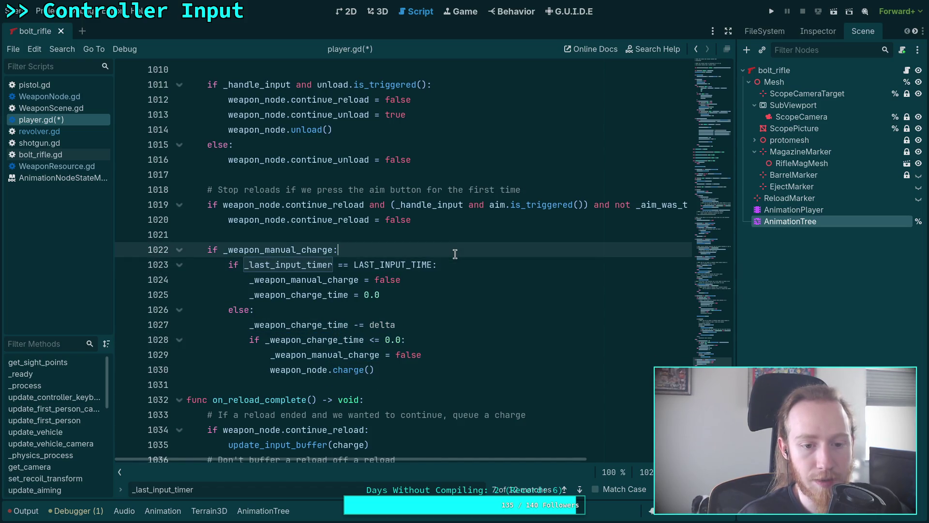
{"action": "key", "text": "Return"}
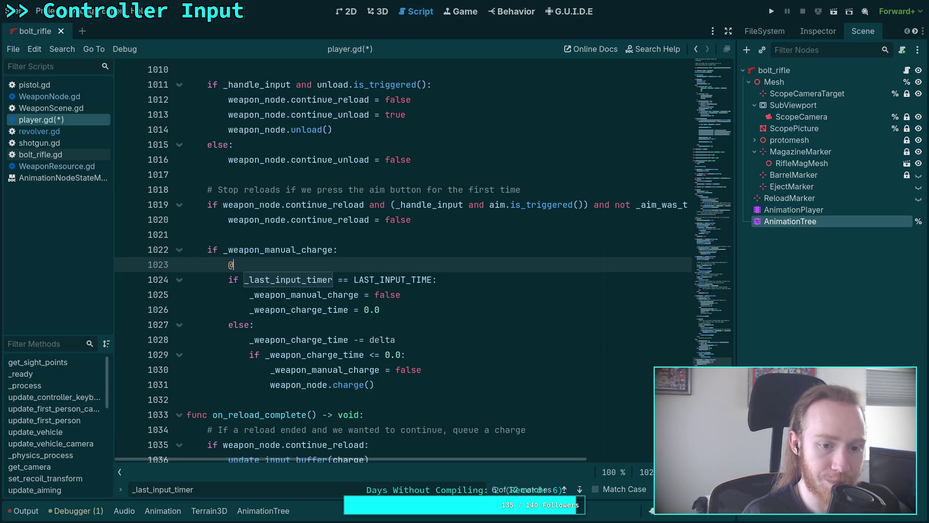
{"action": "type", "text": "NOTE: any input"}
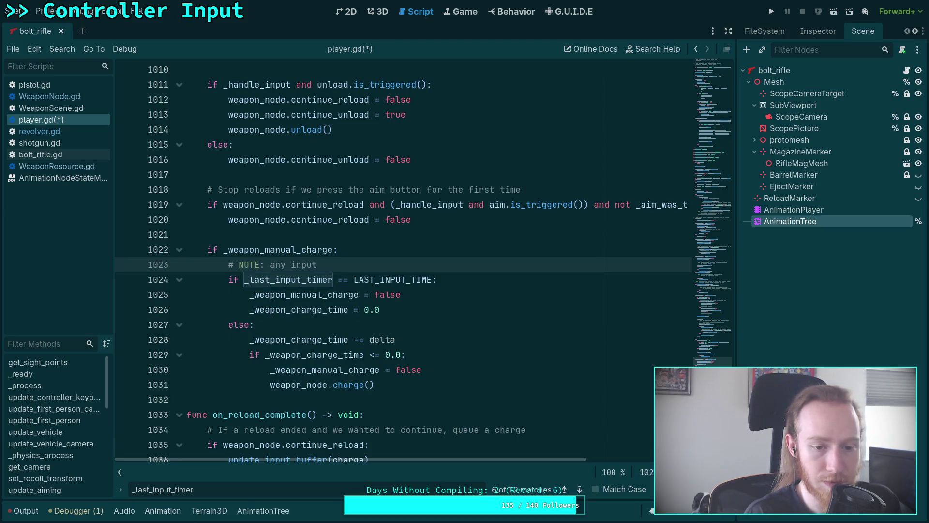
{"action": "type", "text": "ame will cancel manual"}
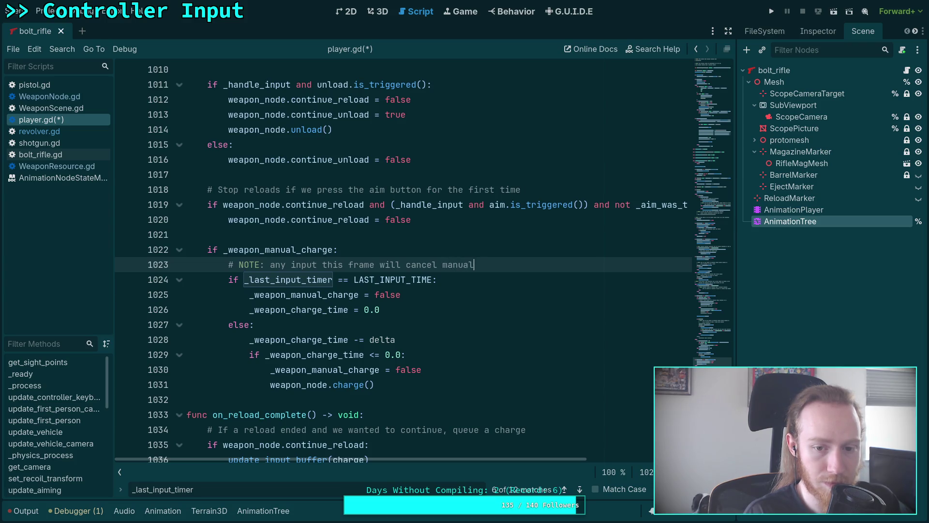
{"action": "type", "text": "charging"}
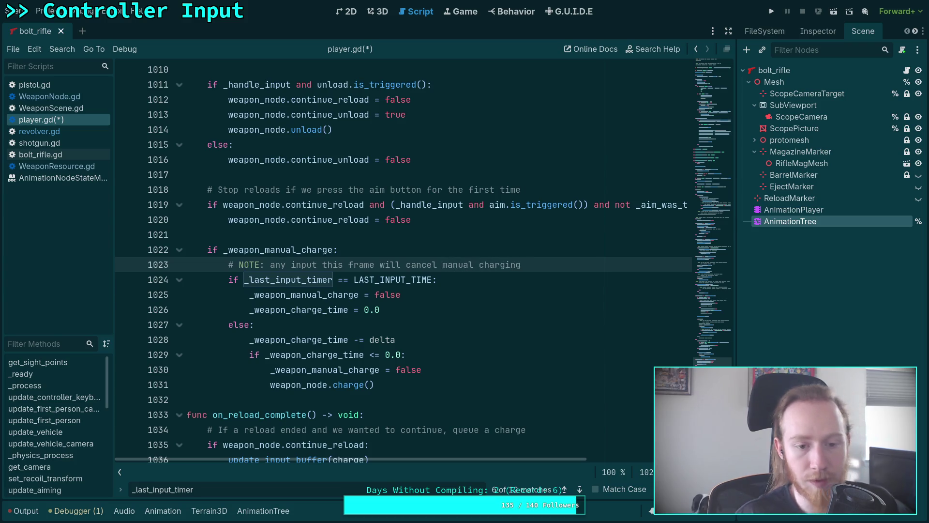
{"action": "scroll", "coordinate": [403, 335], "scroll_direction": "up", "scroll_amount": 15}
{"action": "scroll", "coordinate": [403, 335], "scroll_direction": "up", "scroll_amount": 20}
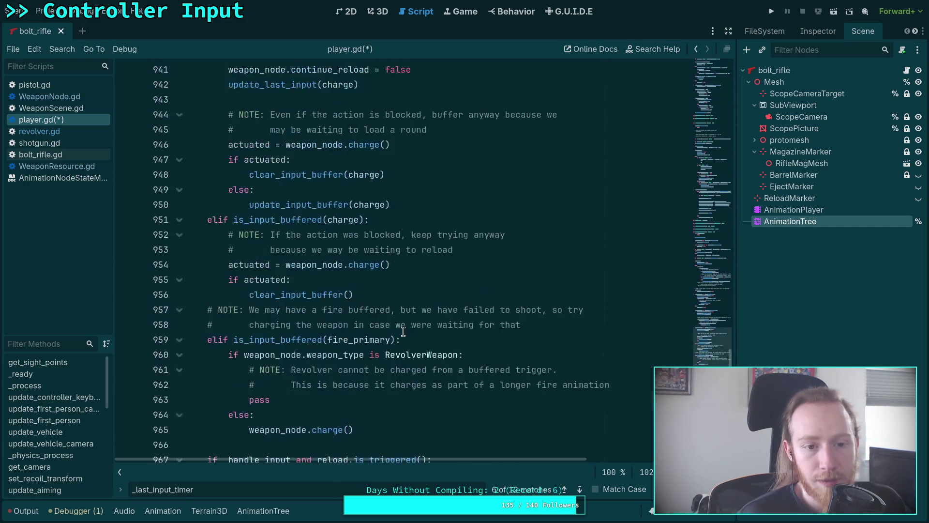
{"action": "scroll", "coordinate": [403, 332], "scroll_direction": "up", "scroll_amount": 8}
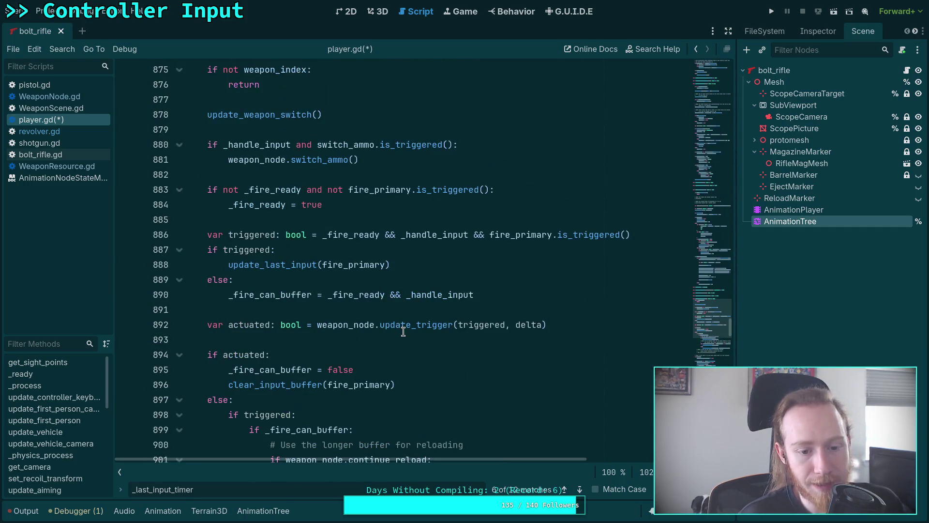
{"action": "scroll", "coordinate": [403, 332], "scroll_direction": "down", "scroll_amount": 5}
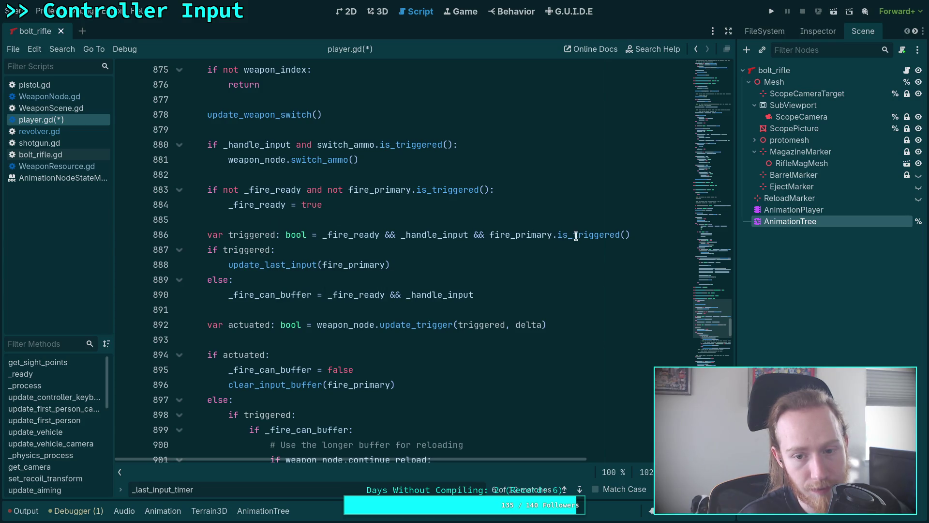
{"action": "double_click", "coordinate": [278, 266]}
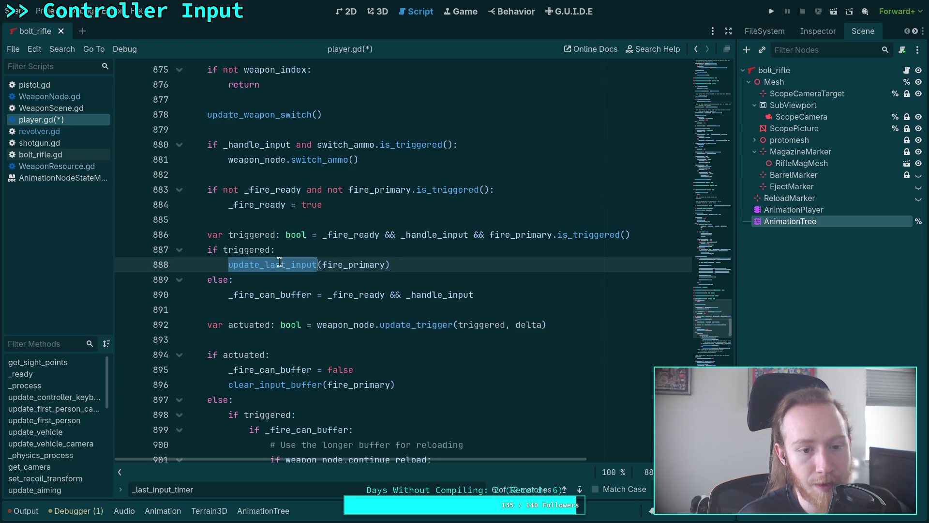
{"action": "double_click", "coordinate": [350, 237]}
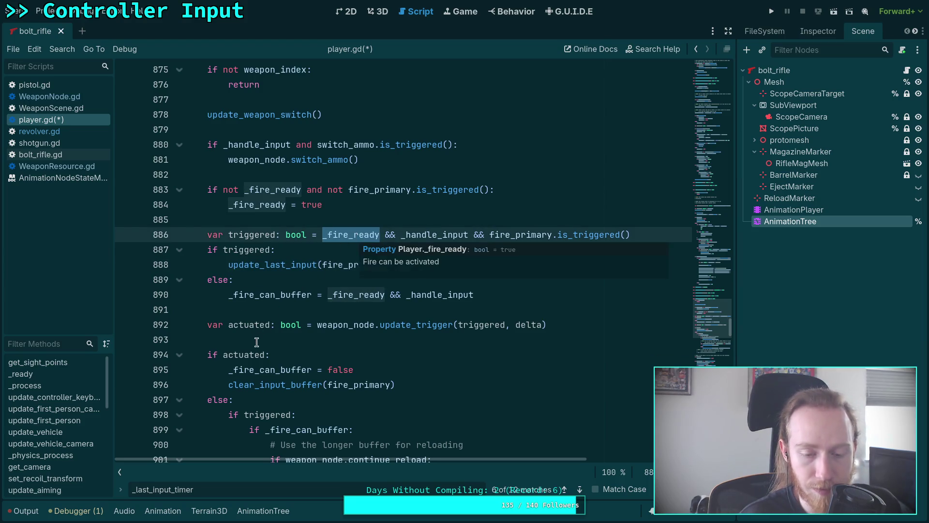
{"action": "scroll", "coordinate": [314, 356], "scroll_direction": "down", "scroll_amount": 2}
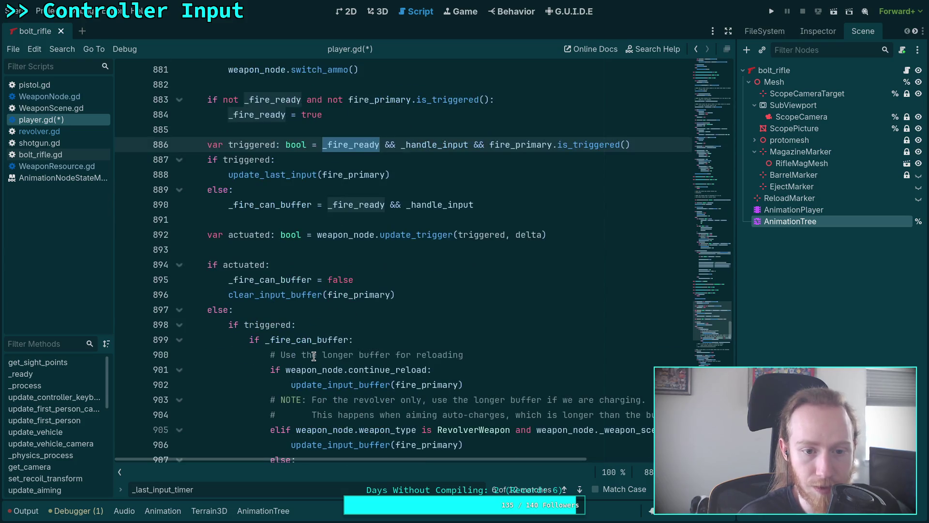
{"action": "scroll", "coordinate": [314, 357], "scroll_direction": "down", "scroll_amount": 10}
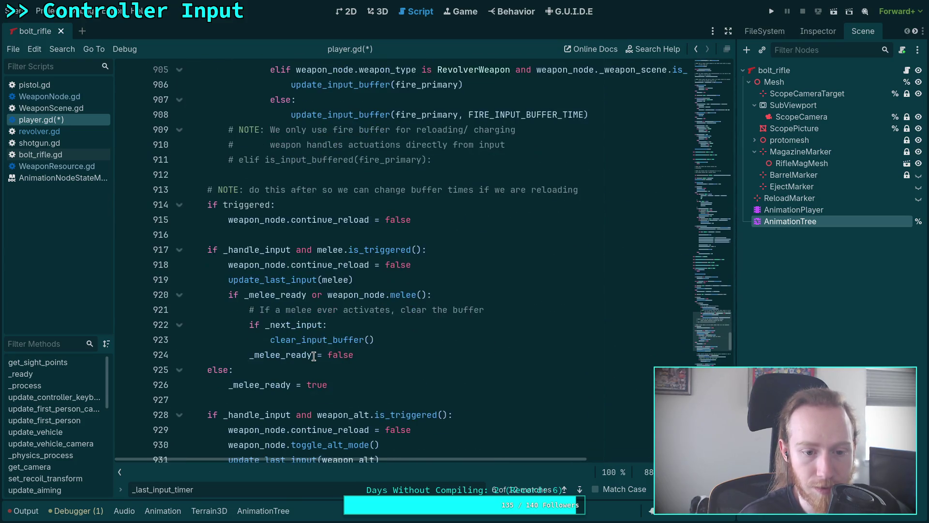
{"action": "scroll", "coordinate": [314, 352], "scroll_direction": "up", "scroll_amount": 14}
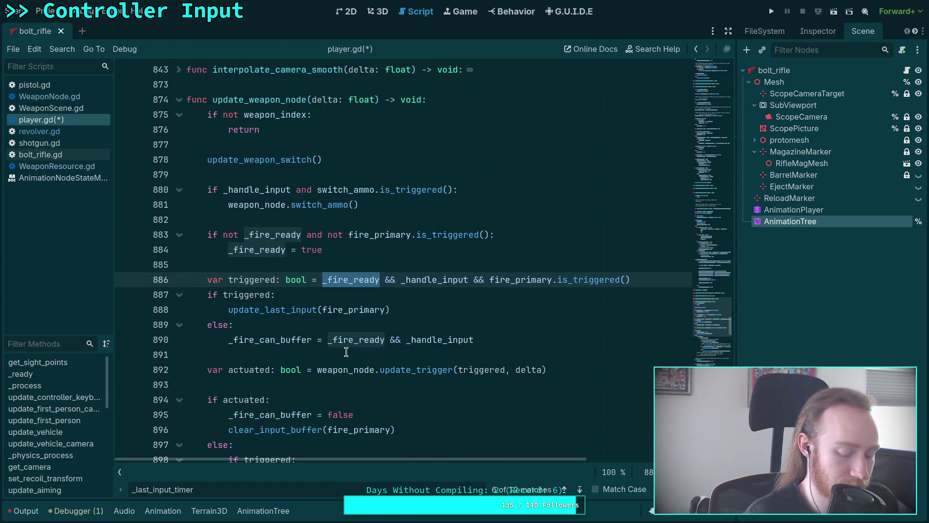
{"action": "key", "text": "ctrl+f"}
{"action": "left_click", "coordinate": [579, 493]}
{"action": "left_click", "coordinate": [579, 493]}
{"action": "left_click", "coordinate": [579, 493]}
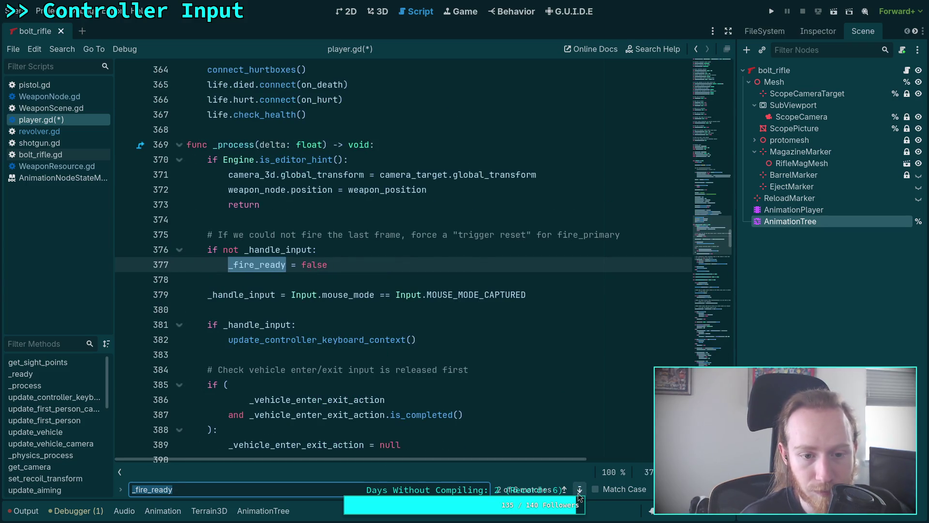
{"action": "left_click", "coordinate": [579, 492]}
{"action": "left_click", "coordinate": [342, 290]}
{"action": "scroll", "coordinate": [342, 289], "scroll_direction": "down", "scroll_amount": 2}
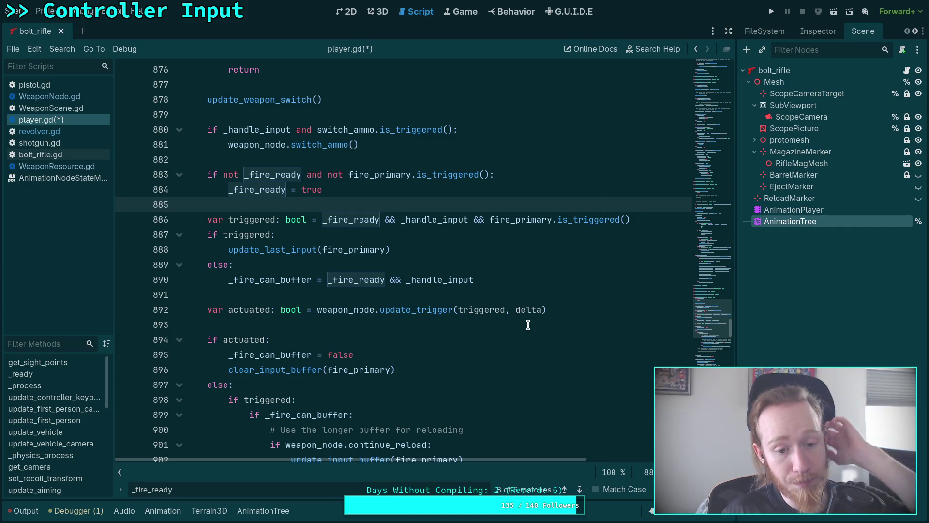
{"action": "scroll", "coordinate": [527, 326], "scroll_direction": "down", "scroll_amount": 7}
{"action": "scroll", "coordinate": [527, 329], "scroll_direction": "down", "scroll_amount": 4}
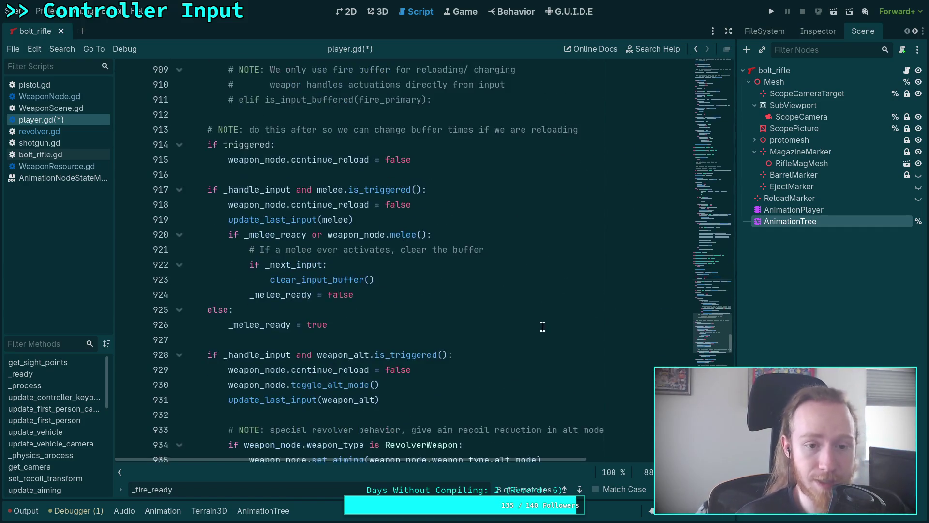
{"action": "left_click_drag", "start_coordinate": [711, 347], "coordinate": [717, 363]}
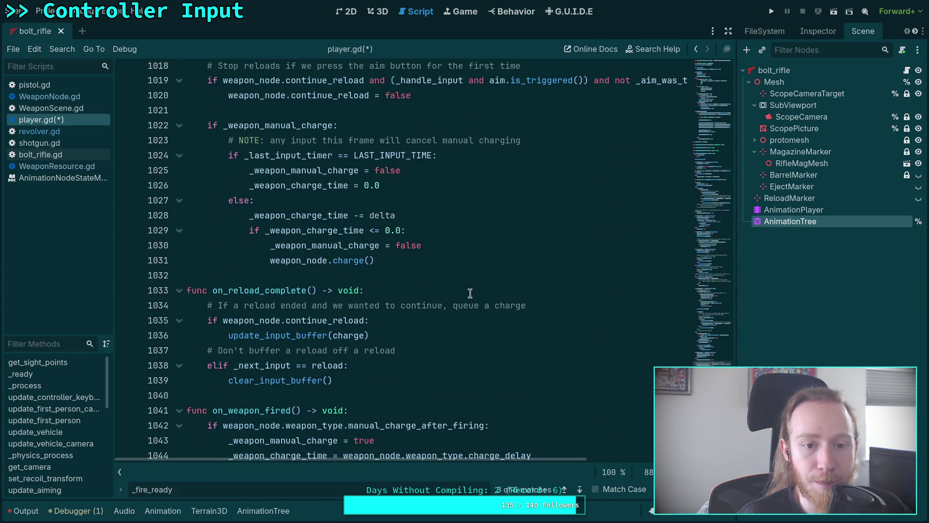
{"action": "scroll", "coordinate": [470, 293], "scroll_direction": "up", "scroll_amount": 1}
{"action": "left_click", "coordinate": [427, 201]}
Discard a partial 'and _last_input' edit and fold the input-buffer helper functions.
{"action": "type", "text": "and _last_"}
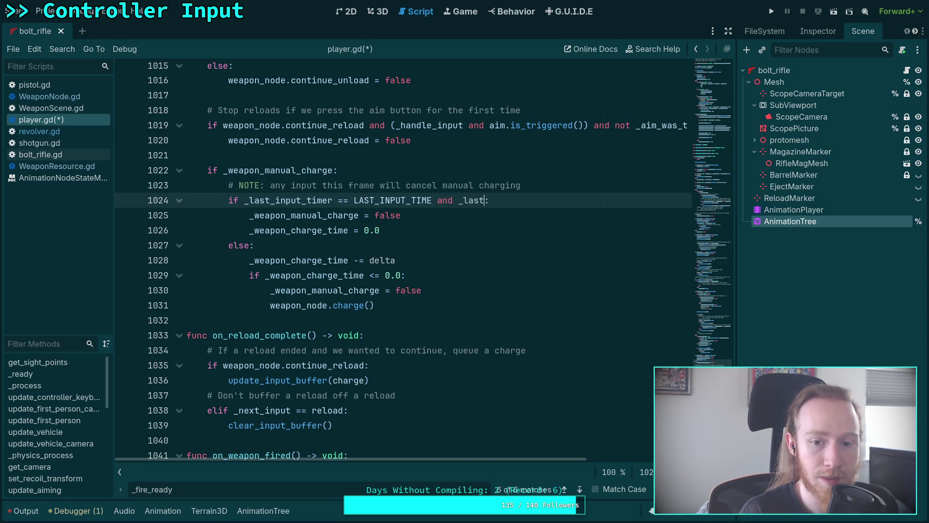
{"action": "type", "text": "input"}
{"action": "key", "text": "BackSpace"}
{"action": "key", "text": "BackSpace"}
{"action": "key", "text": "BackSpace"}
{"action": "scroll", "coordinate": [352, 270], "scroll_direction": "down", "scroll_amount": 10}
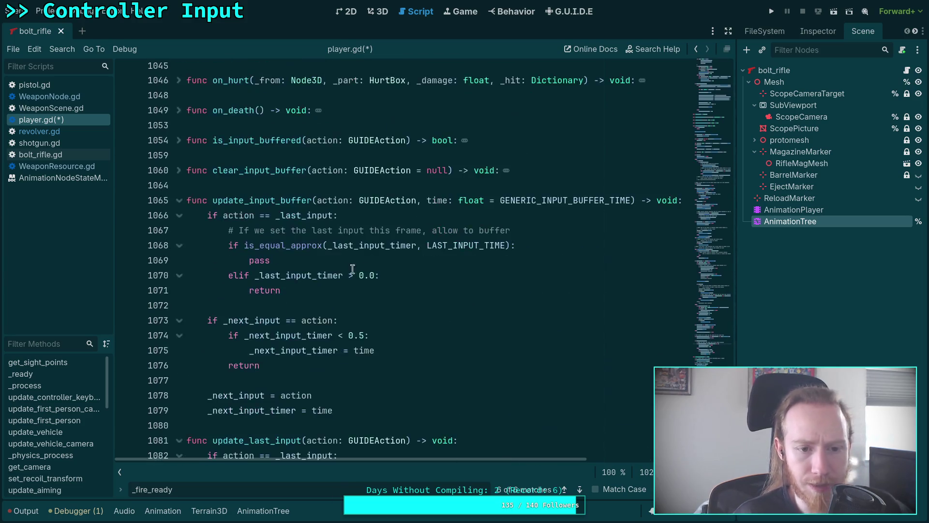
{"action": "left_click", "coordinate": [179, 204]}
{"action": "left_click", "coordinate": [179, 235]}
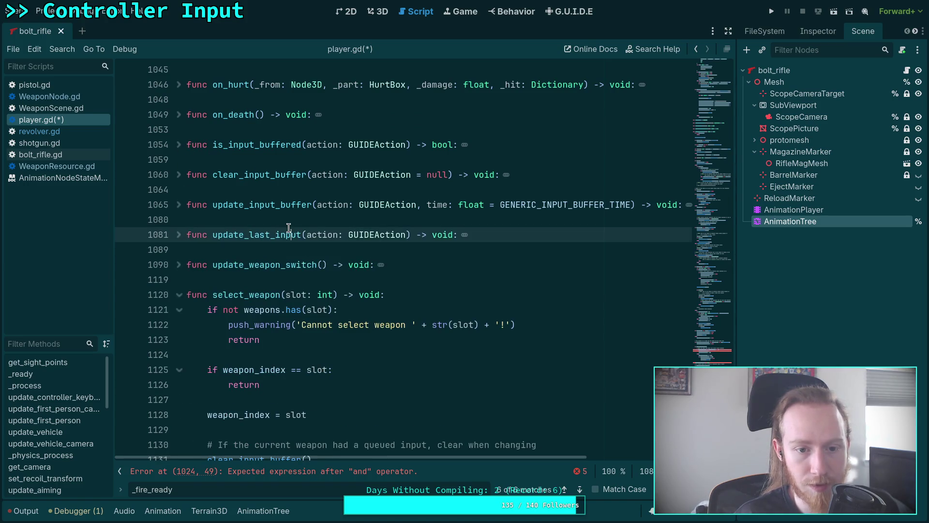
Search for _last_input and step through the matches to line 1024.
{"action": "key", "text": "ctrl+f"}
{"action": "type", "text": "_"}
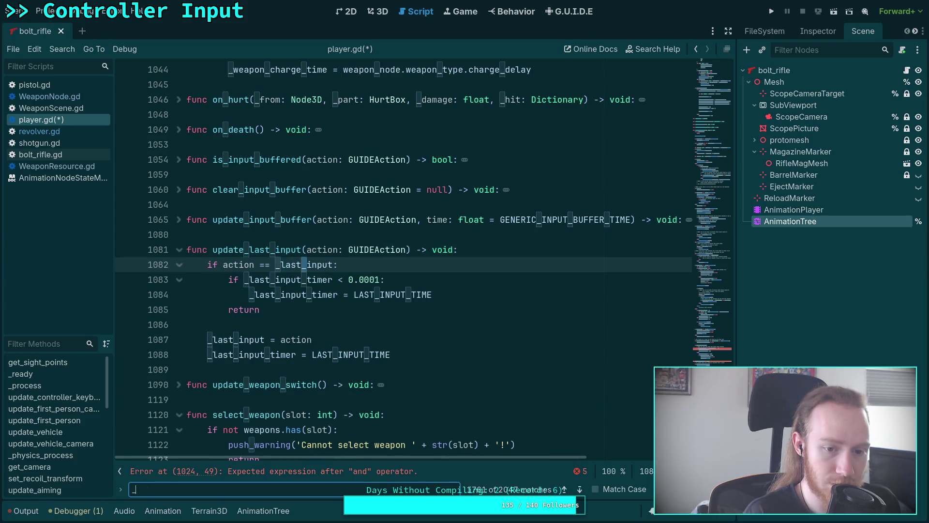
{"action": "type", "text": "last_input"}
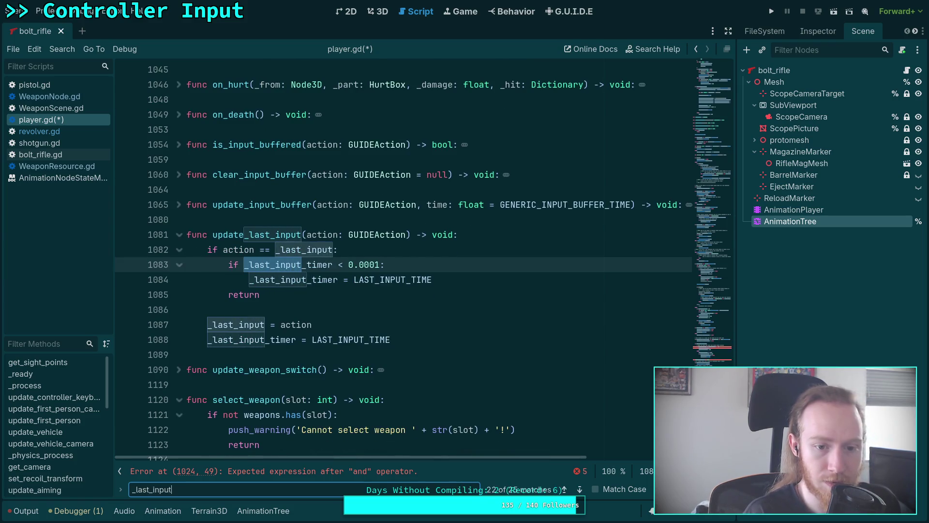
{"action": "left_click", "coordinate": [579, 488]}
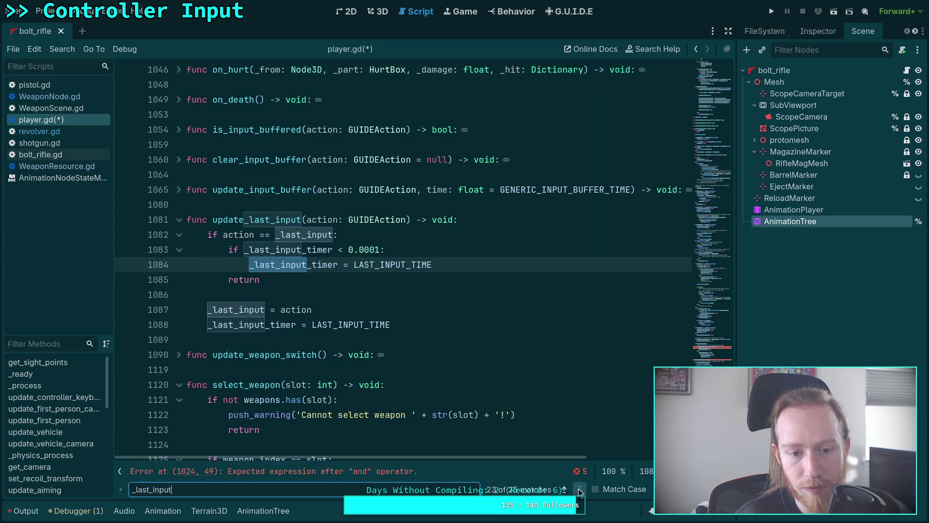
{"action": "left_click", "coordinate": [580, 489]}
{"action": "left_click", "coordinate": [579, 489]}
{"action": "left_click", "coordinate": [579, 489]}
{"action": "left_click", "coordinate": [579, 489]}
{"action": "left_click", "coordinate": [579, 489]}
{"action": "left_click", "coordinate": [579, 489]}
{"action": "left_click", "coordinate": [579, 489]}
{"action": "left_click", "coordinate": [578, 489]}
{"action": "left_click", "coordinate": [579, 489]}
{"action": "left_click", "coordinate": [579, 489]}
{"action": "left_click", "coordinate": [579, 489]}
{"action": "left_click", "coordinate": [579, 488]}
{"action": "left_click", "coordinate": [580, 489]}
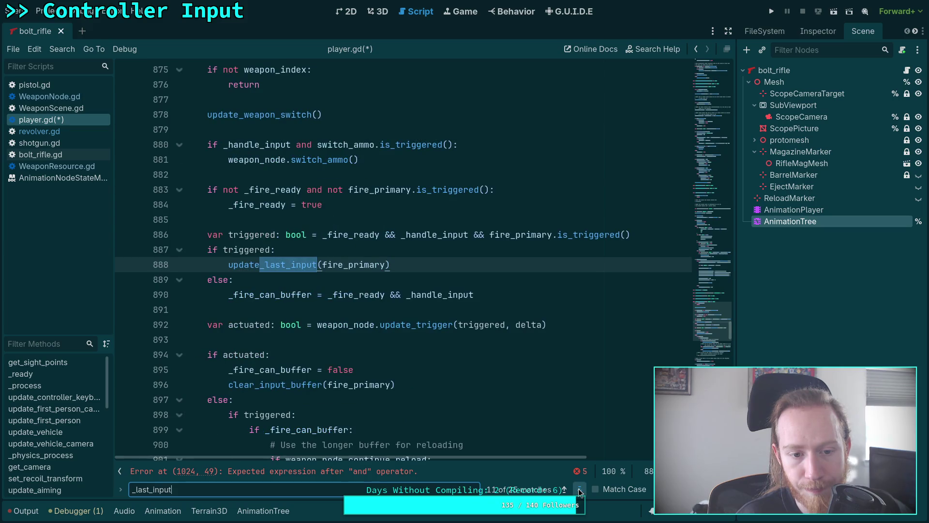
{"action": "left_click", "coordinate": [579, 490]}
{"action": "left_click", "coordinate": [579, 490]}
{"action": "left_click", "coordinate": [580, 489]}
{"action": "left_click", "coordinate": [580, 490]}
{"action": "left_click", "coordinate": [580, 490]}
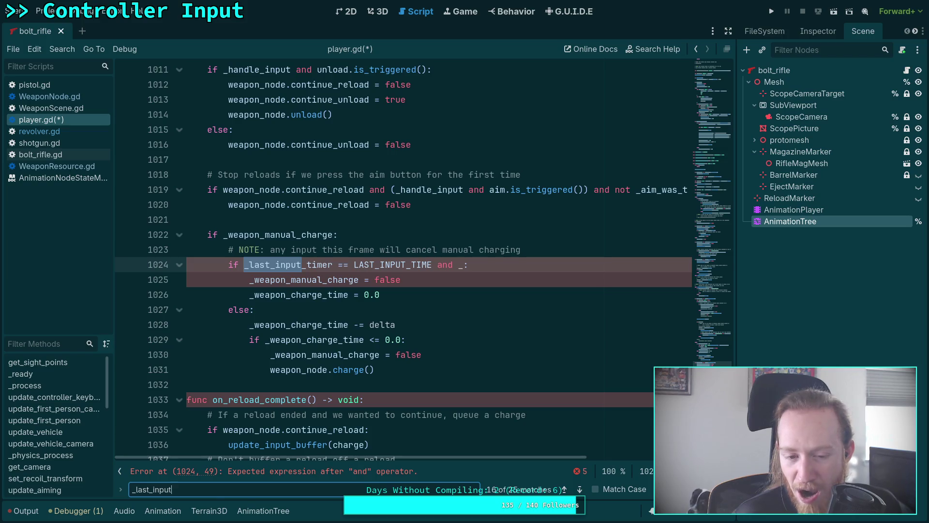
{"action": "key", "text": "Escape"}
Append '_last_input != fire_primary' to the condition on line 1024 and save.
{"action": "left_click", "coordinate": [464, 267]}
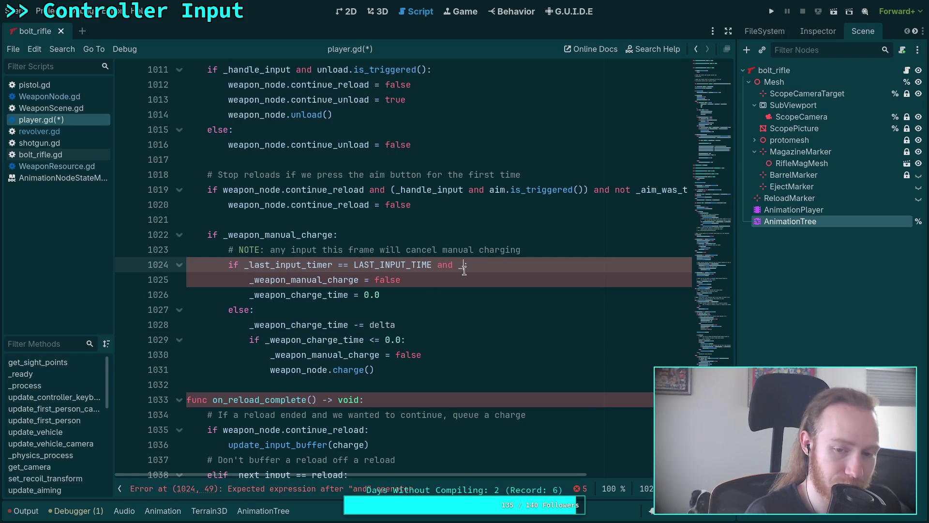
{"action": "type", "text": "_last_input != "}
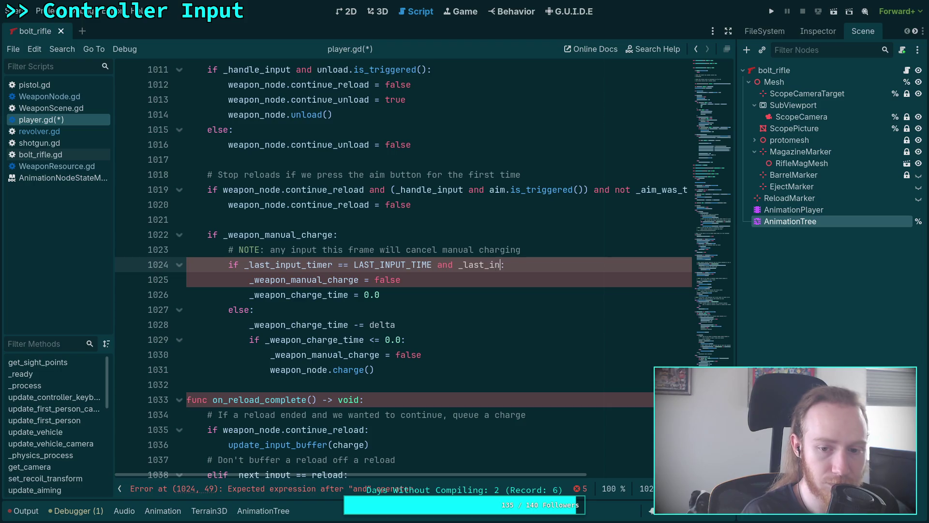
{"action": "type", "text": "fire"}
{"action": "key", "text": "Return"}
{"action": "key", "text": "ctrl+s"}
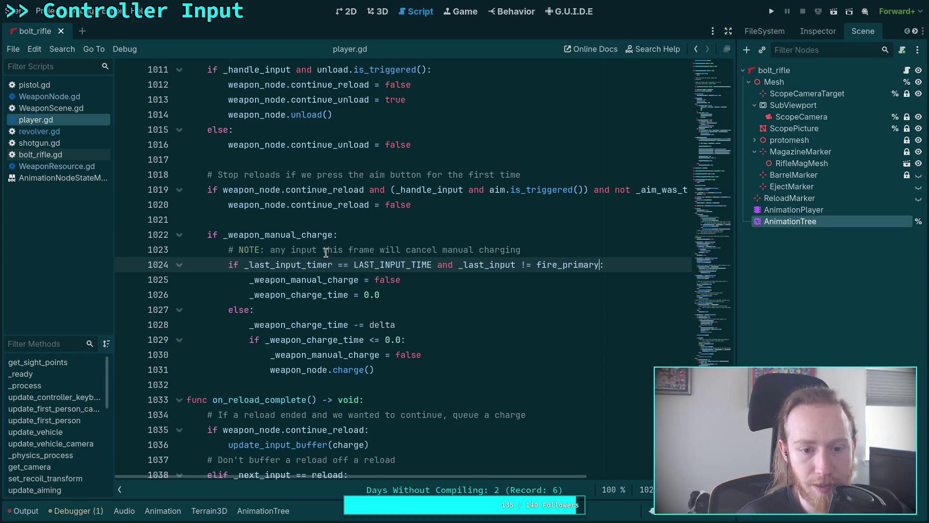
Add 'except firing on' to the NOTE comment and run the project with F5.
{"action": "left_click", "coordinate": [322, 249]}
{"action": "type", "text": "except firing "}
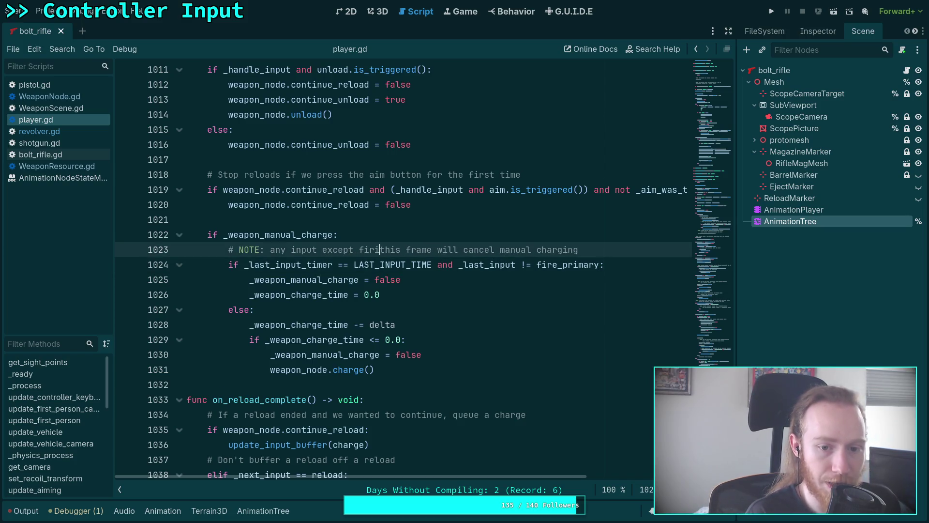
{"action": "type", "text": "on"}
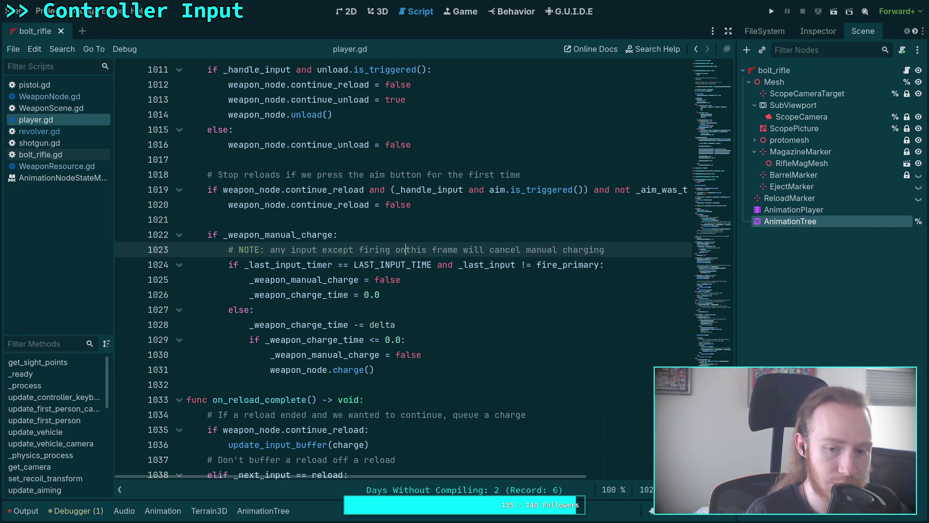
{"action": "left_click", "coordinate": [426, 291]}
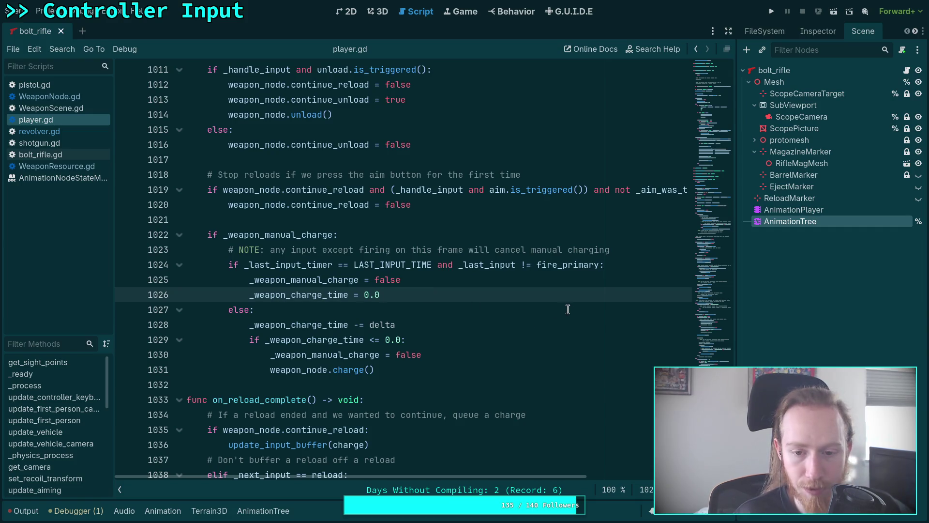
{"action": "key", "text": "F5"}
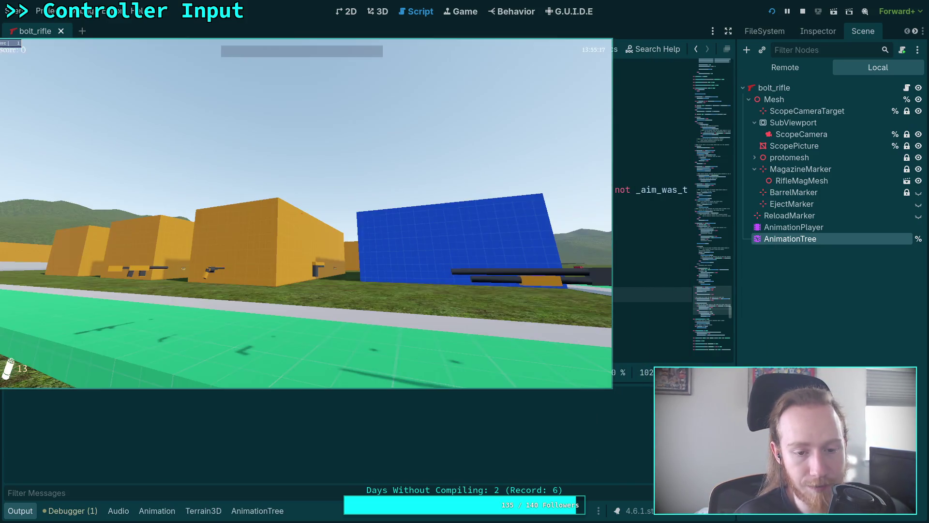
{"action": "key", "text": "Escape"}
{"action": "left_click", "coordinate": [300, 230]}
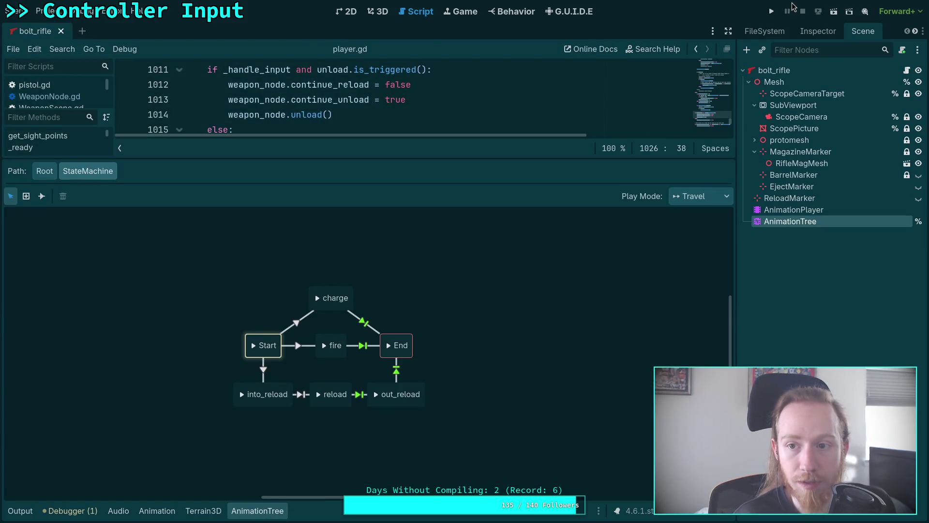
{"action": "key", "text": "ctrl+s"}
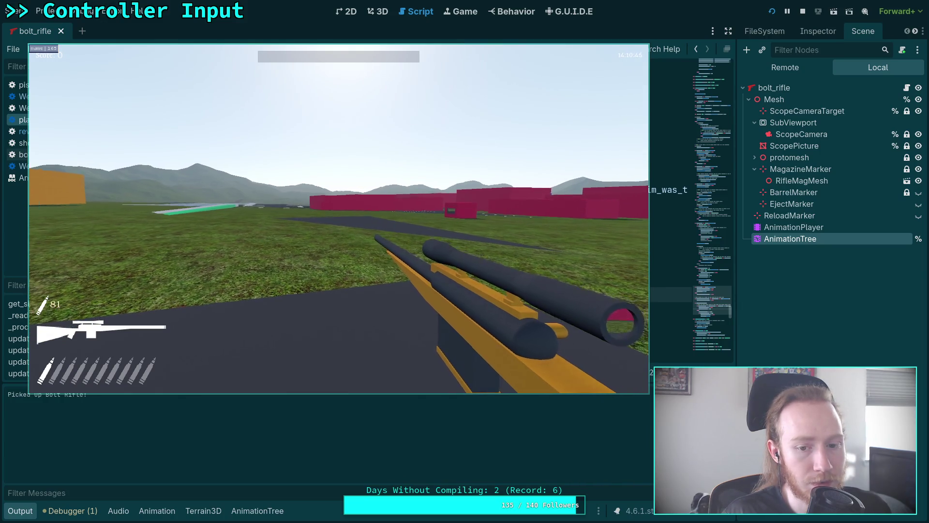
{"action": "key", "text": "Escape"}
{"action": "left_click", "coordinate": [332, 233]}
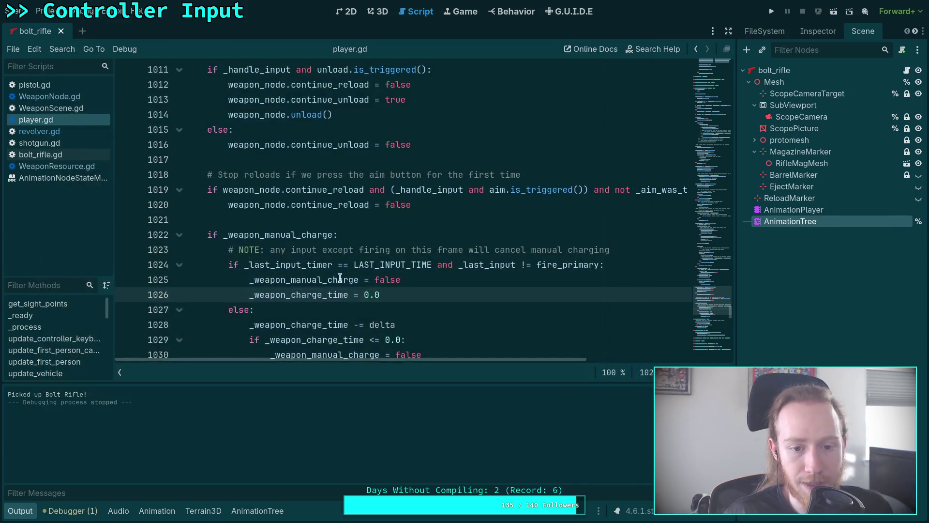
{"action": "left_click", "coordinate": [21, 510]}
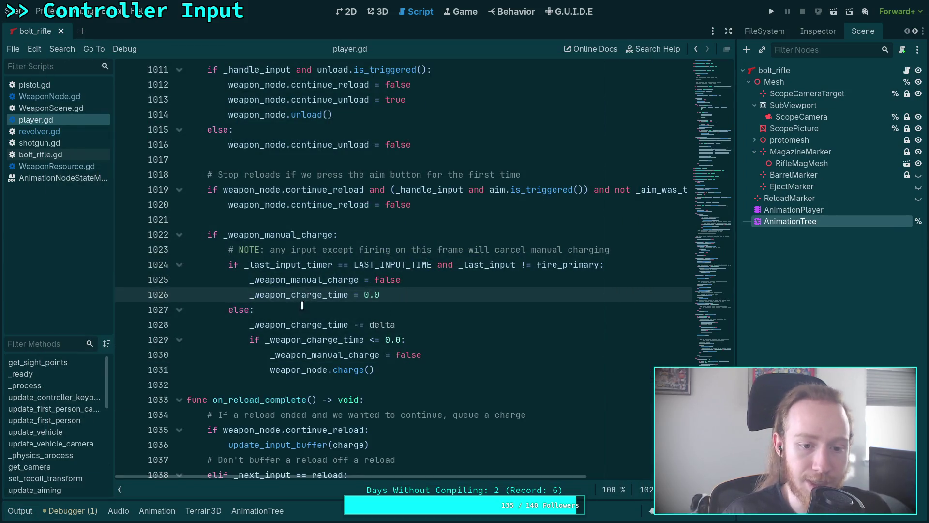
{"action": "left_click", "coordinate": [345, 310]}
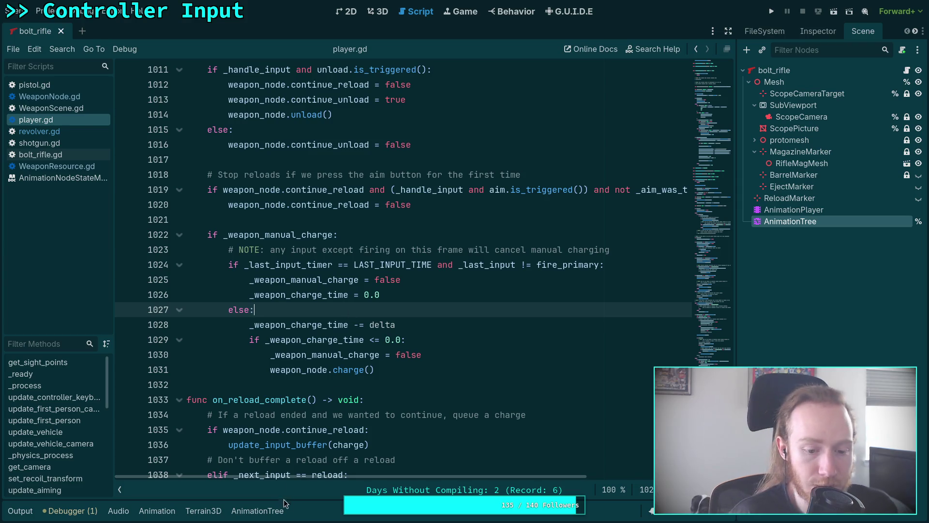
{"action": "left_click", "coordinate": [258, 511]}
{"action": "left_click", "coordinate": [339, 344]}
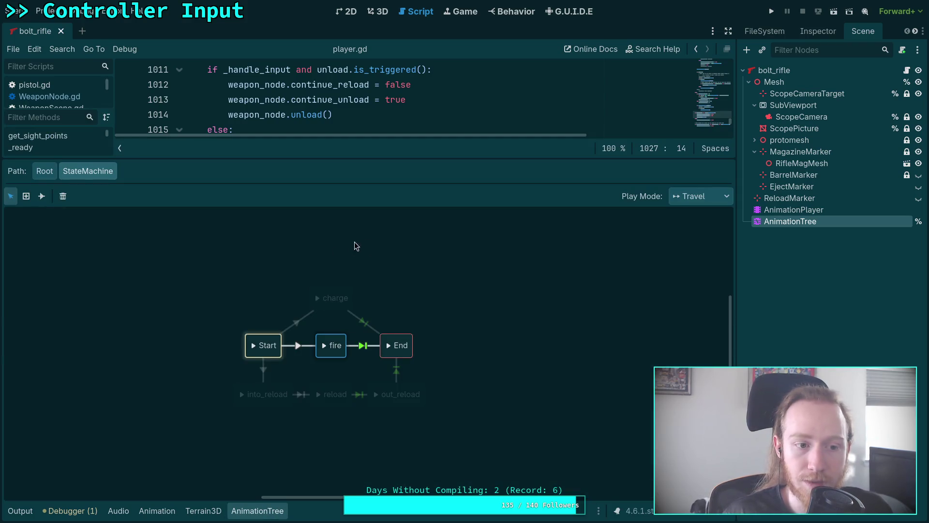
{"action": "left_click", "coordinate": [156, 511]}
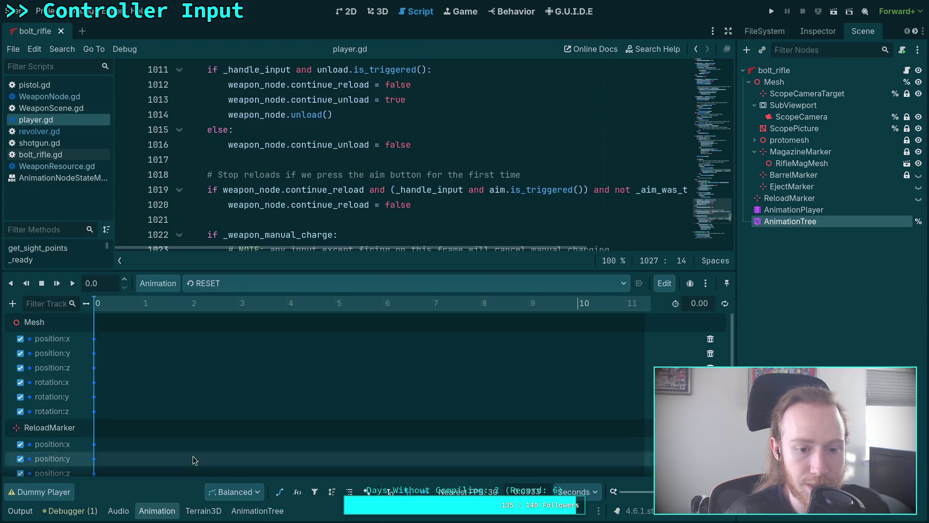
{"action": "left_click", "coordinate": [254, 286]}
{"action": "left_click", "coordinate": [243, 340]}
{"action": "left_click", "coordinate": [97, 307]}
{"action": "key", "text": "d"}
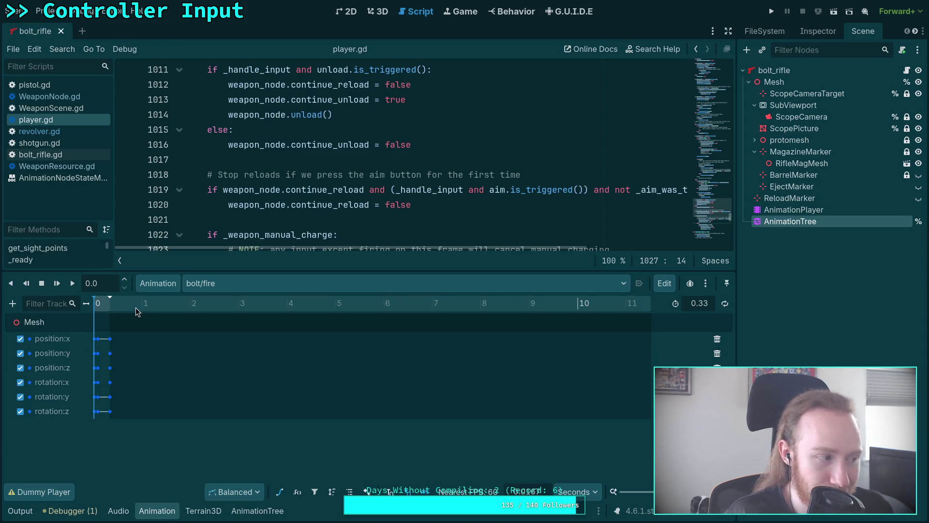
{"action": "left_click_drag", "start_coordinate": [98, 306], "coordinate": [109, 303]}
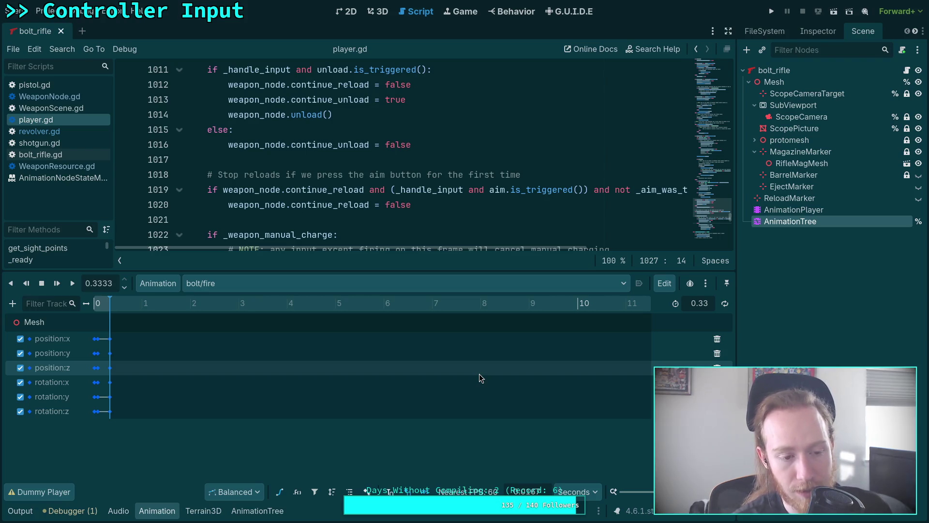
{"action": "left_click", "coordinate": [168, 516]}
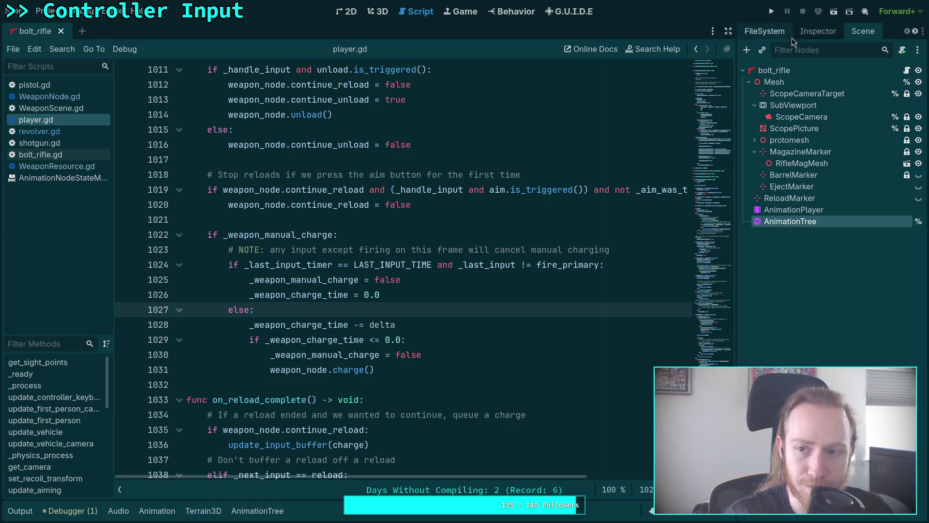
Set bolt.tres's Charge Delay to 0.34 in the Inspector, save the resource, and run the game.
{"action": "left_click", "coordinate": [763, 31]}
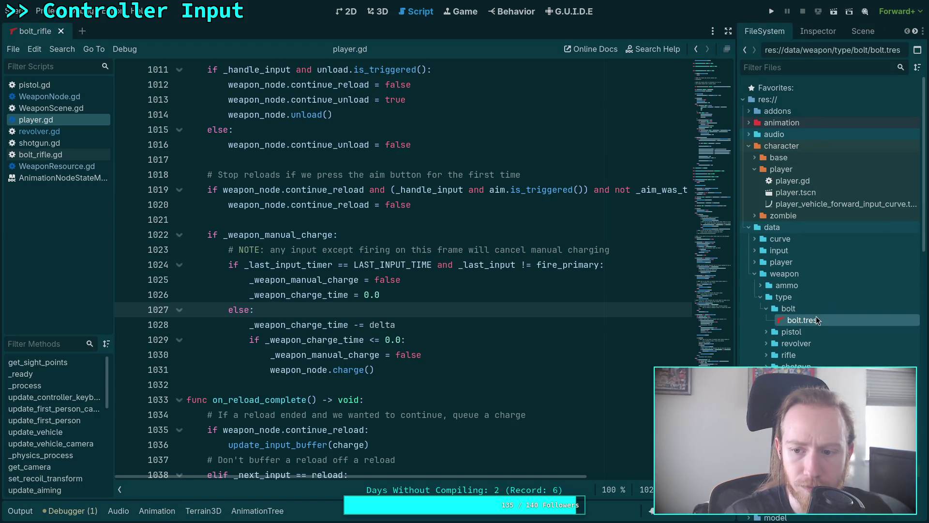
{"action": "left_click", "coordinate": [816, 32]}
{"action": "left_click", "coordinate": [886, 227]}
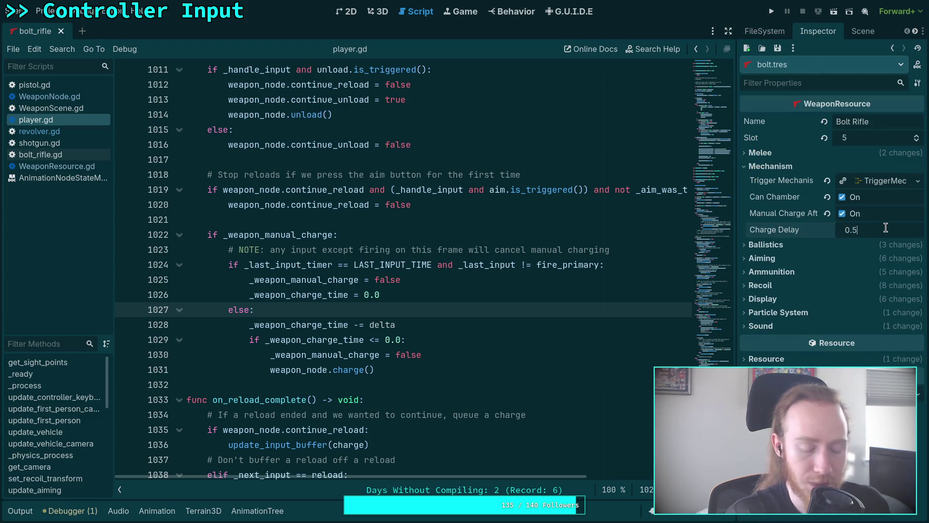
{"action": "type", "text": "0.34"}
{"action": "key", "text": "Return"}
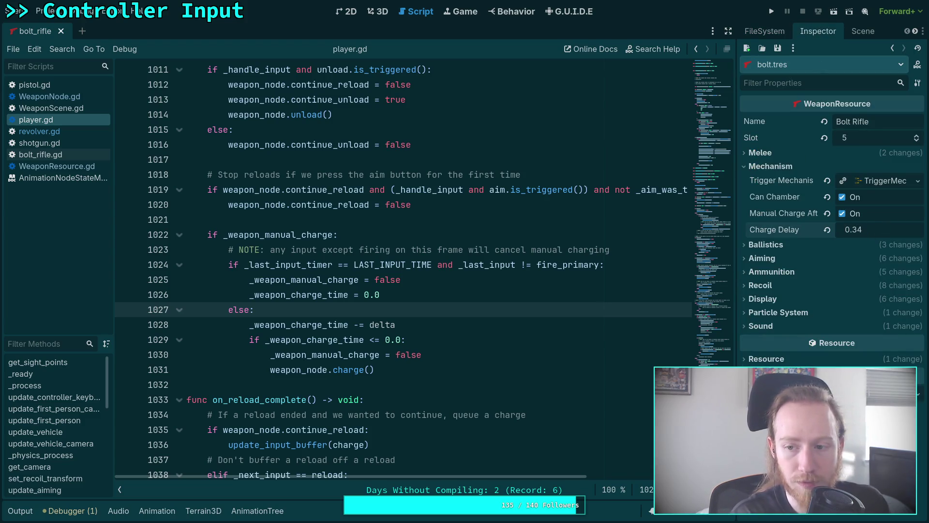
{"action": "left_click", "coordinate": [778, 48]}
{"action": "left_click", "coordinate": [784, 63]}
{"action": "left_click", "coordinate": [772, 11]}
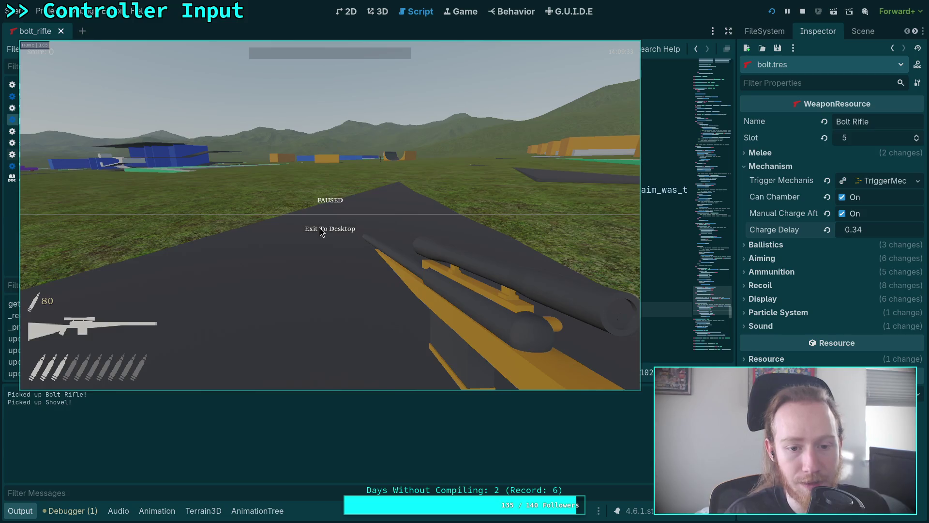
{"action": "key", "text": "F8"}
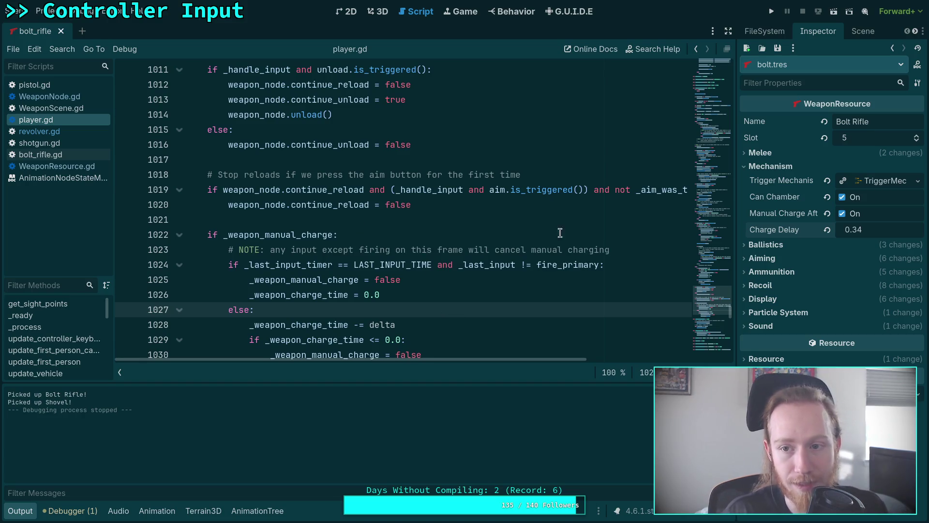
Run the project, try the Bolt Rifle's charging, then exit back to the editor.
{"action": "left_click", "coordinate": [772, 15]}
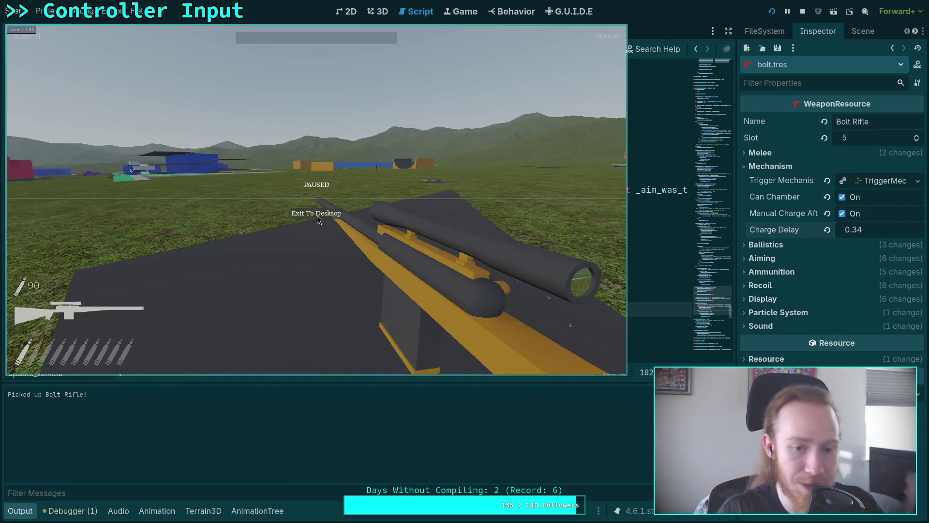
{"action": "left_click", "coordinate": [318, 216]}
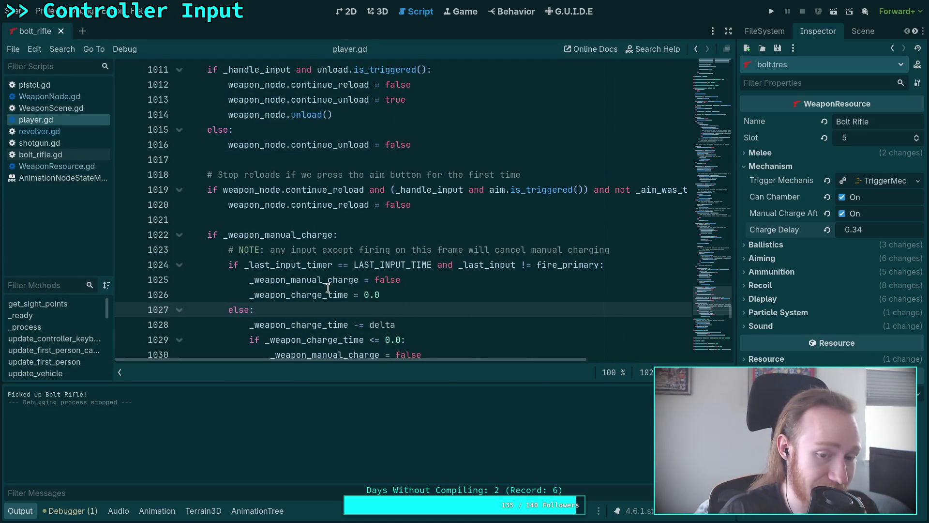
{"action": "mouse_move", "coordinate": [324, 276]}
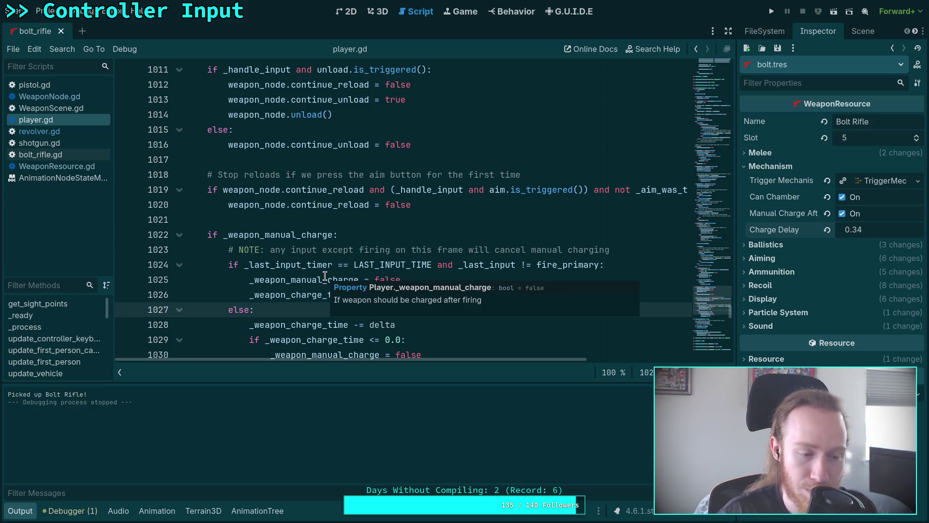
{"action": "left_click", "coordinate": [773, 11]}
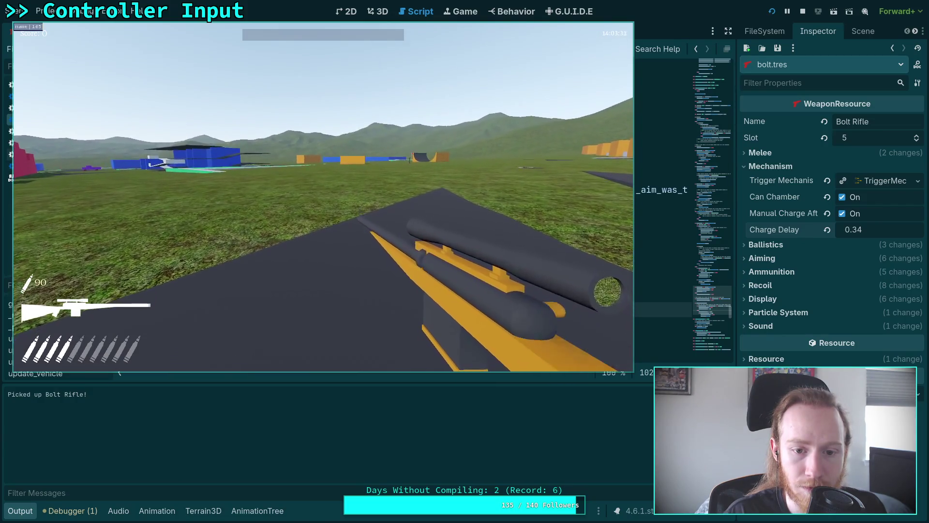
{"action": "key", "text": "Escape"}
{"action": "left_click", "coordinate": [322, 209]}
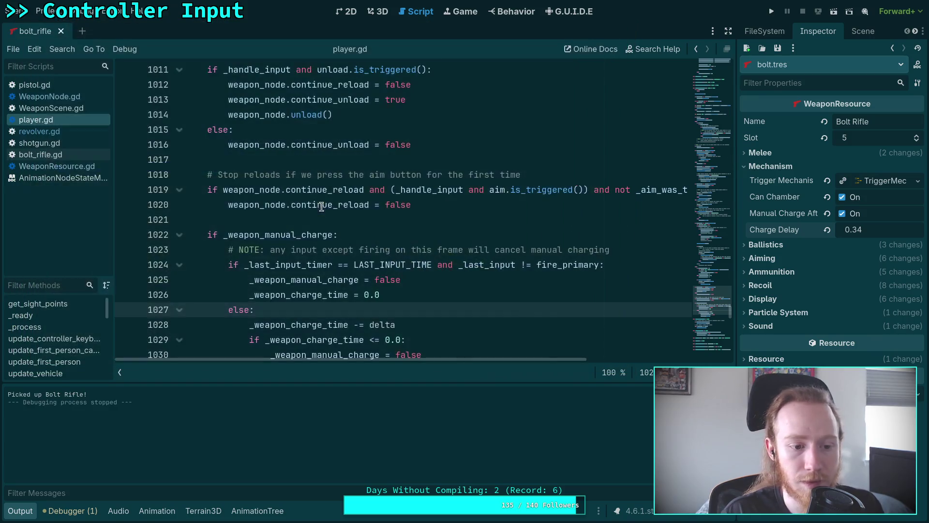
Collapse the Output panel and scroll to the buffered-fire charging code around line 959.
{"action": "left_click", "coordinate": [29, 510]}
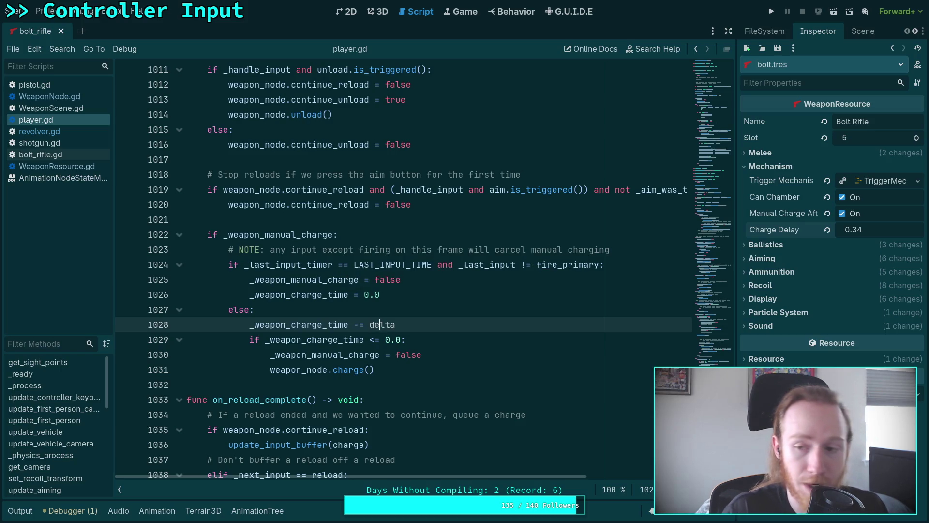
{"action": "left_click", "coordinate": [371, 311]}
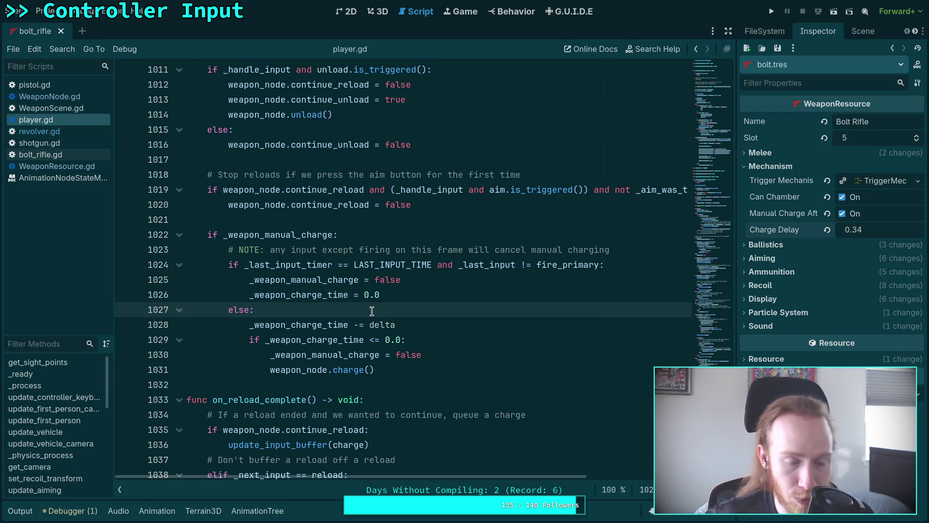
{"action": "scroll", "coordinate": [372, 311], "scroll_direction": "up", "scroll_amount": 3}
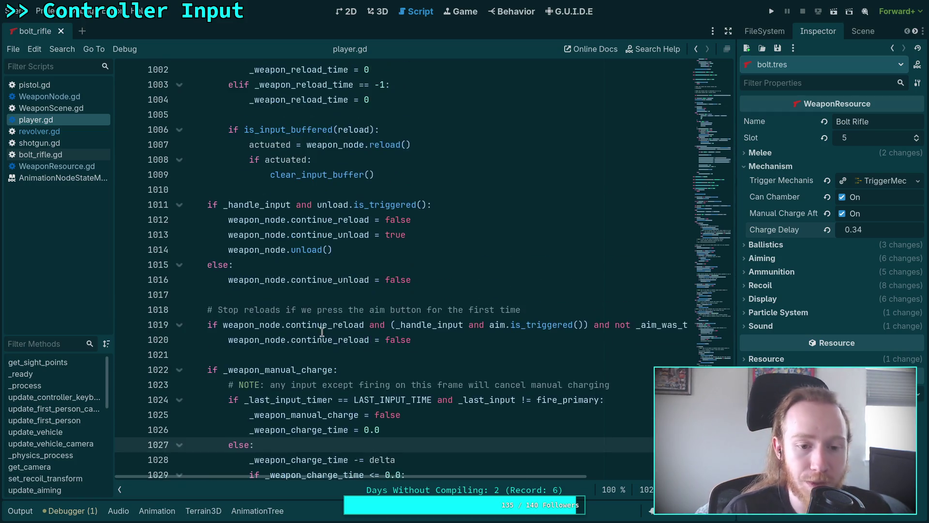
{"action": "scroll", "coordinate": [348, 347], "scroll_direction": "up", "scroll_amount": 5}
{"action": "scroll", "coordinate": [347, 347], "scroll_direction": "up", "scroll_amount": 17}
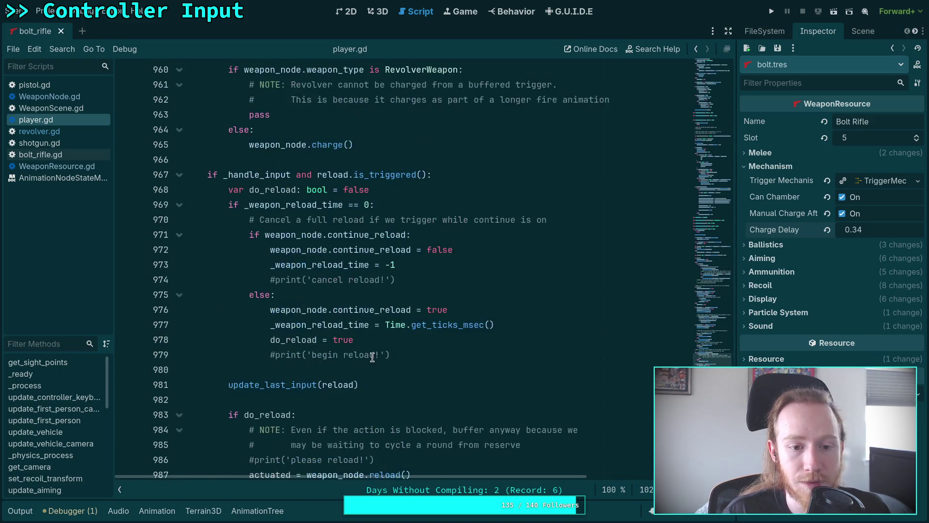
{"action": "scroll", "coordinate": [372, 357], "scroll_direction": "up", "scroll_amount": 11}
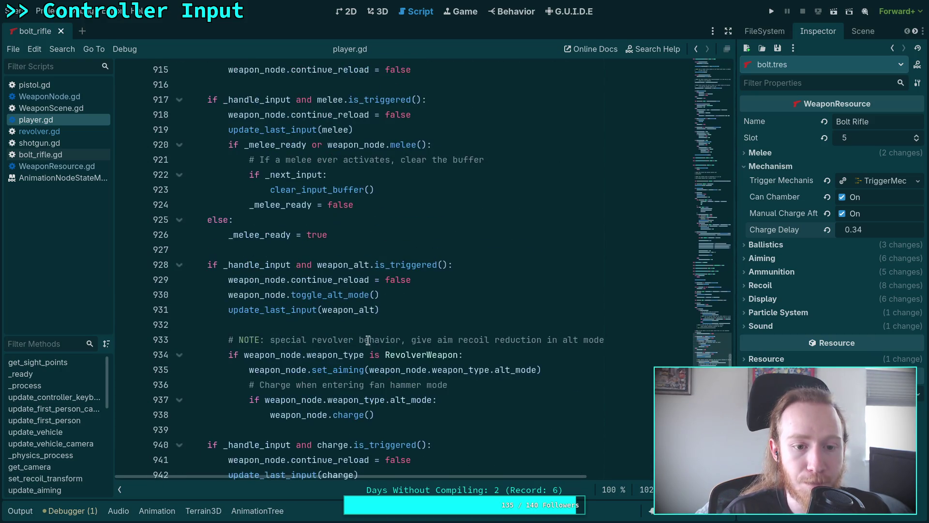
{"action": "scroll", "coordinate": [305, 293], "scroll_direction": "up", "scroll_amount": 6}
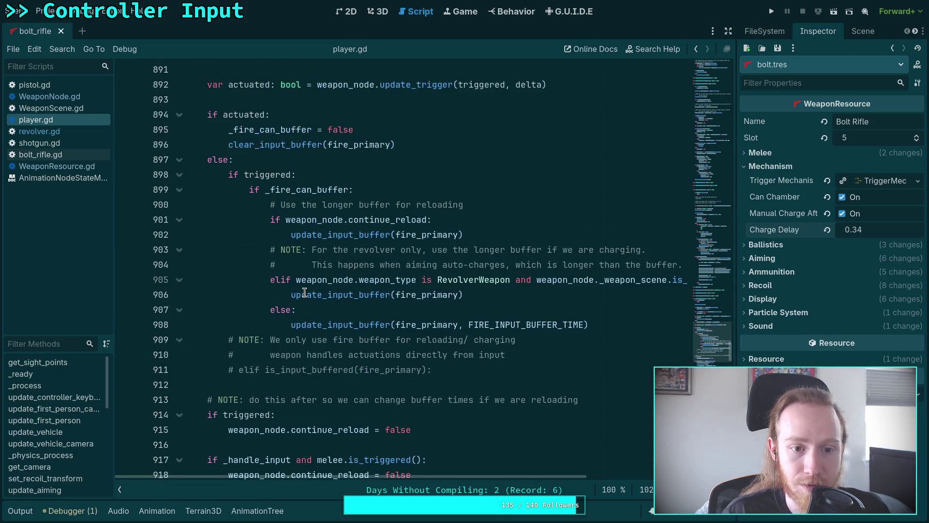
{"action": "scroll", "coordinate": [302, 288], "scroll_direction": "down", "scroll_amount": 7}
{"action": "scroll", "coordinate": [302, 289], "scroll_direction": "down", "scroll_amount": 3}
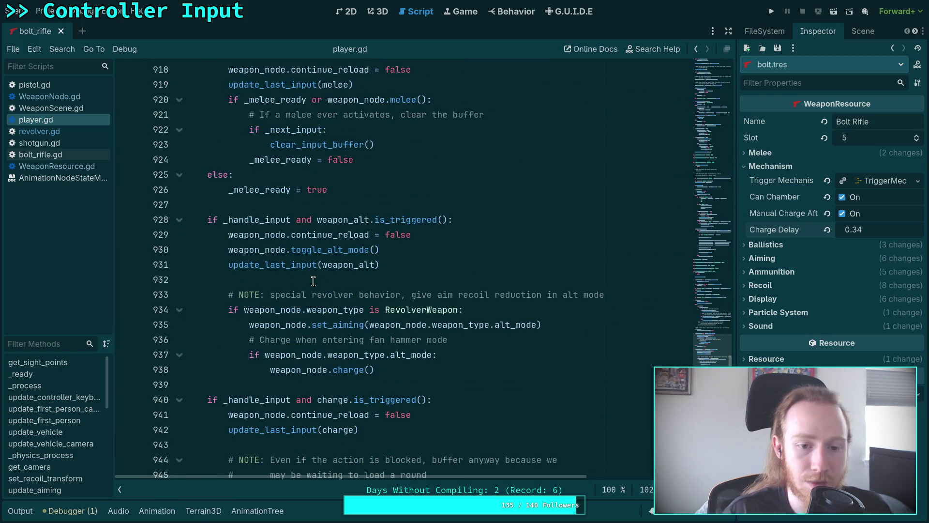
{"action": "scroll", "coordinate": [313, 281], "scroll_direction": "up", "scroll_amount": 3}
{"action": "scroll", "coordinate": [317, 281], "scroll_direction": "down", "scroll_amount": 9}
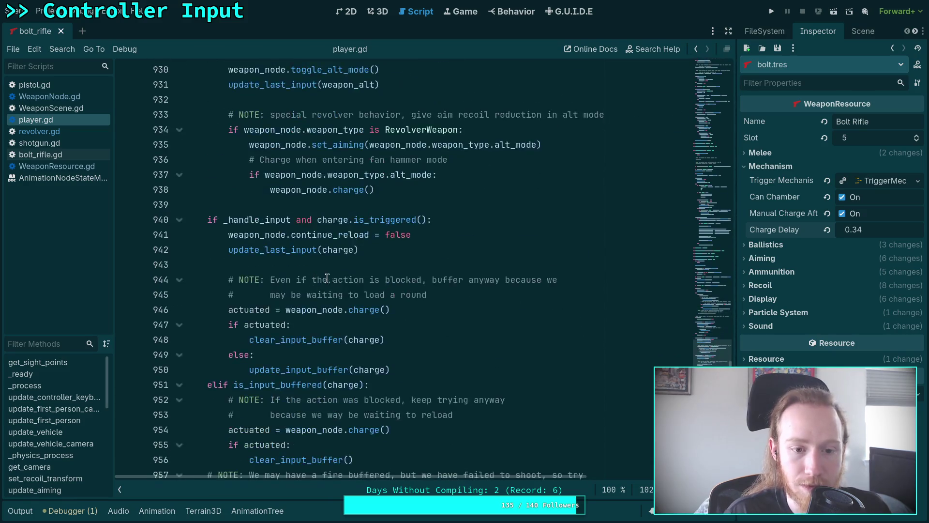
{"action": "scroll", "coordinate": [256, 254], "scroll_direction": "down", "scroll_amount": 2}
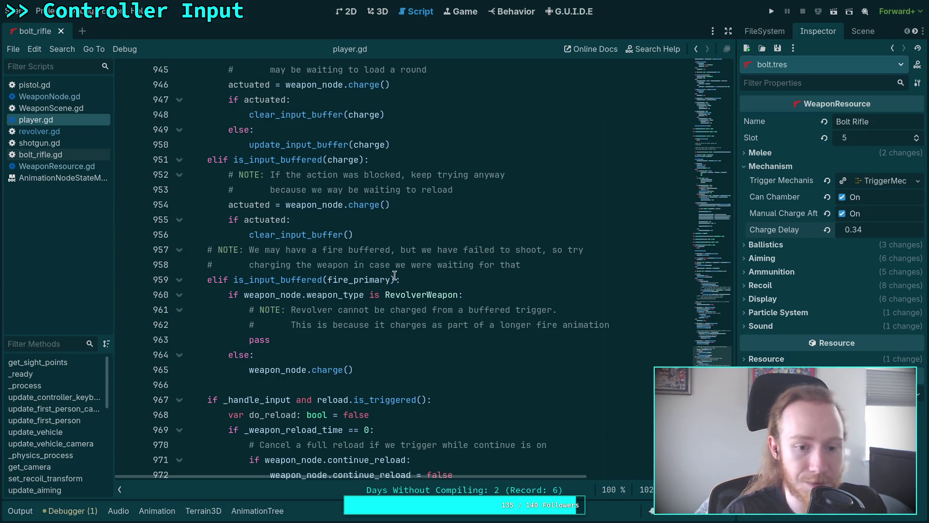
Add 'and not _weapon_manual_charge' before the colon on line 959, save, then run and pause the game.
{"action": "left_click", "coordinate": [394, 279]}
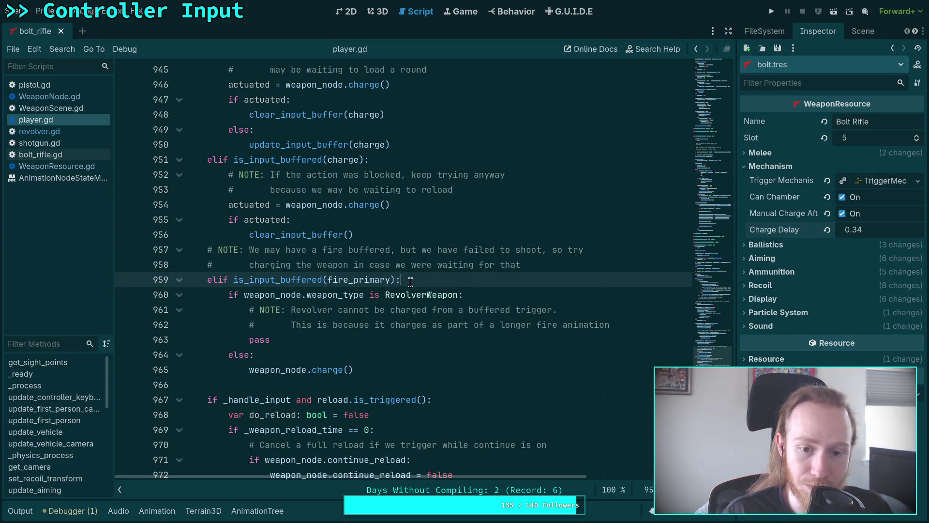
{"action": "type", "text": "and not"}
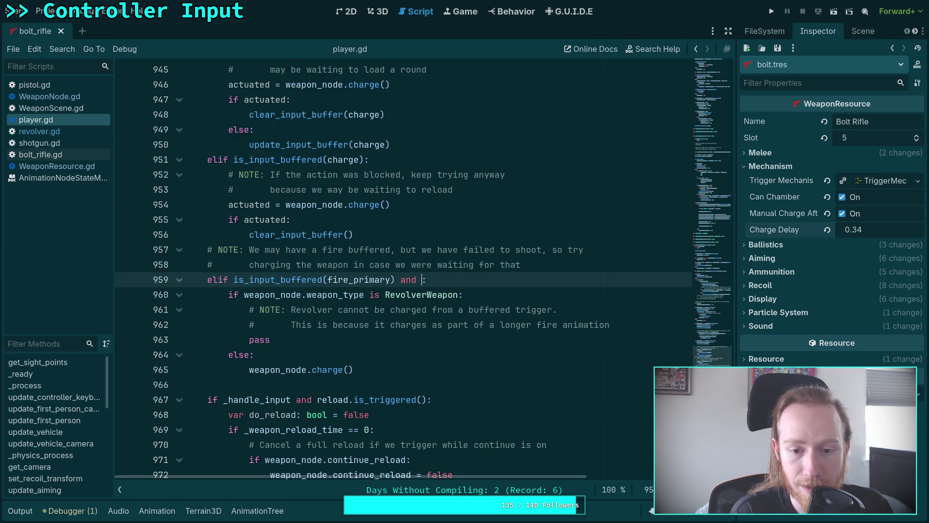
{"action": "type", "text": " _wea"}
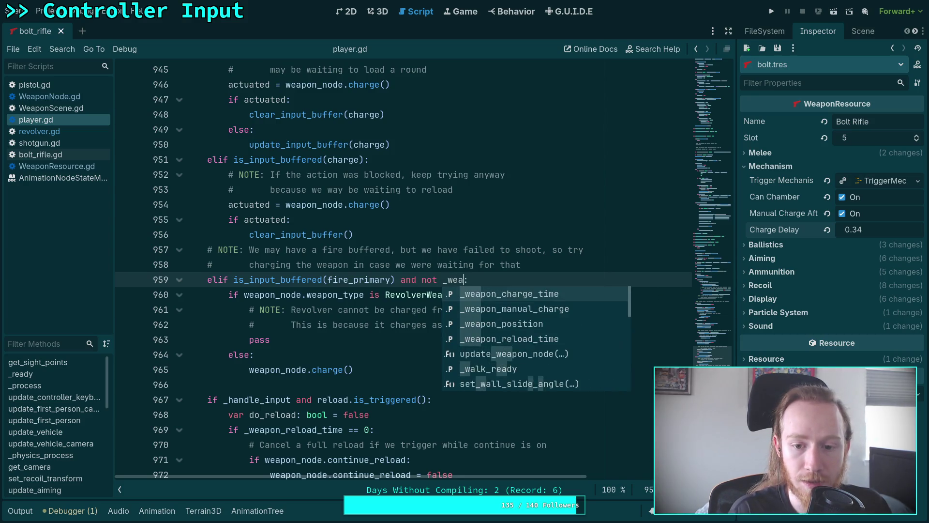
{"action": "key", "text": "Down"}
{"action": "key", "text": "Return"}
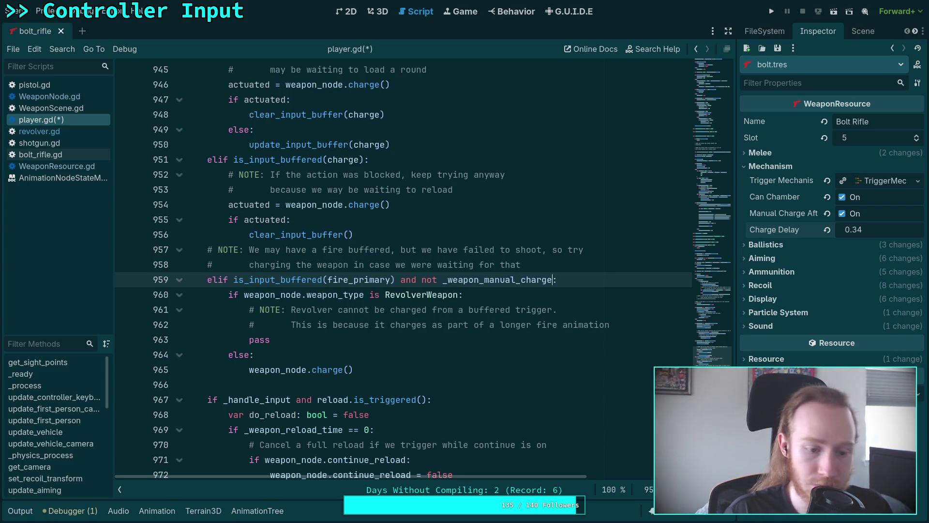
{"action": "key", "text": "ctrl+s"}
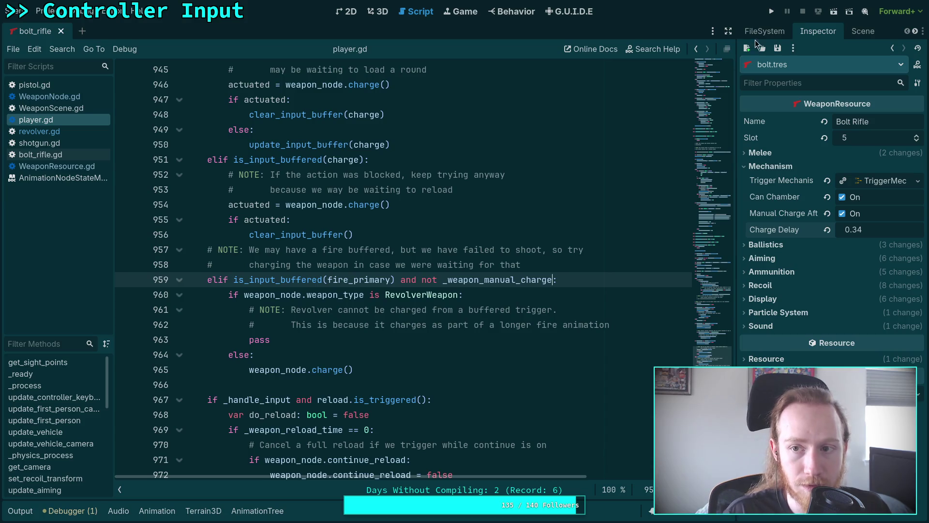
{"action": "left_click", "coordinate": [772, 11]}
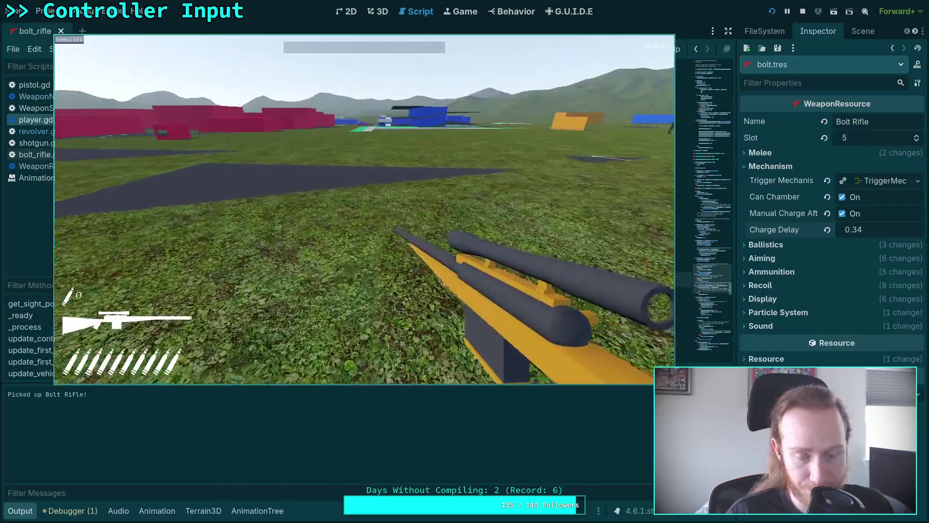
{"action": "key", "text": "Escape"}
Quit the playtest and set the Bolt Rifle's Charge Delay to 0.7 in the Inspector.
{"action": "key", "text": "F8"}
{"action": "left_click", "coordinate": [886, 231]}
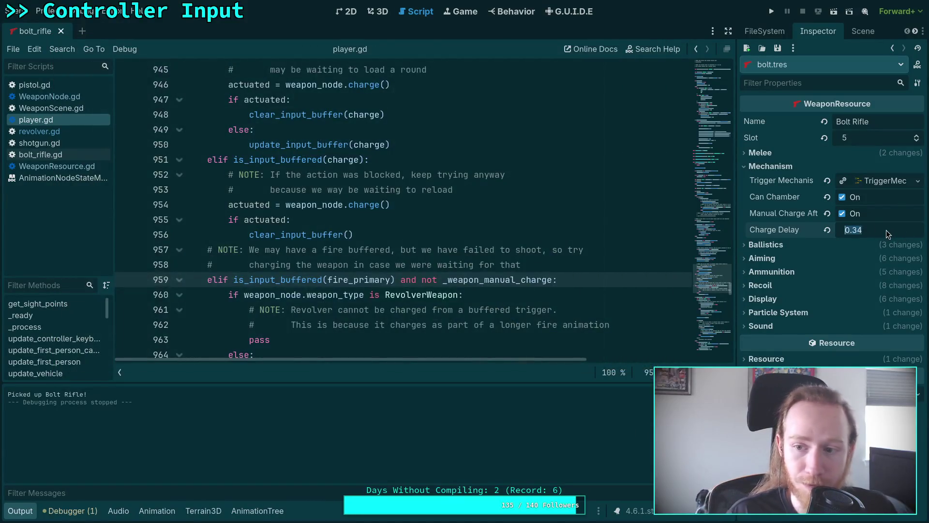
{"action": "type", "text": ".7"}
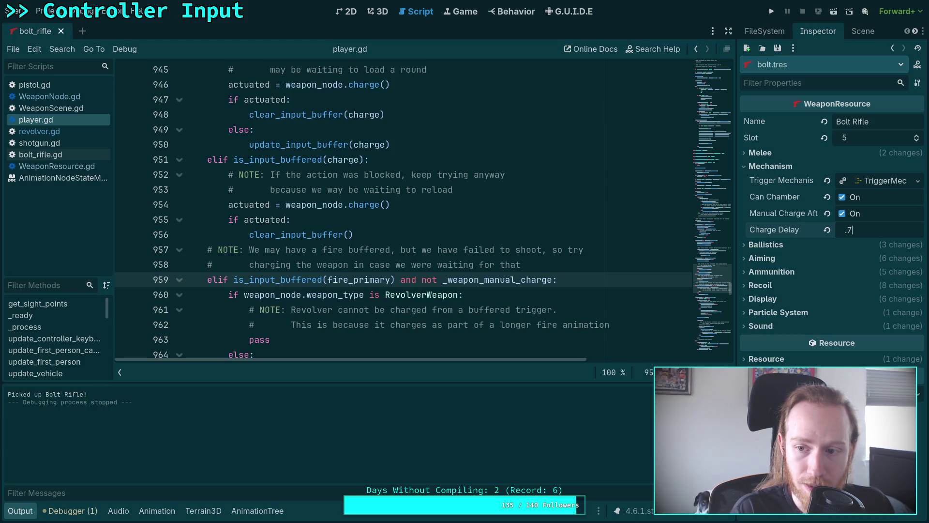
{"action": "key", "text": "Return"}
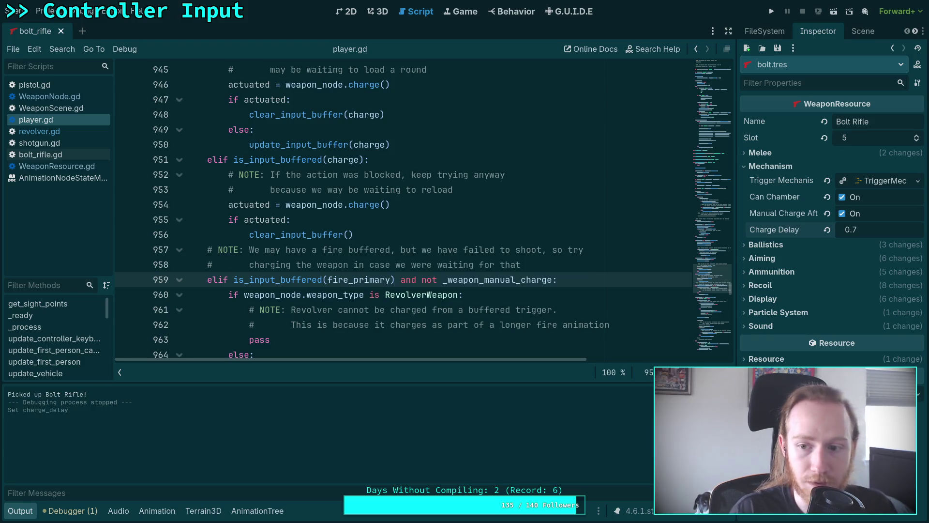
Save bolt.tres and playtest the rifle with the new 0.7 delay.
{"action": "left_click", "coordinate": [778, 49]}
{"action": "left_click", "coordinate": [792, 64]}
{"action": "left_click", "coordinate": [772, 11]}
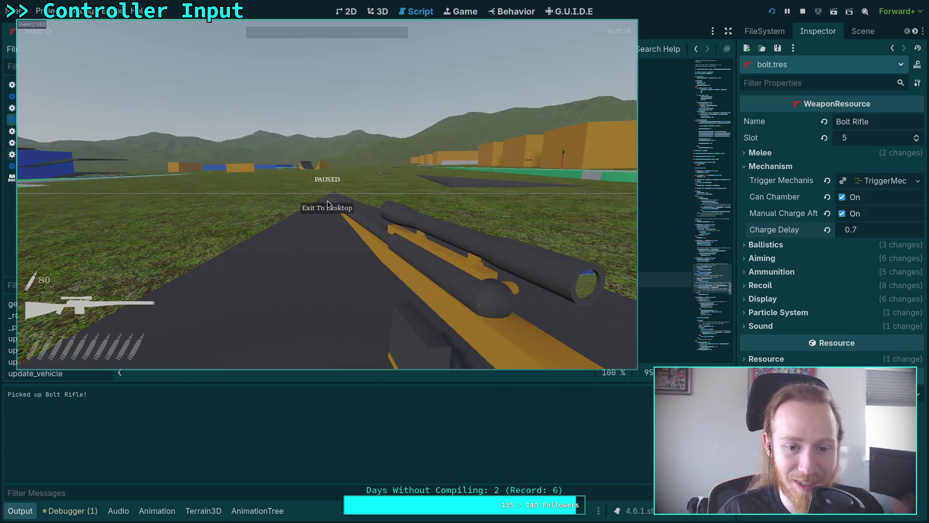
{"action": "left_click", "coordinate": [328, 206]}
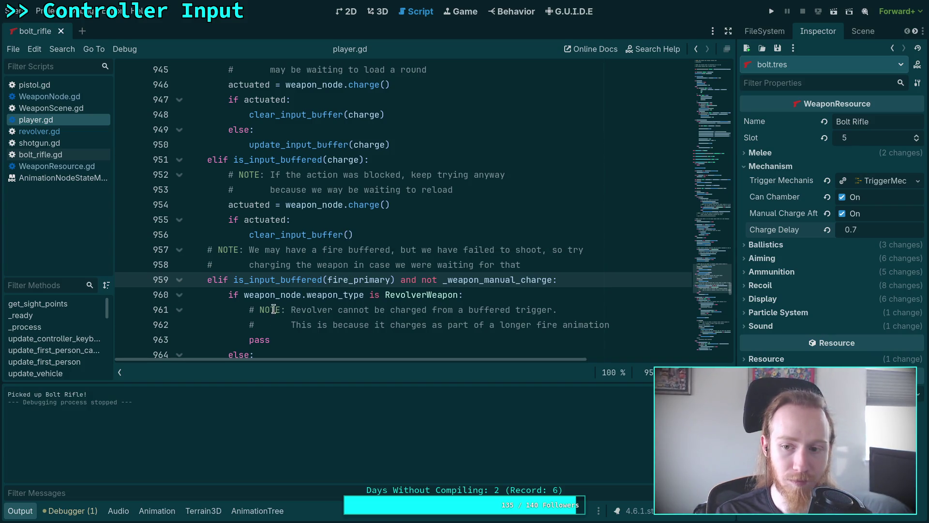
{"action": "mouse_move", "coordinate": [269, 299]}
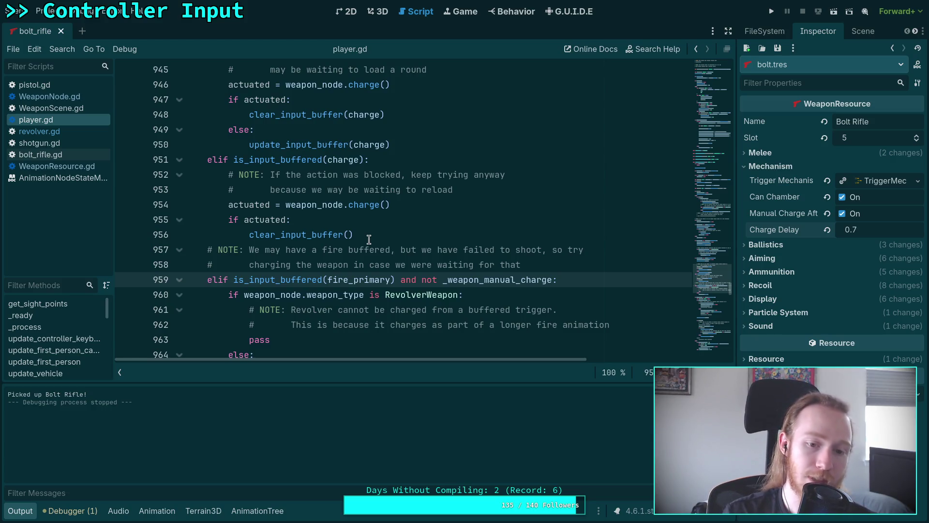
{"action": "scroll", "coordinate": [369, 239], "scroll_direction": "up", "scroll_amount": 4}
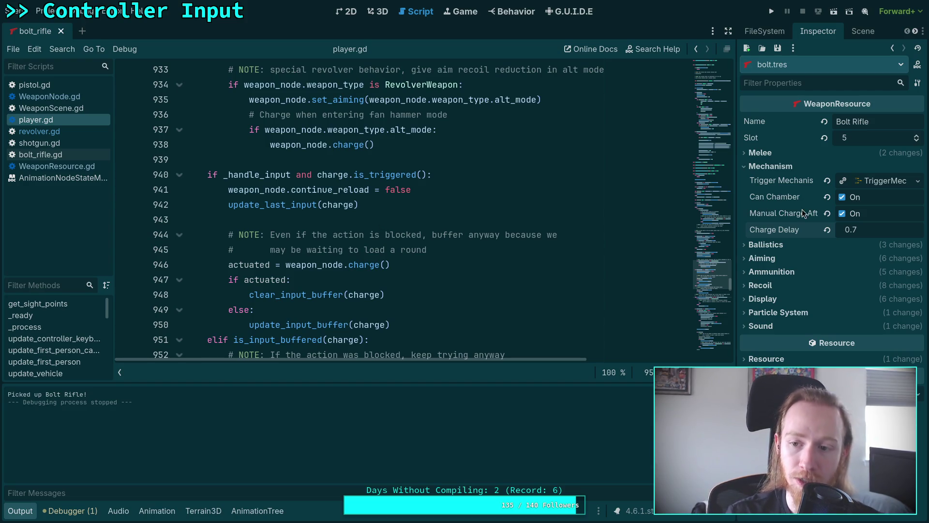
{"action": "mouse_move", "coordinate": [806, 216]}
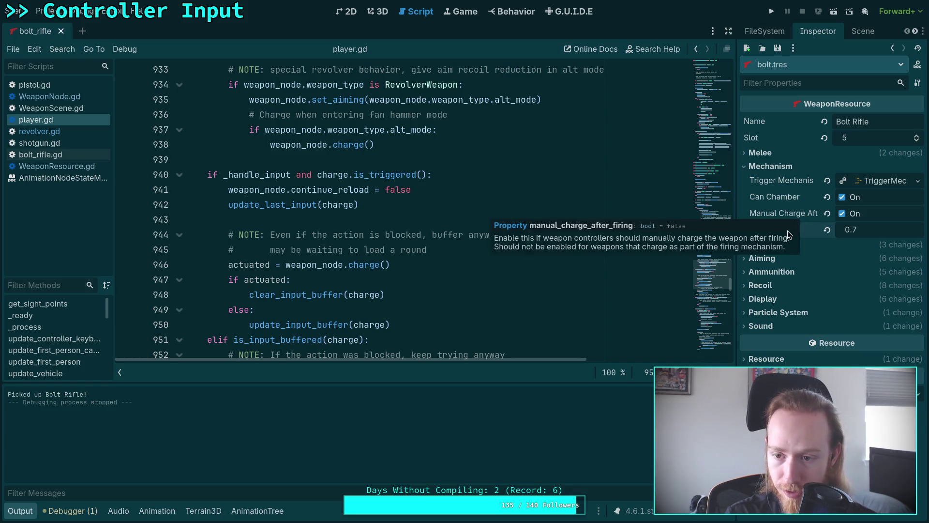
{"action": "left_click", "coordinate": [314, 221]}
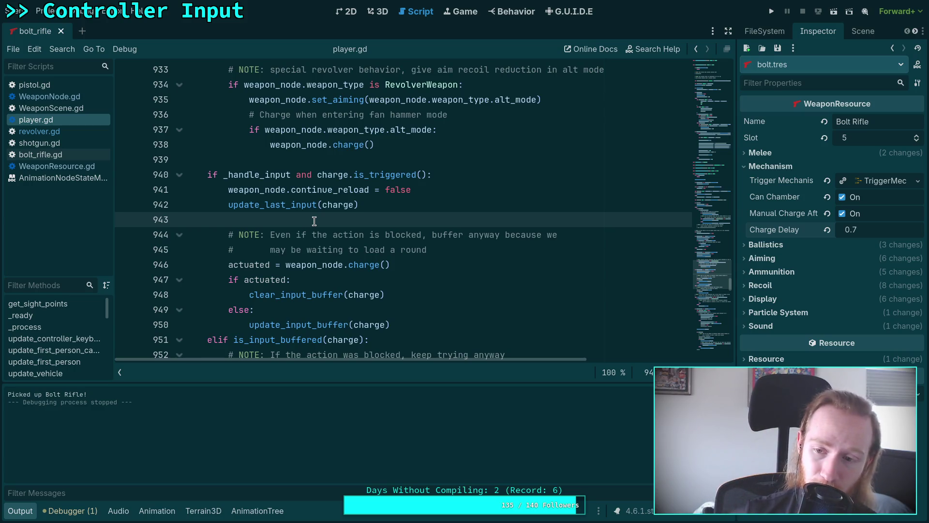
{"action": "left_click", "coordinate": [776, 286]}
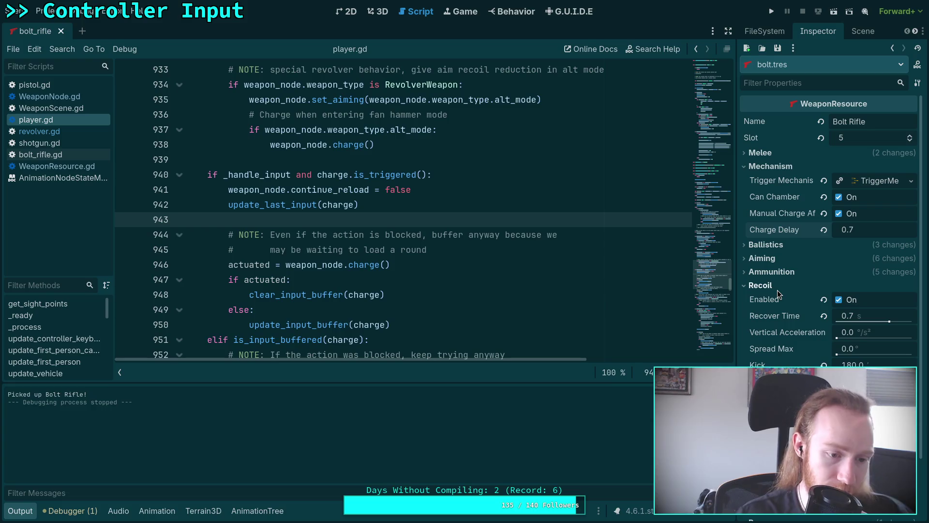
Open WeaponResource.gd and select the charge_delay export and its comment in the Mechanism group.
{"action": "left_click", "coordinate": [21, 513]}
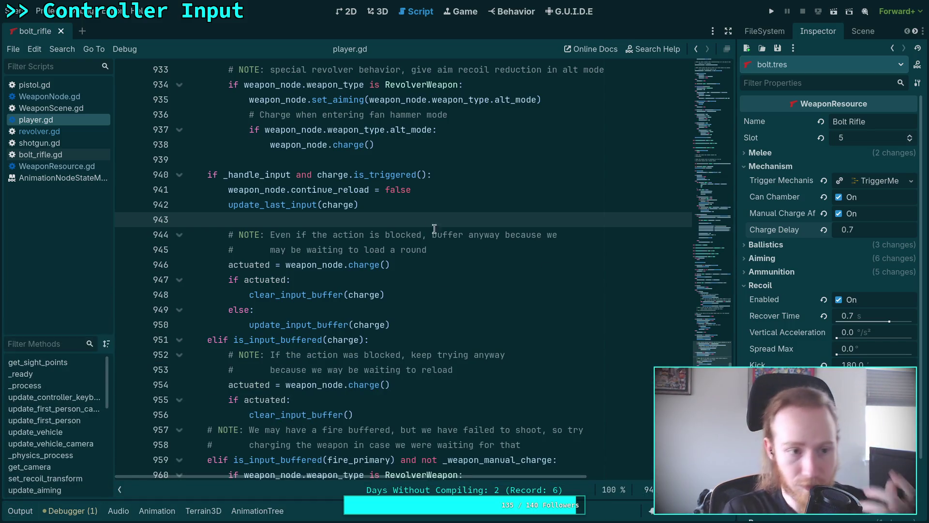
{"action": "left_click", "coordinate": [57, 166]}
{"action": "scroll", "coordinate": [328, 275], "scroll_direction": "up", "scroll_amount": 8}
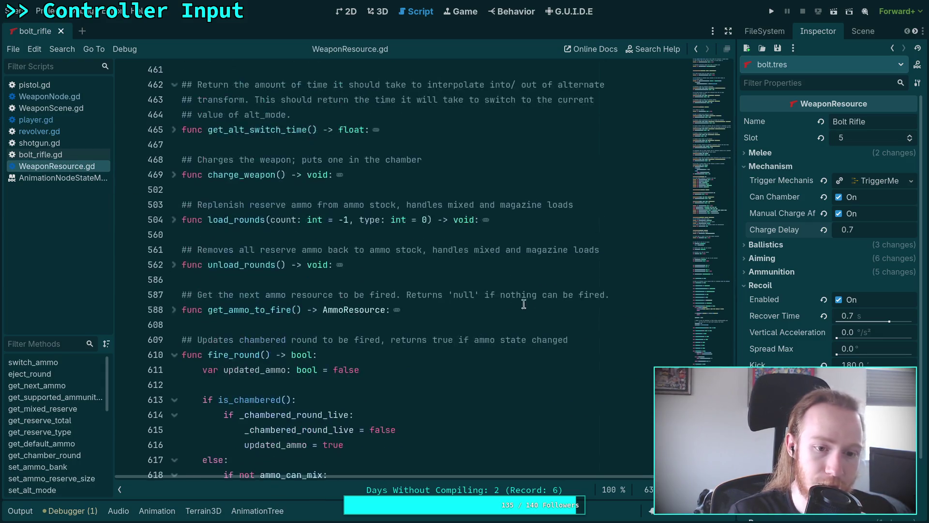
{"action": "left_click", "coordinate": [721, 202]}
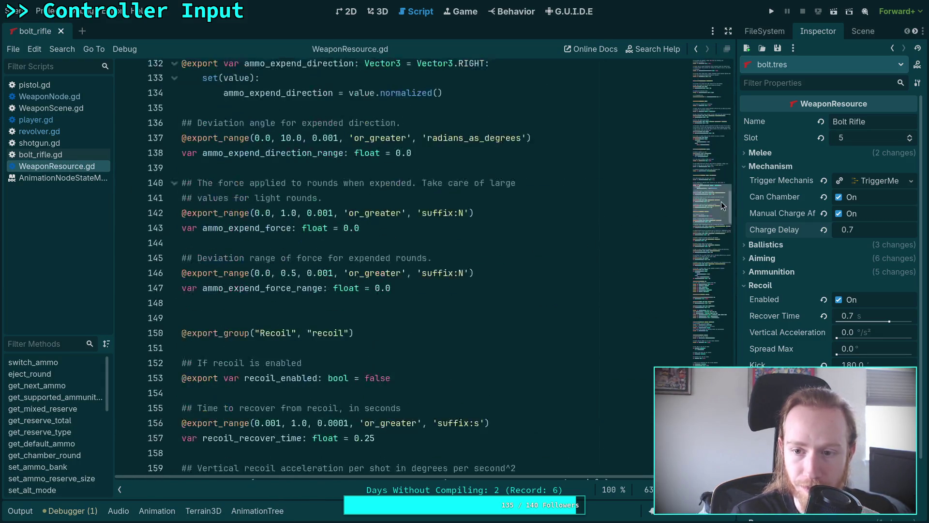
{"action": "left_click_drag", "start_coordinate": [722, 202], "coordinate": [739, 113]}
{"action": "left_click_drag", "start_coordinate": [450, 271], "coordinate": [499, 221]}
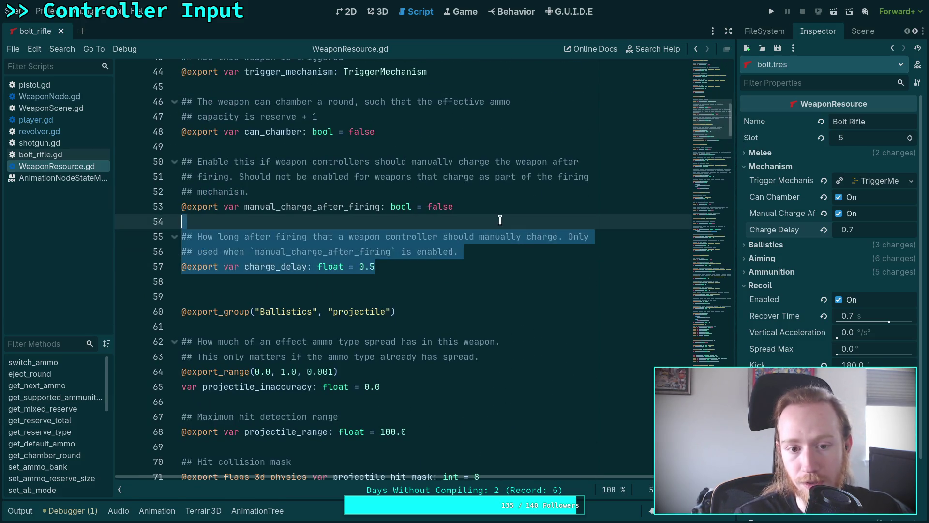
Delete the charge_delay export lines and rename manual_charge_after_firing to can_charge.
{"action": "key", "text": "Delete"}
{"action": "key", "text": "BackSpace"}
{"action": "scroll", "coordinate": [440, 257], "scroll_direction": "up", "scroll_amount": 2}
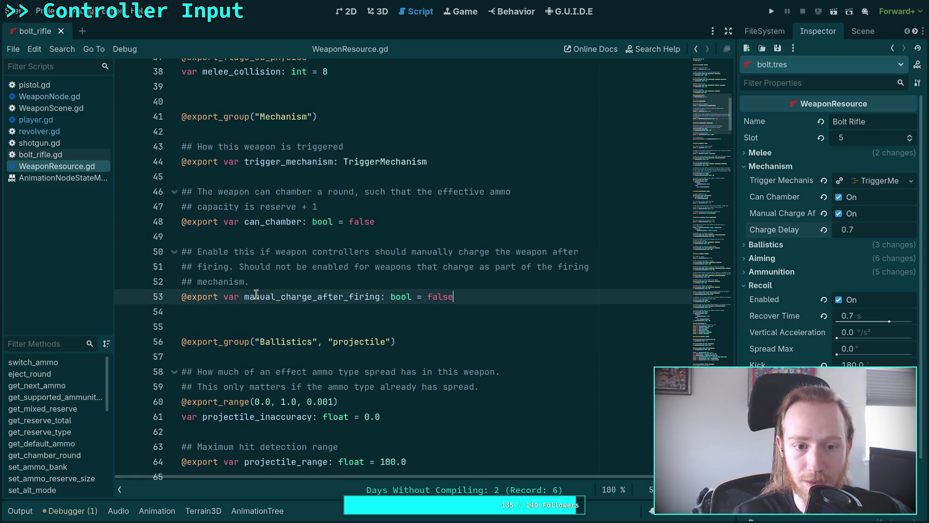
{"action": "left_click_drag", "start_coordinate": [245, 297], "coordinate": [382, 297]}
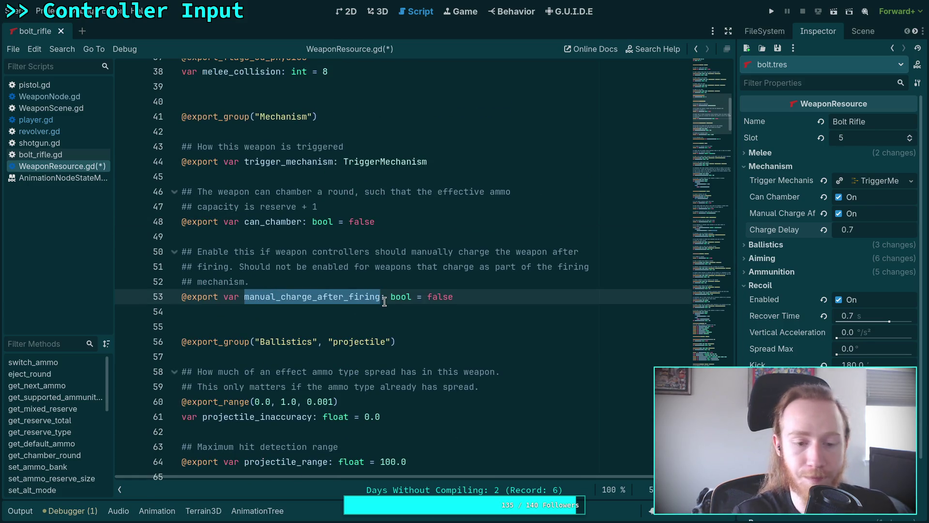
{"action": "type", "text": "can_"}
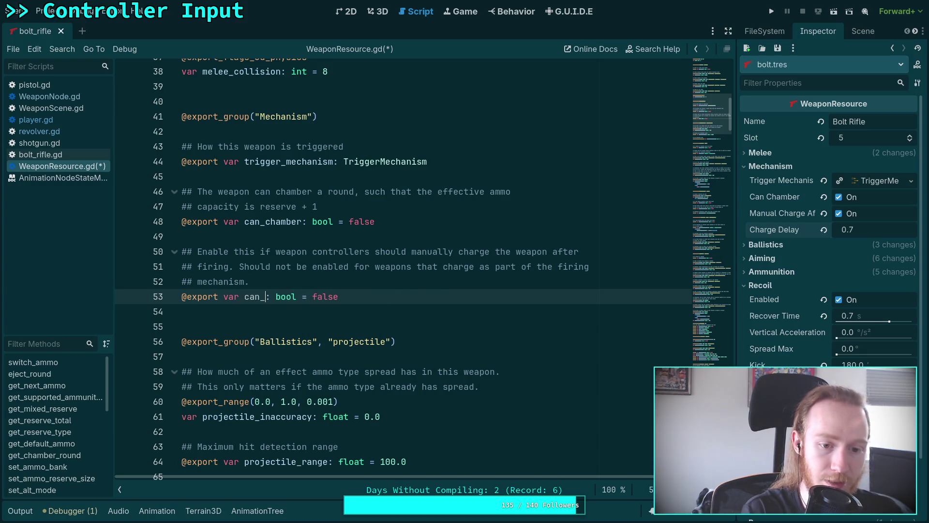
{"action": "type", "text": "a"}
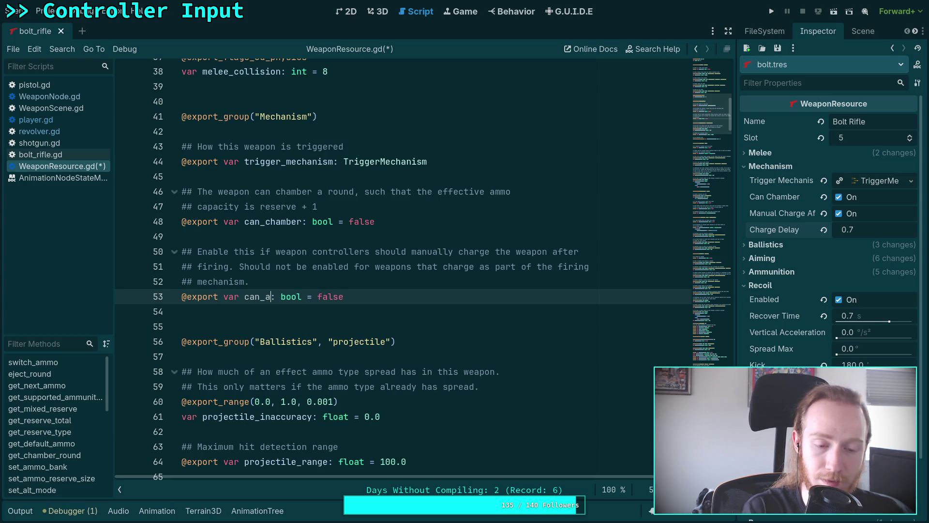
{"action": "key", "text": "BackSpace"}
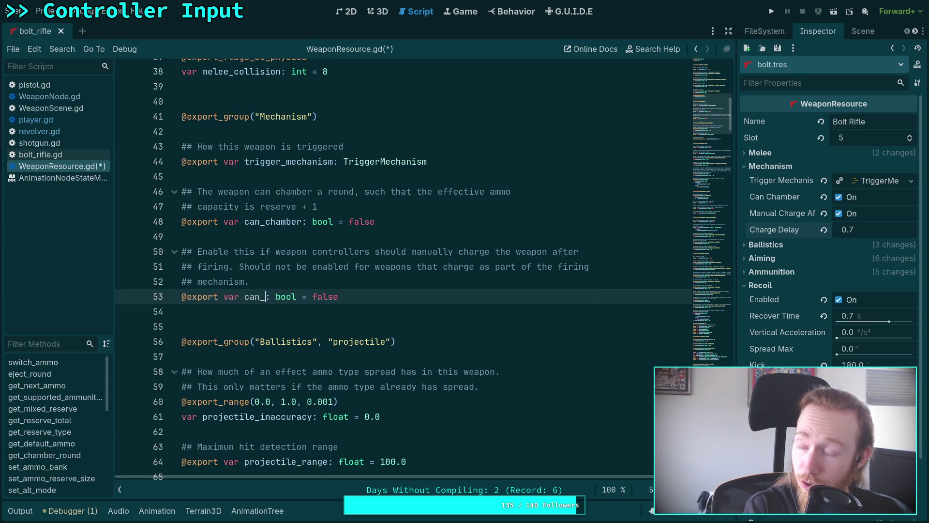
{"action": "type", "text": "charce"}
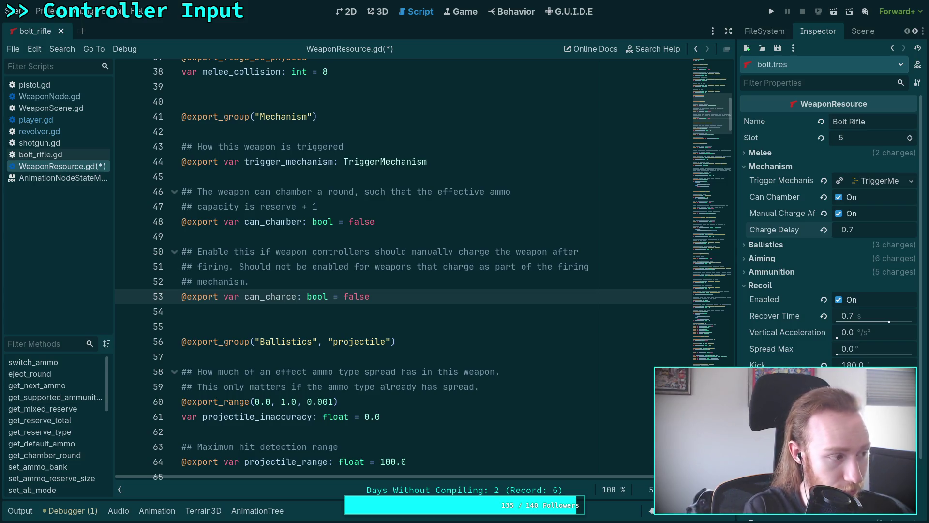
{"action": "key", "text": "BackSpace"}
{"action": "key", "text": "BackSpace"}
{"action": "key", "text": "BackSpace"}
{"action": "type", "text": "rge"}
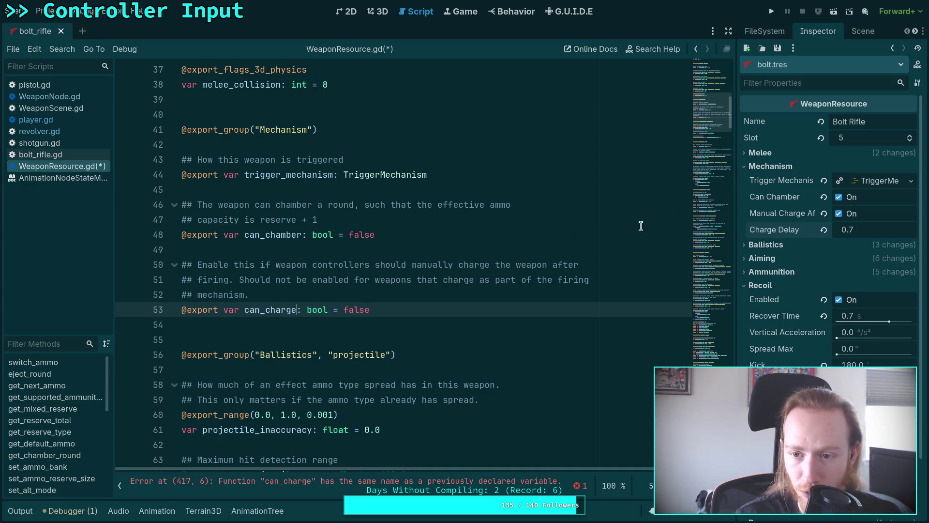
{"action": "scroll", "coordinate": [498, 353], "scroll_direction": "up", "scroll_amount": 12}
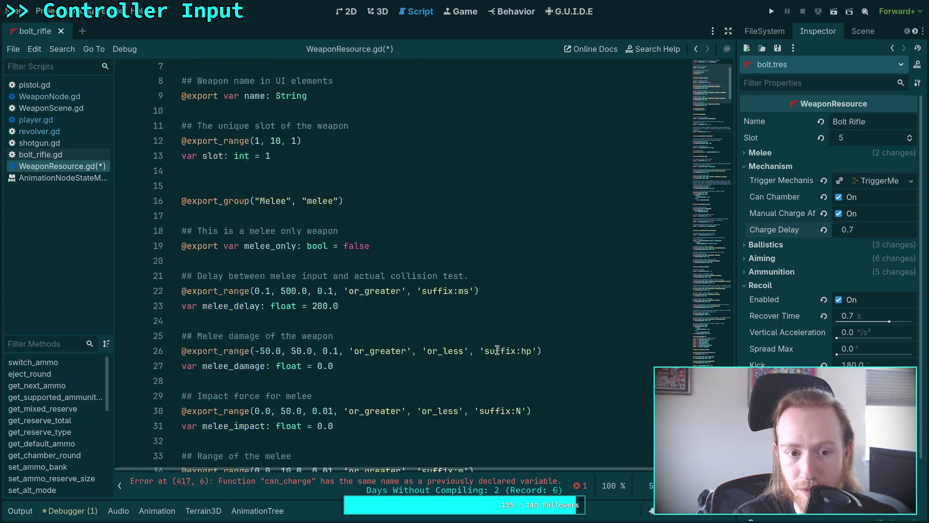
{"action": "scroll", "coordinate": [492, 336], "scroll_direction": "down", "scroll_amount": 10}
{"action": "scroll", "coordinate": [491, 336], "scroll_direction": "down", "scroll_amount": 3}
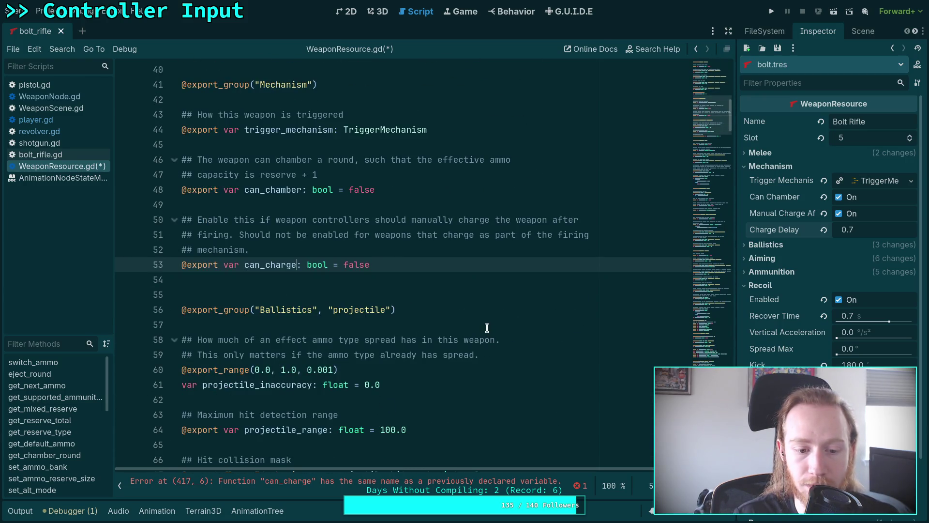
{"action": "scroll", "coordinate": [416, 308], "scroll_direction": "down", "scroll_amount": 16}
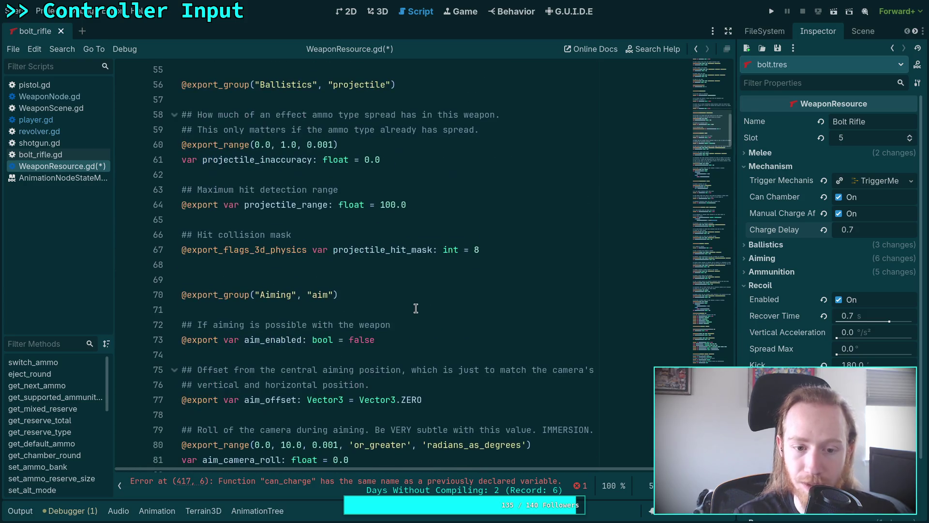
{"action": "scroll", "coordinate": [584, 269], "scroll_direction": "down", "scroll_amount": 20}
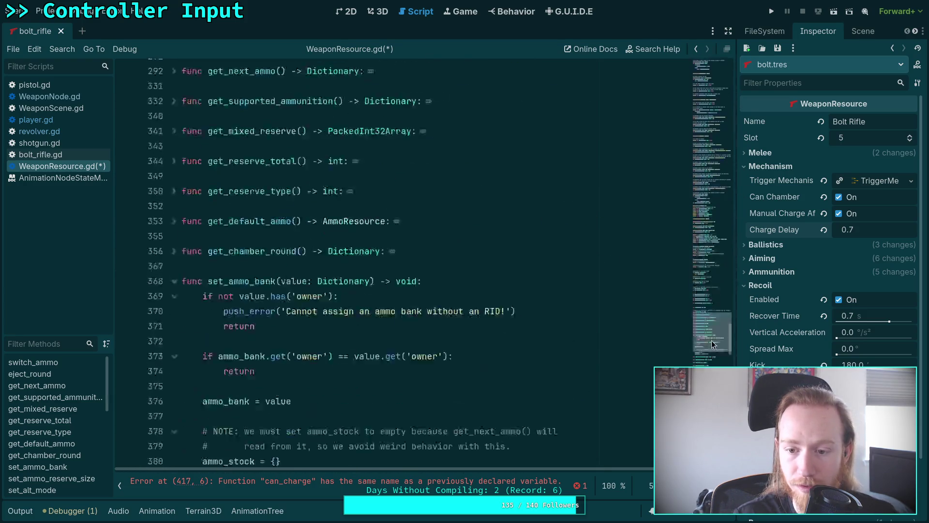
{"action": "mouse_move", "coordinate": [358, 281]}
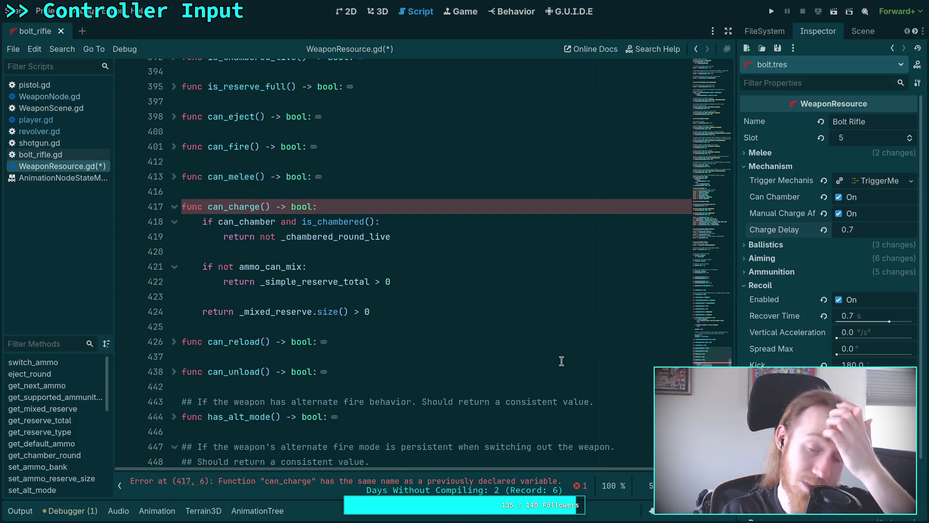
{"action": "mouse_move", "coordinate": [723, 356]}
{"action": "left_mouse_down"}
{"action": "mouse_move", "coordinate": [722, 173]}
{"action": "mouse_move", "coordinate": [734, 123]}
{"action": "left_mouse_up"}
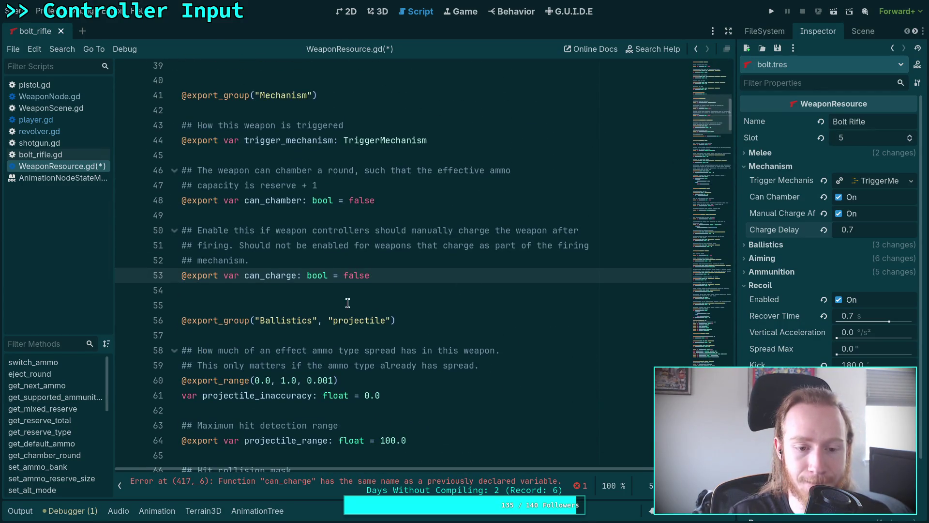
{"action": "left_click_drag", "start_coordinate": [266, 276], "coordinate": [296, 276]}
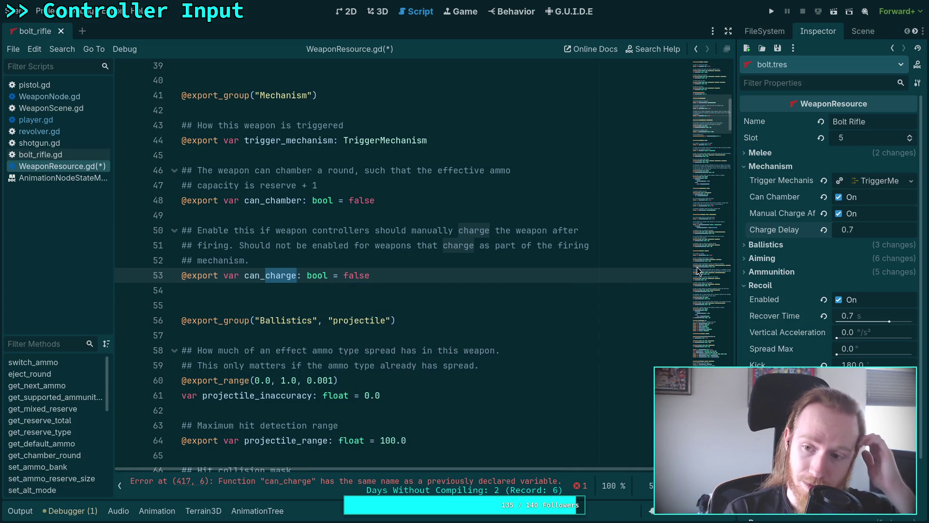
{"action": "left_click", "coordinate": [856, 184]}
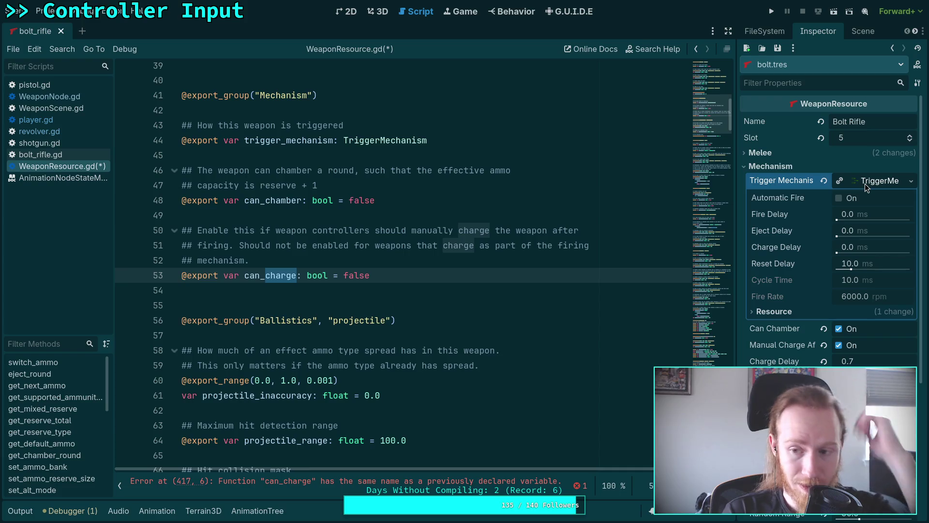
Read the Charge Delay tooltip in the Bolt Rifle's expanded Trigger Mechanism properties.
{"action": "mouse_move", "coordinate": [782, 248]}
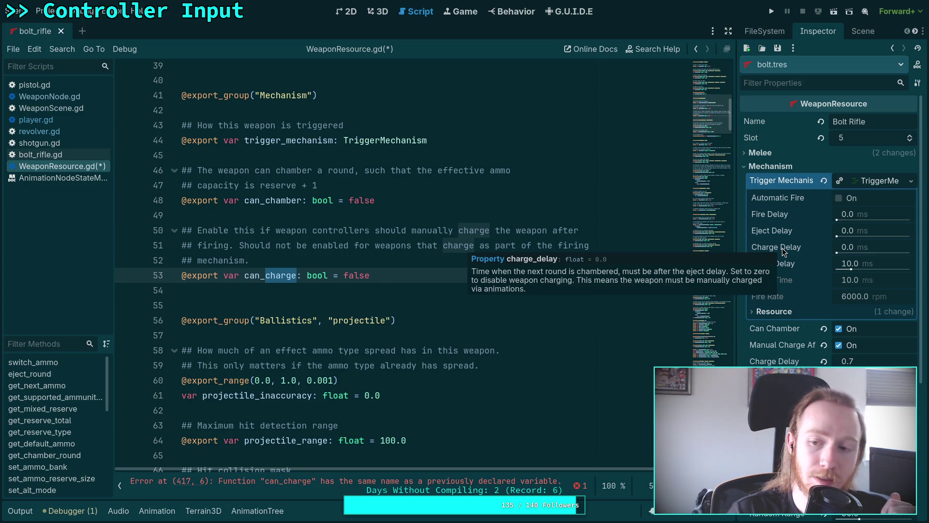
{"action": "left_click", "coordinate": [312, 277]}
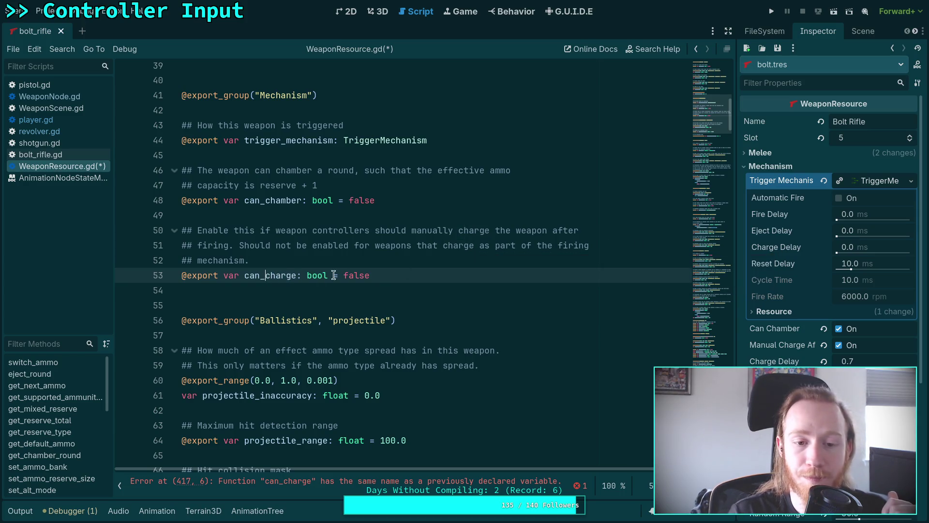
{"action": "left_click_drag", "start_coordinate": [404, 275], "coordinate": [410, 216]}
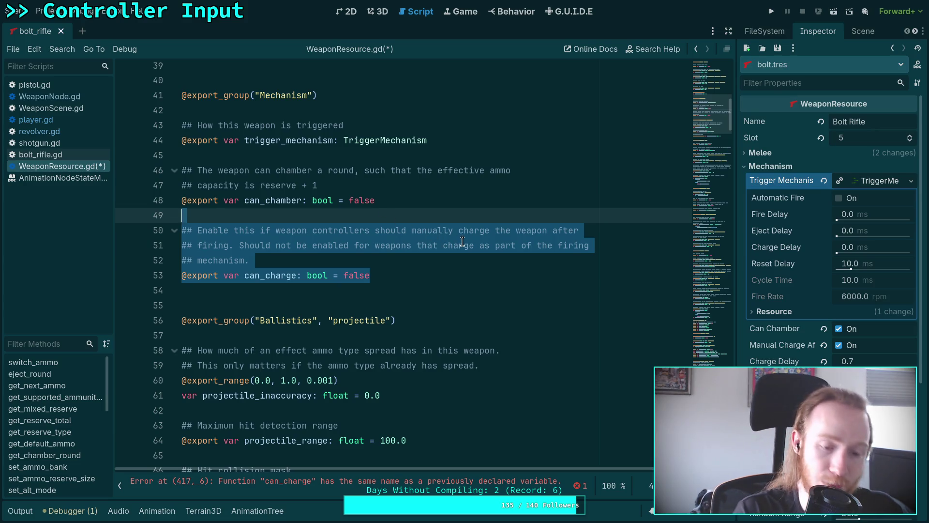
{"action": "left_click", "coordinate": [420, 276]}
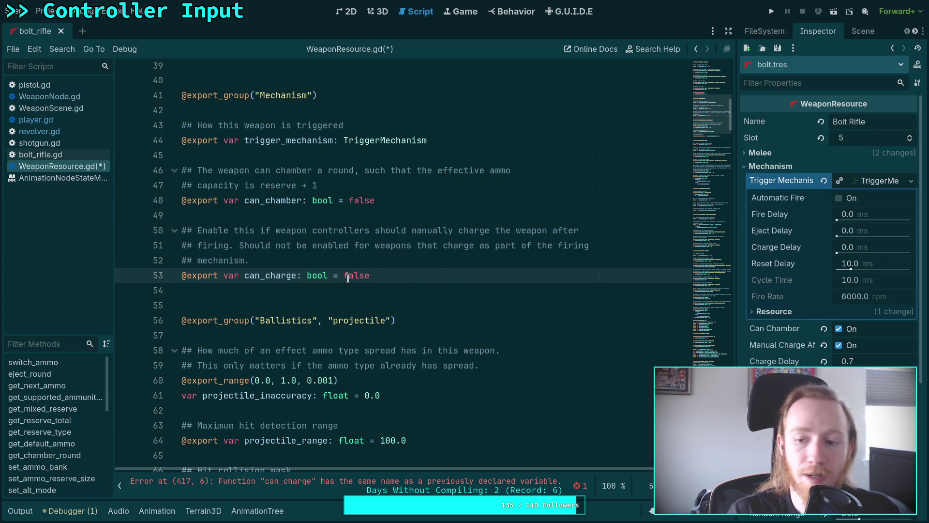
{"action": "left_click_drag", "start_coordinate": [244, 276], "coordinate": [296, 275]}
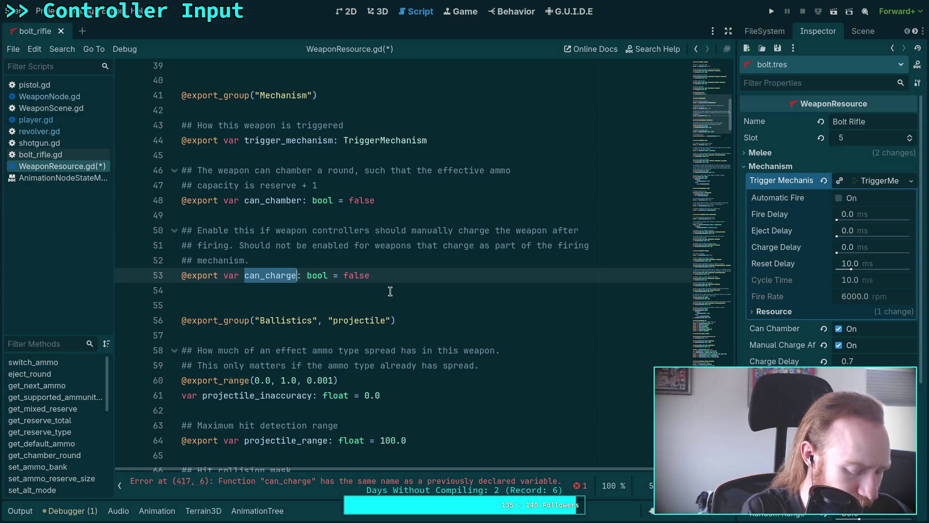
Rename the export to can_auto_charge and change 'manually' to 'automatically' in its comment.
{"action": "type", "text": "can_auto"}
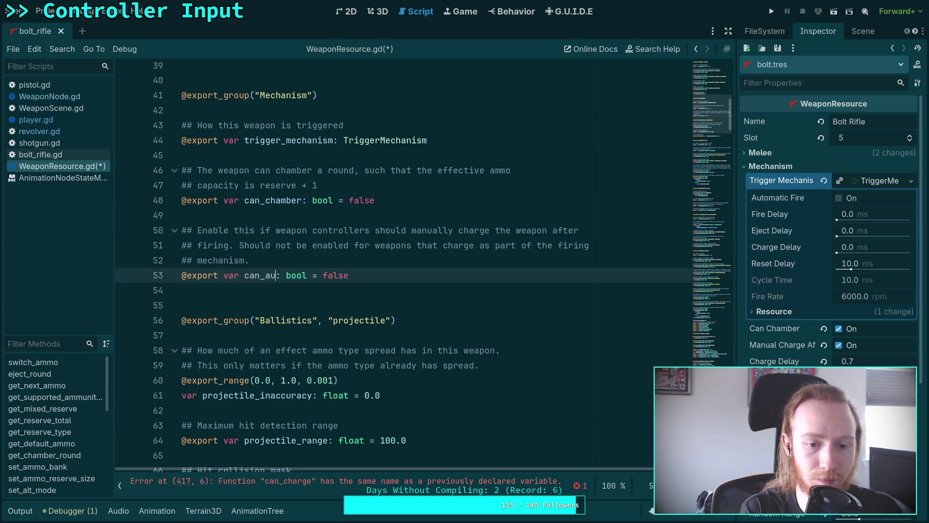
{"action": "type", "text": "_charge"}
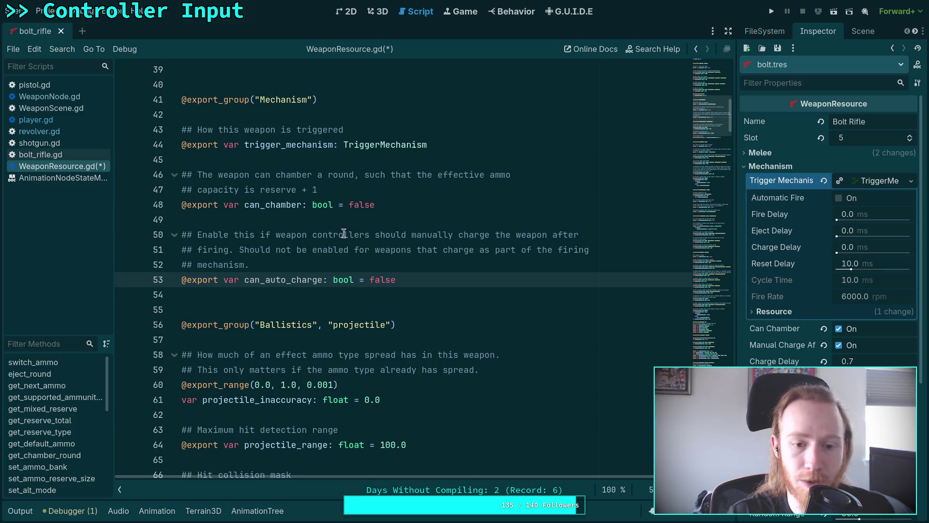
{"action": "double_click", "coordinate": [415, 235]}
{"action": "type", "text": "automati"}
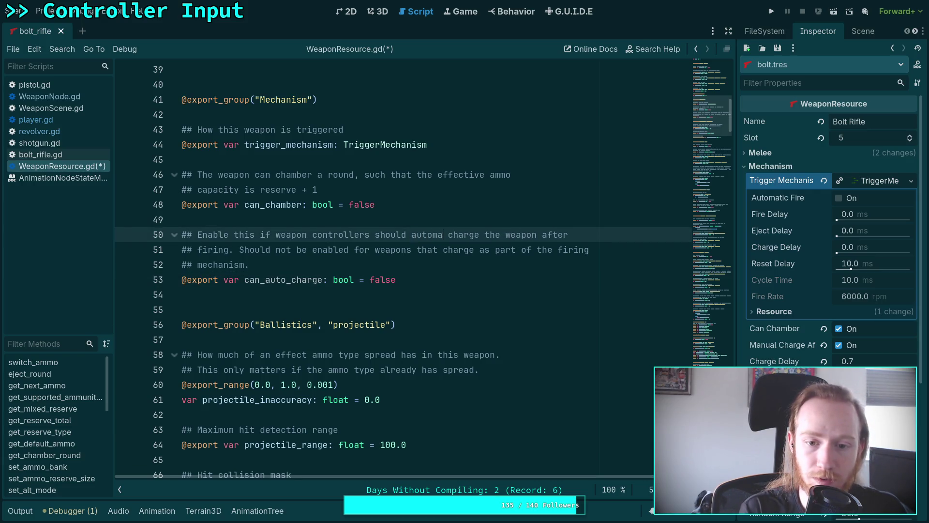
{"action": "type", "text": "cally"}
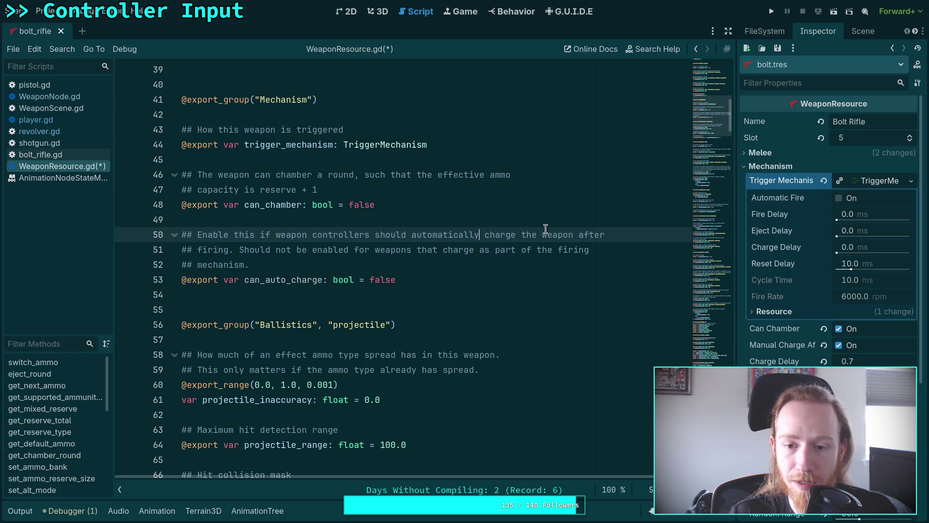
{"action": "left_click", "coordinate": [575, 235]}
{"action": "key", "text": "Return"}
{"action": "type", "text": "## after"}
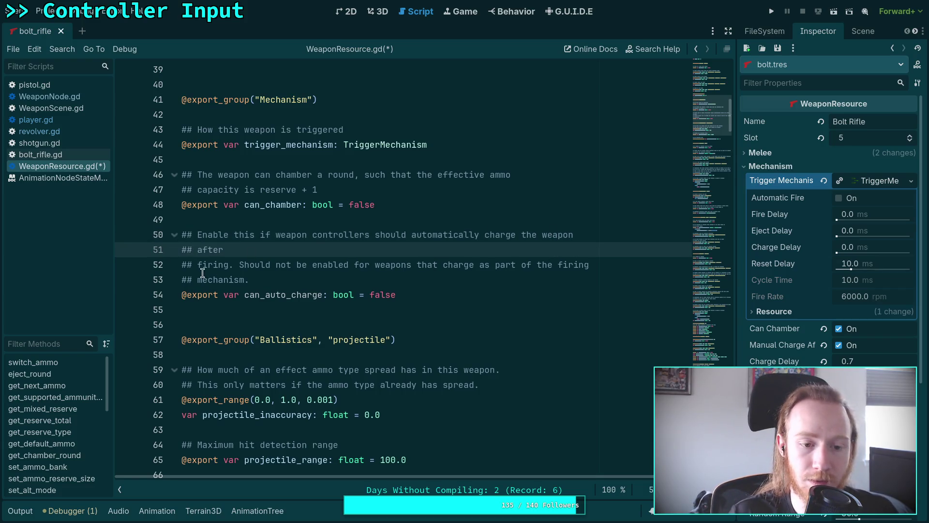
Rewrap the can_auto_charge doc comment lines and save WeaponResource.gd.
{"action": "left_click_drag", "start_coordinate": [198, 266], "coordinate": [224, 249]}
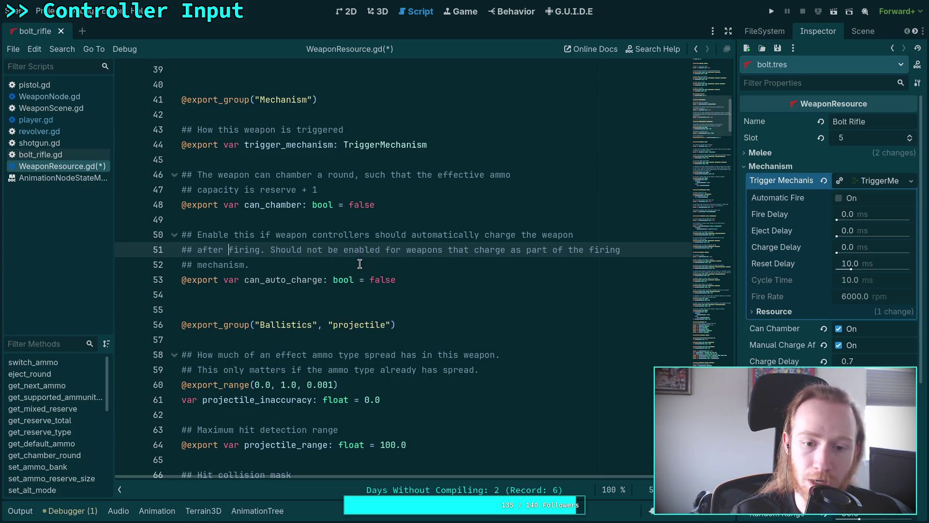
{"action": "left_click", "coordinate": [588, 250]}
{"action": "key", "text": "BackSpace"}
{"action": "key", "text": "Return"}
{"action": "type", "text": "##"}
{"action": "key", "text": "Down"}
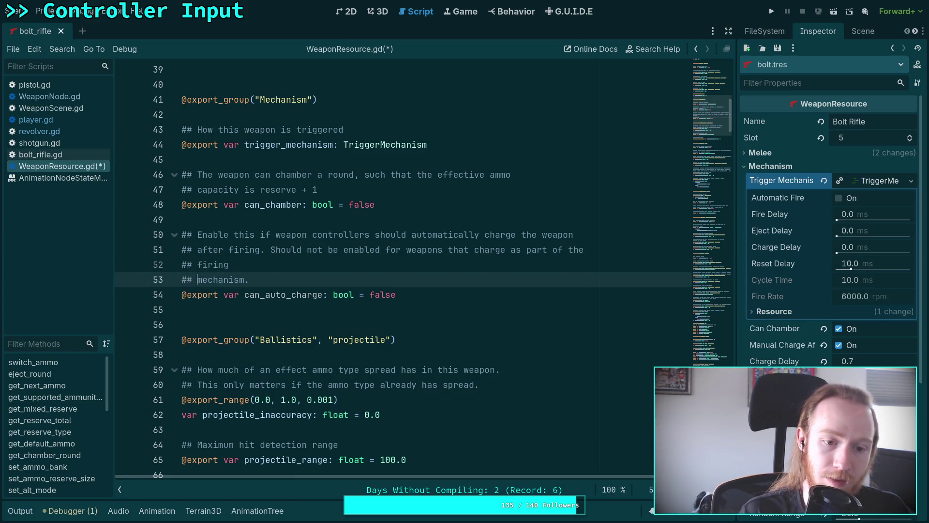
{"action": "key", "text": "BackSpace"}
{"action": "key", "text": "BackSpace"}
{"action": "key", "text": "BackSpace"}
{"action": "key", "text": "BackSpace"}
{"action": "key", "text": "ctrl+s"}
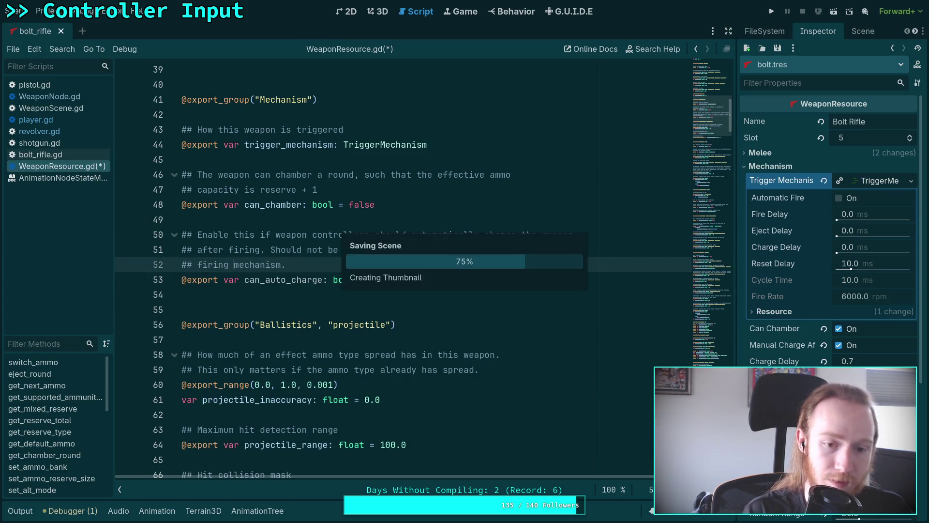
{"action": "left_click", "coordinate": [512, 292]}
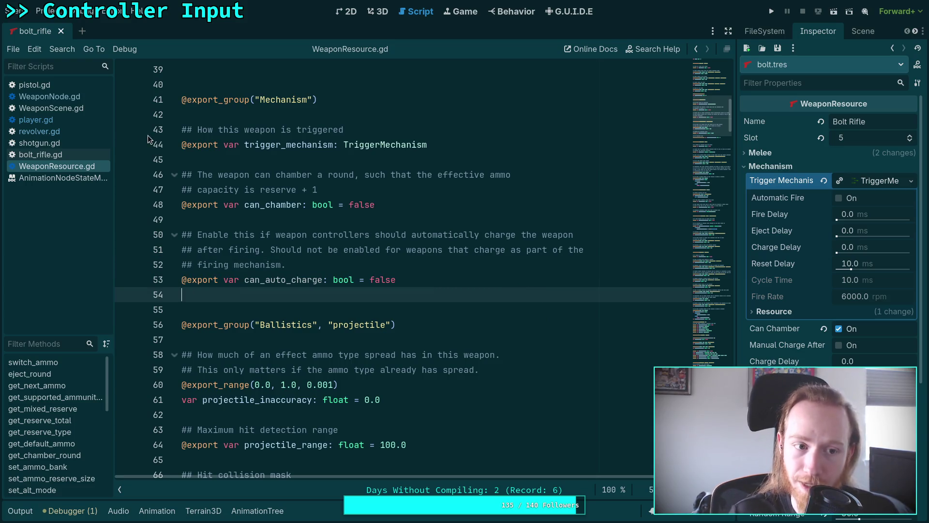
{"action": "left_click", "coordinate": [48, 119]}
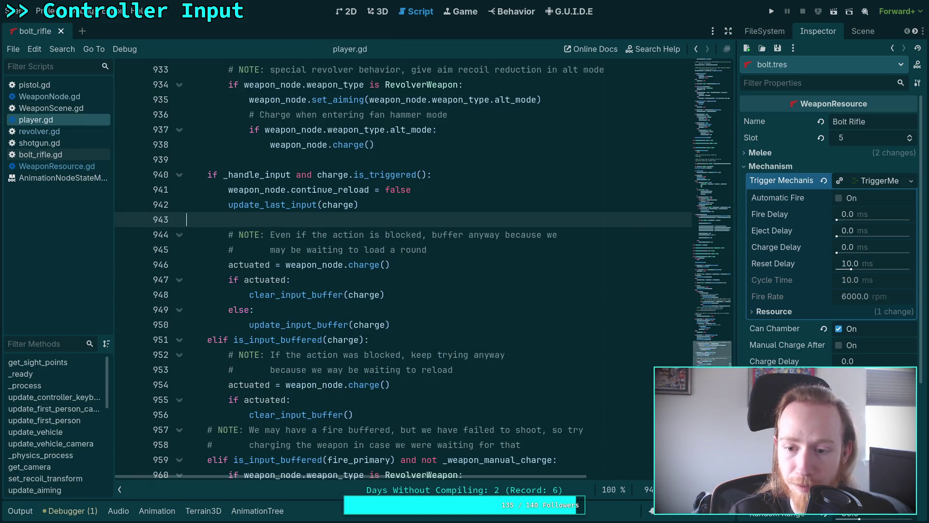
{"action": "left_click_drag", "start_coordinate": [712, 353], "coordinate": [712, 68]}
{"action": "scroll", "coordinate": [384, 245], "scroll_direction": "down", "scroll_amount": 20}
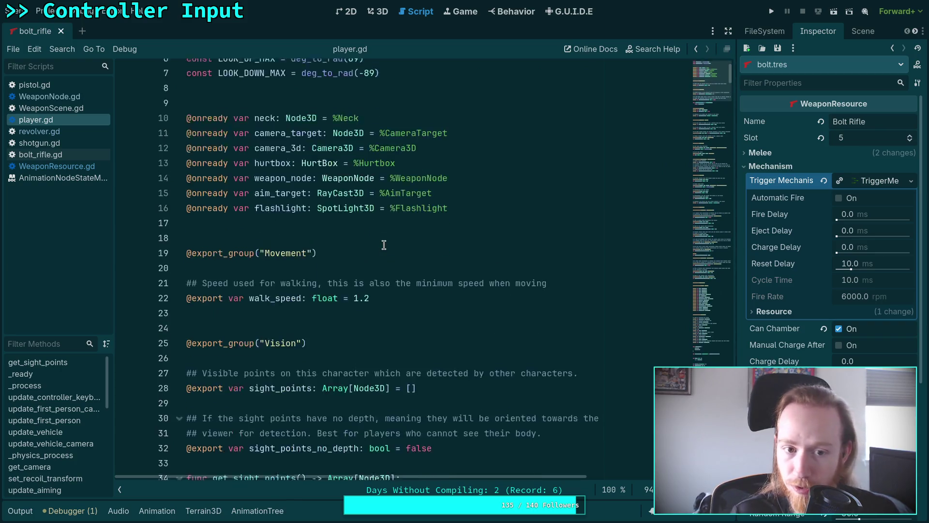
{"action": "scroll", "coordinate": [384, 245], "scroll_direction": "down", "scroll_amount": 12}
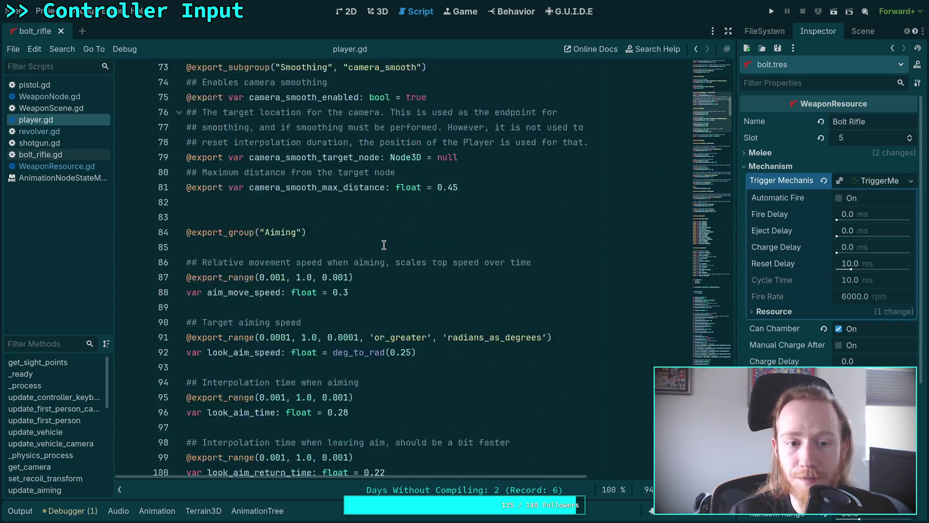
{"action": "scroll", "coordinate": [383, 245], "scroll_direction": "down", "scroll_amount": 9}
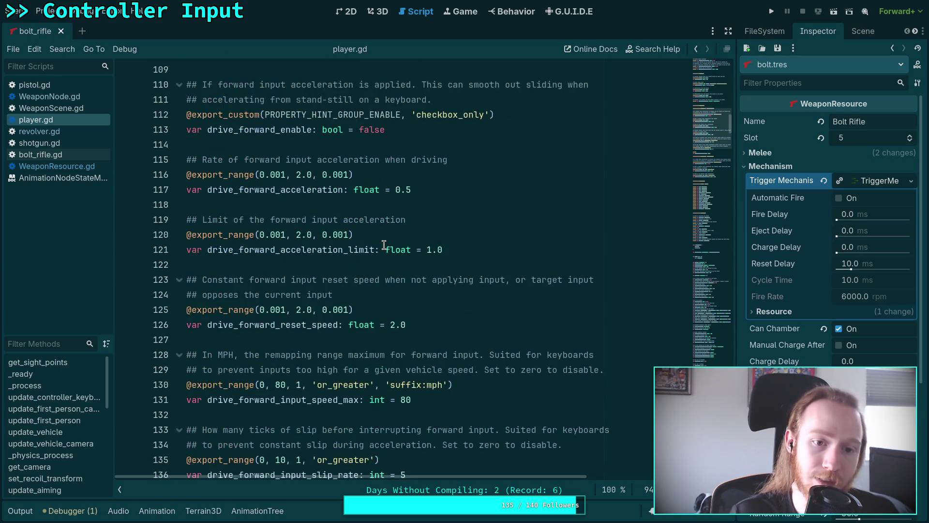
{"action": "scroll", "coordinate": [314, 265], "scroll_direction": "up", "scroll_amount": 10}
{"action": "scroll", "coordinate": [232, 254], "scroll_direction": "up", "scroll_amount": 13}
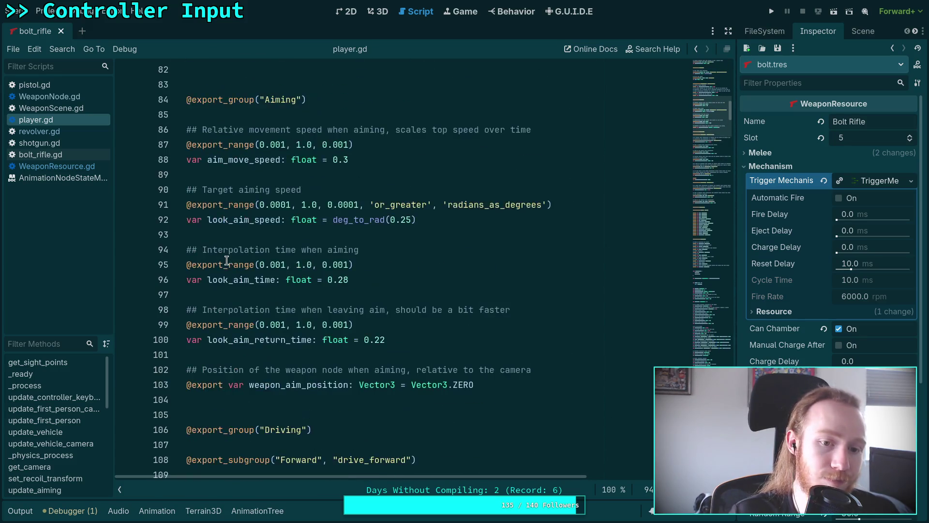
{"action": "scroll", "coordinate": [232, 254], "scroll_direction": "up", "scroll_amount": 9}
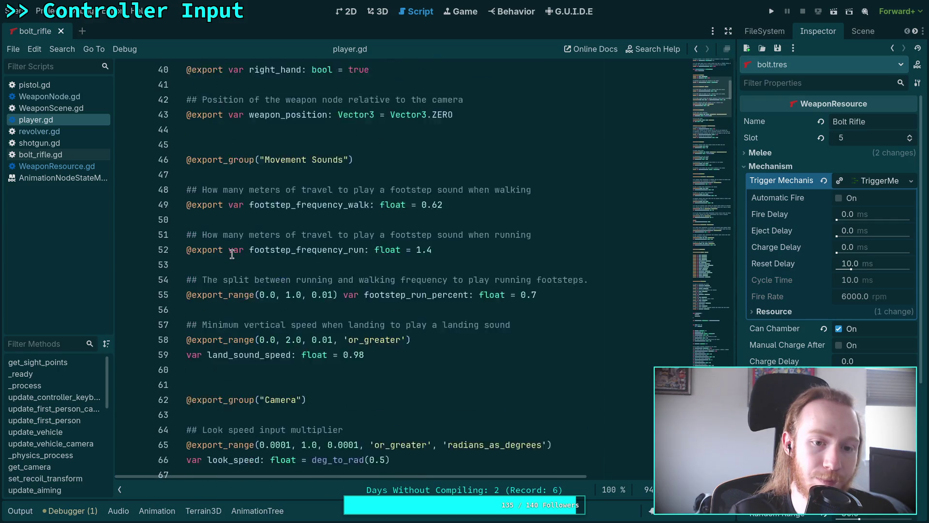
{"action": "left_click", "coordinate": [512, 296]}
{"action": "key", "text": "Return"}
{"action": "key", "text": "Return"}
{"action": "type", "text": "@"}
{"action": "key", "text": "BackSpace"}
{"action": "type", "text": "@export var "}
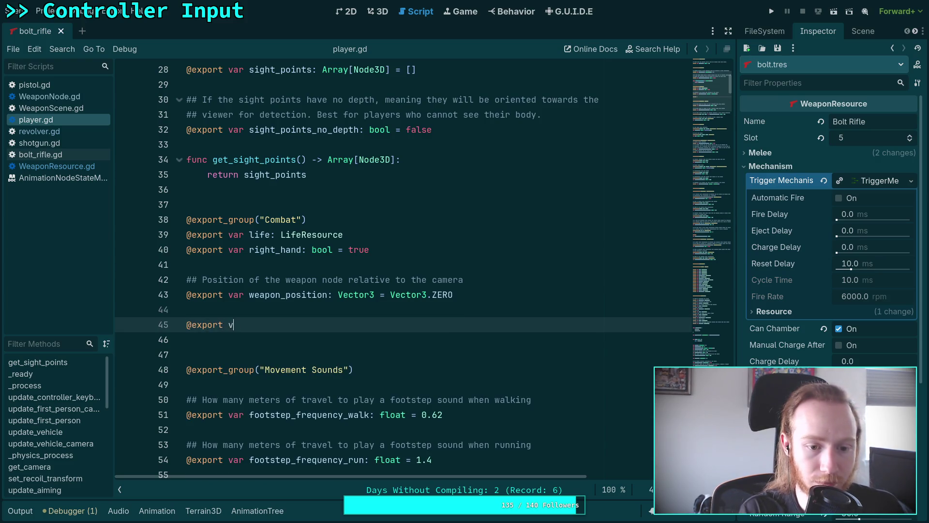
{"action": "type", "text": "auto_charge_"}
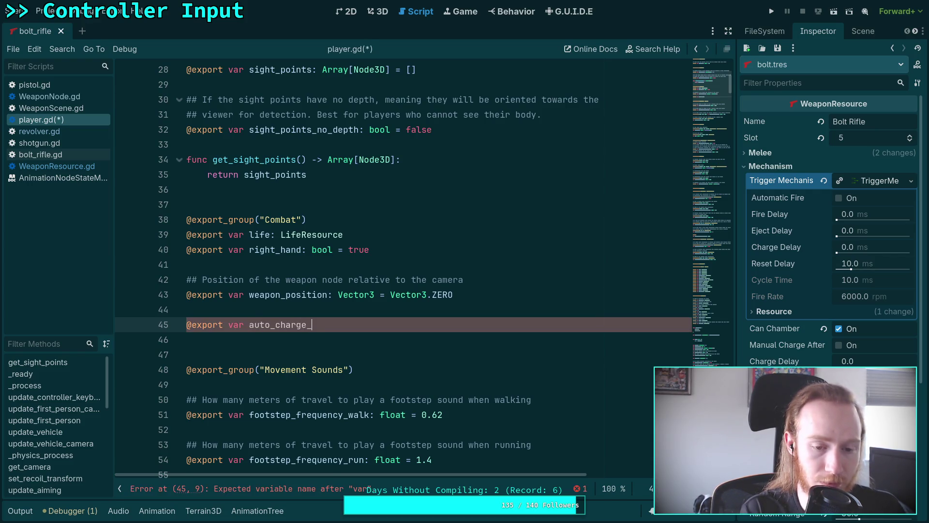
{"action": "type", "text": "d"}
Declare fire_charge_delay: float = 0.18 with an empty ## doc line above it.
{"action": "key", "text": "BackSpace"}
{"action": "type", "text": "dela"}
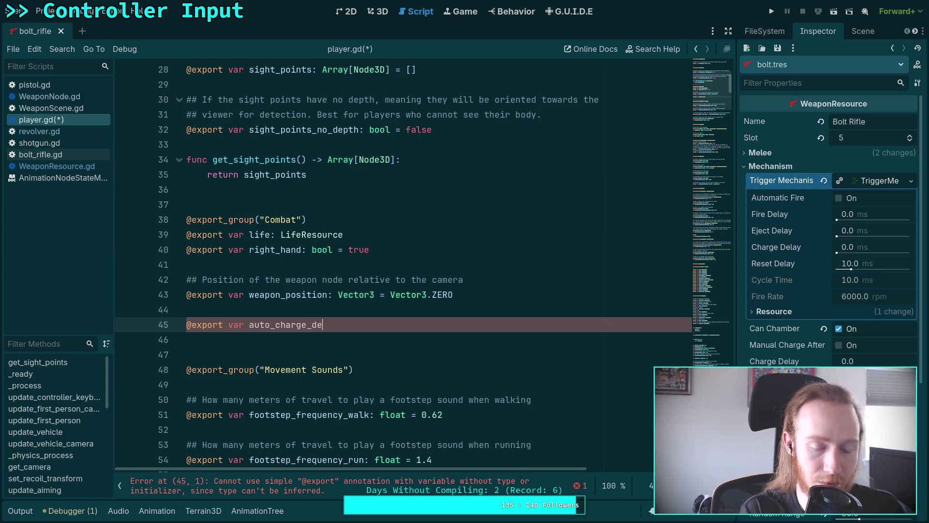
{"action": "key", "text": "BackSpace"}
{"action": "key", "text": "BackSpace"}
{"action": "key", "text": "BackSpace"}
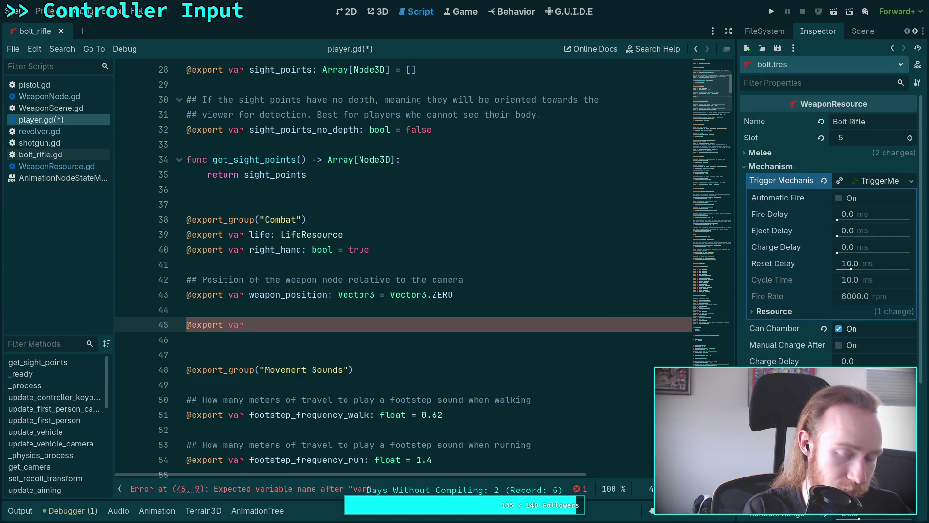
{"action": "type", "text": "fire_charge_delay: float = 0.25"}
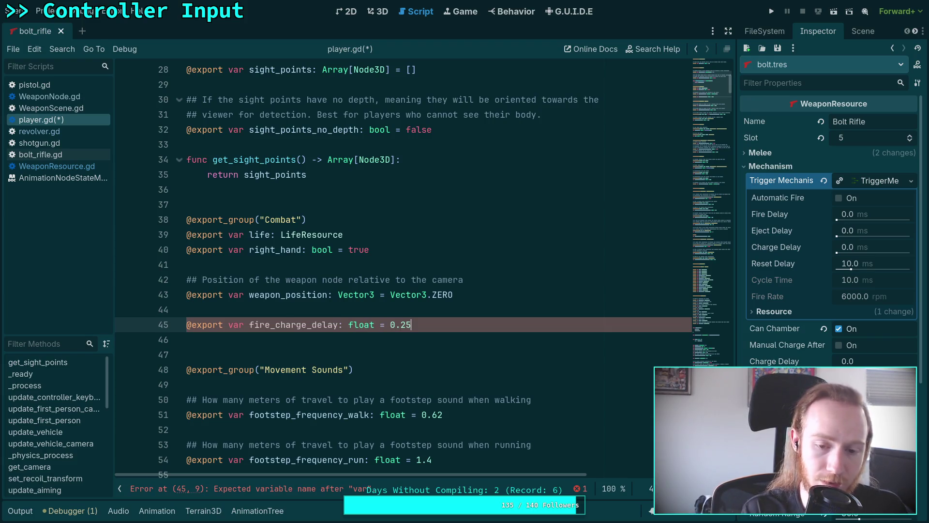
{"action": "key", "text": "ctrl+shift+Return"}
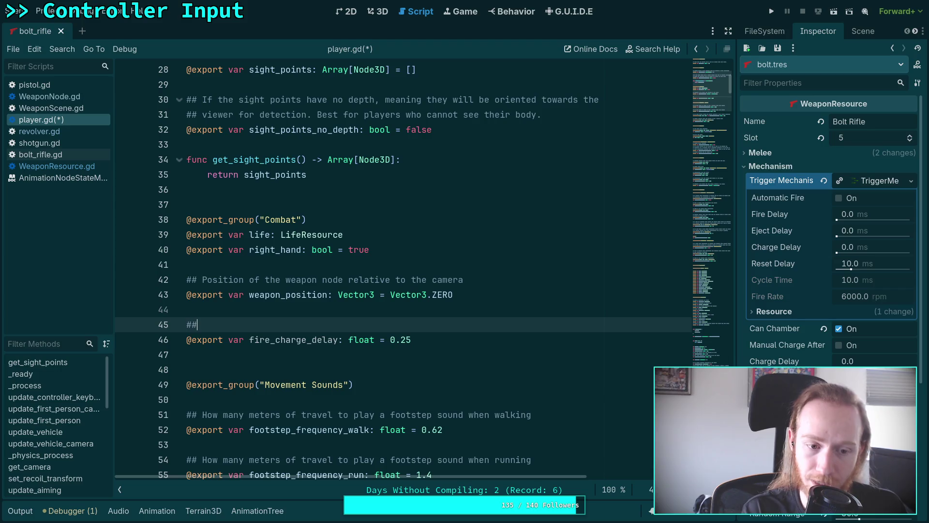
{"action": "left_click", "coordinate": [444, 335]}
{"action": "key", "text": "BackSpace"}
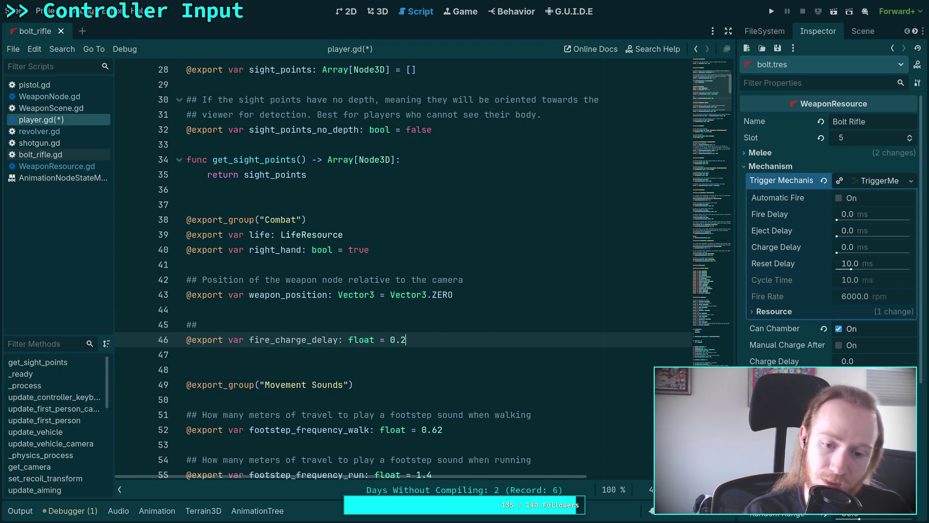
{"action": "type", "text": "189"}
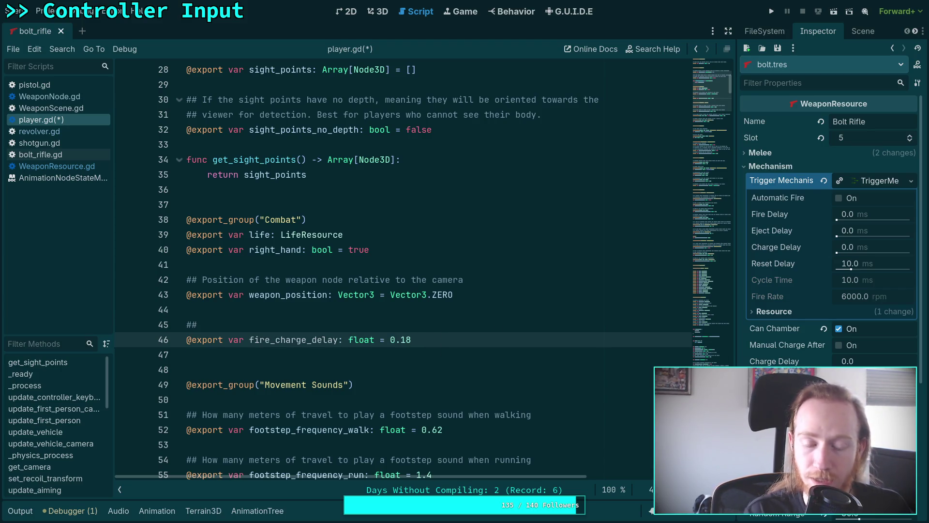
{"action": "left_click", "coordinate": [198, 324]}
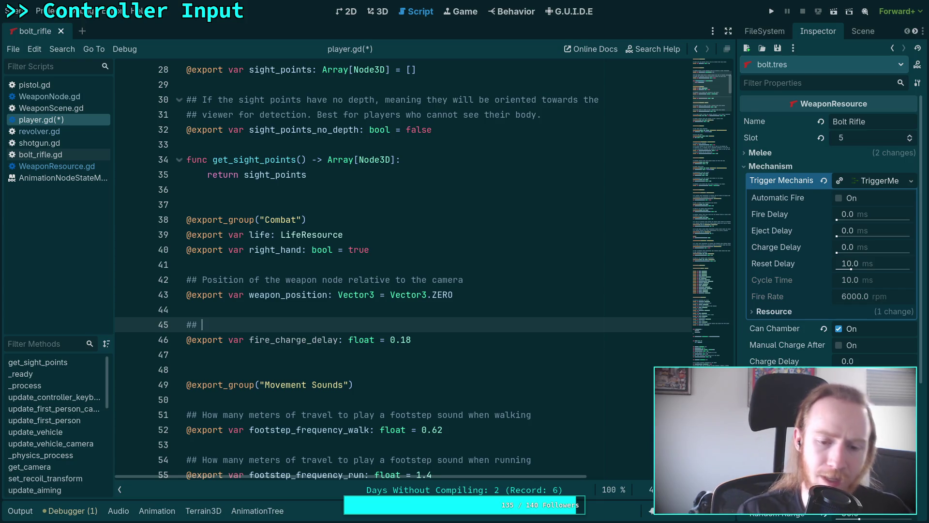
{"action": "left_click", "coordinate": [229, 340]}
{"action": "key", "text": "Return"}
{"action": "left_click", "coordinate": [284, 335]}
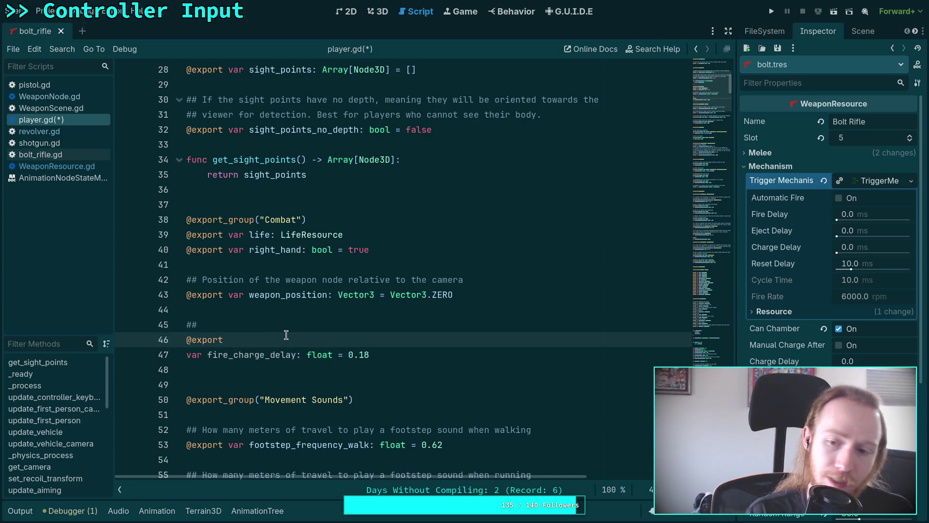
{"action": "type", "text": "range("}
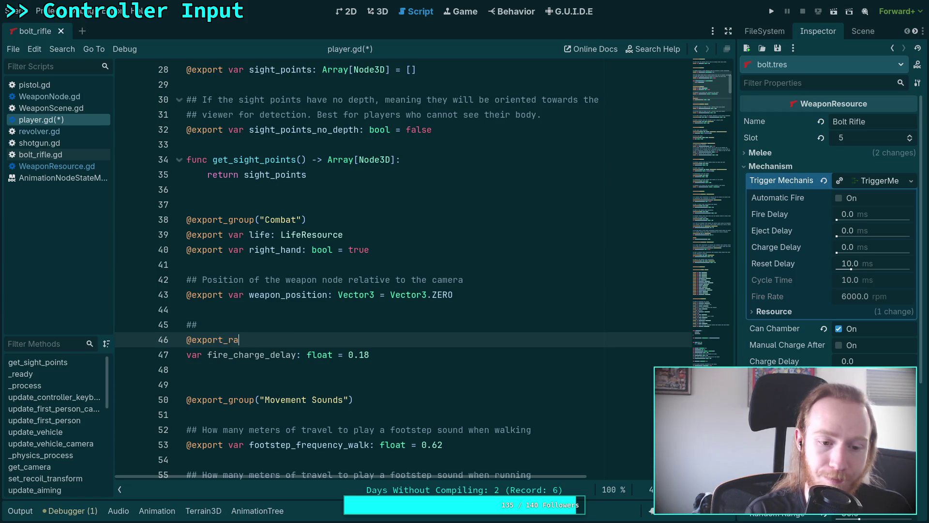
{"action": "type", "text": "0.0"}
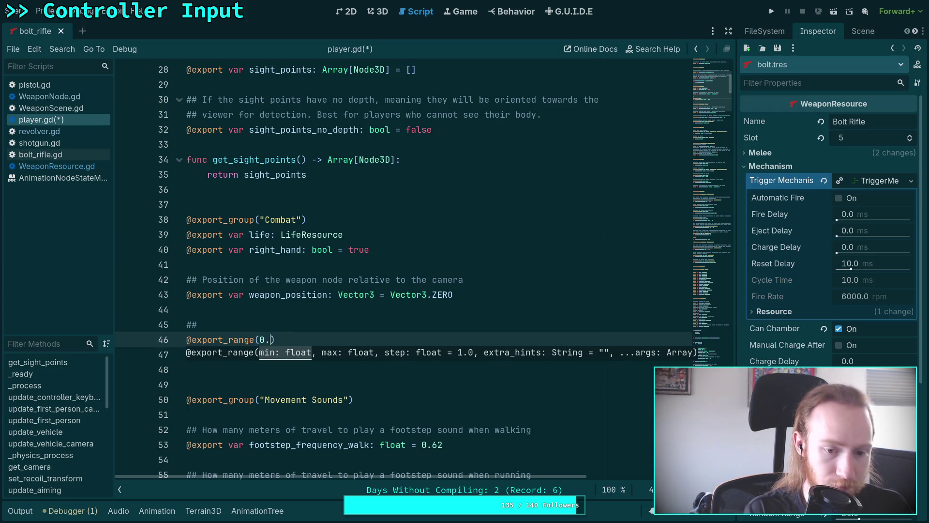
{"action": "type", "text": "1, "}
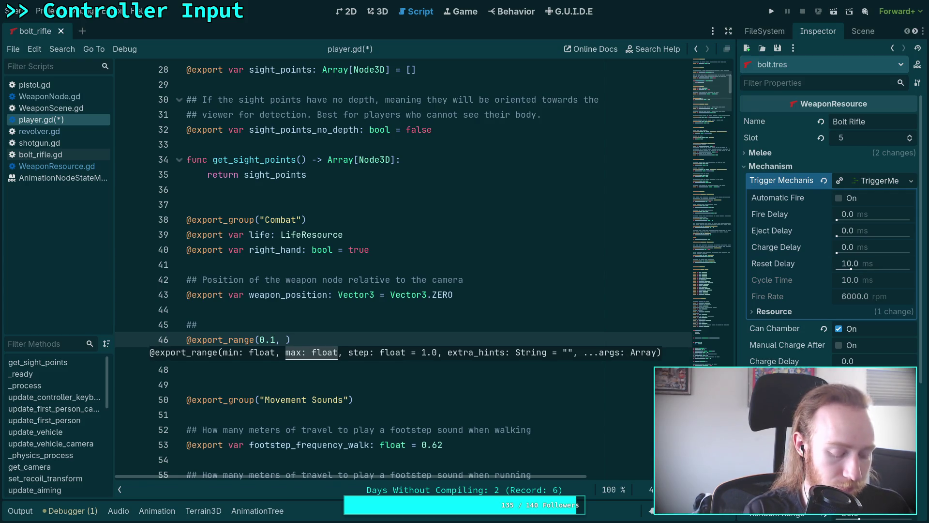
{"action": "type", "text": "200.0, 0"}
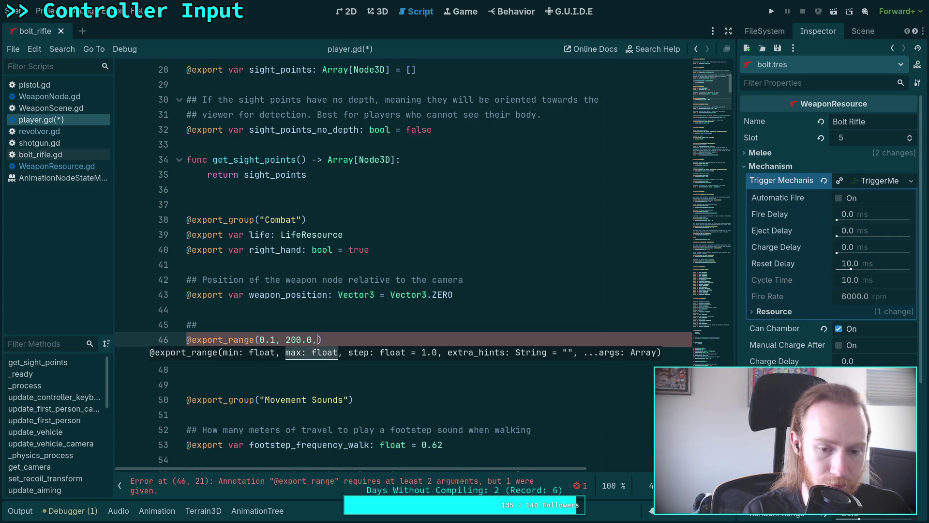
{"action": "type", "text": ".1, '"}
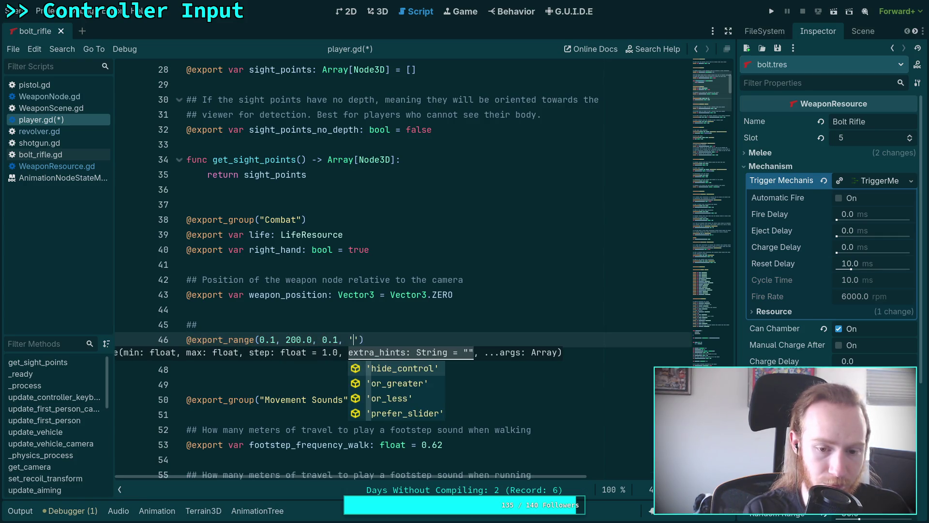
{"action": "key", "text": "Down"}
{"action": "key", "text": "Return"}
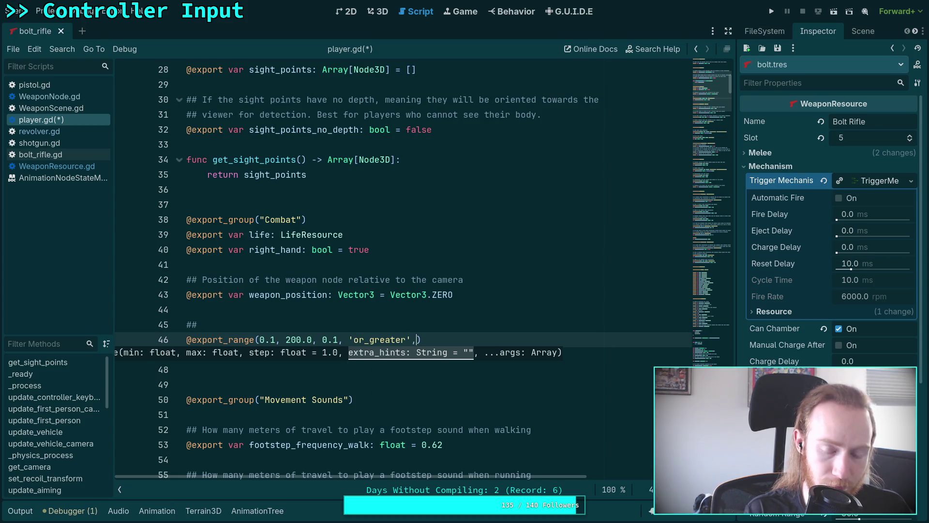
{"action": "type", "text": "'suffix:"}
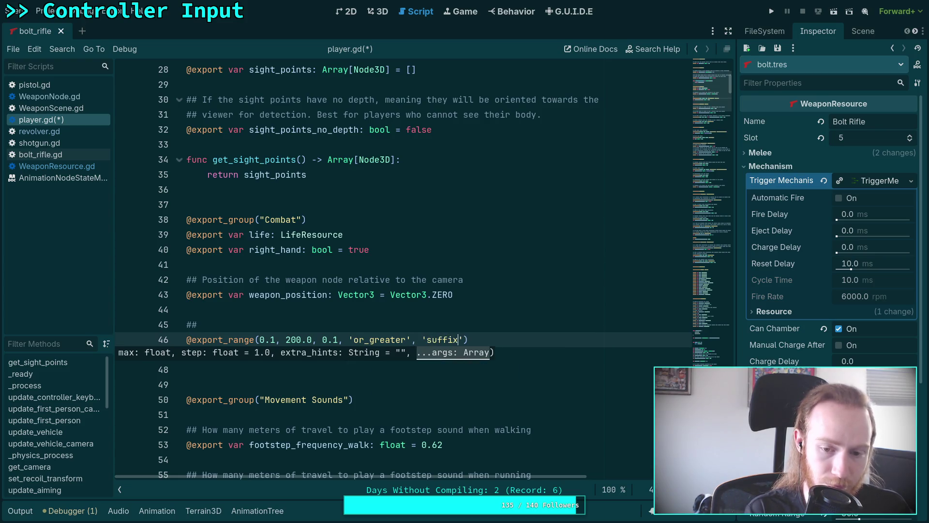
{"action": "type", "text": "ms"}
{"action": "key", "text": "Up"}
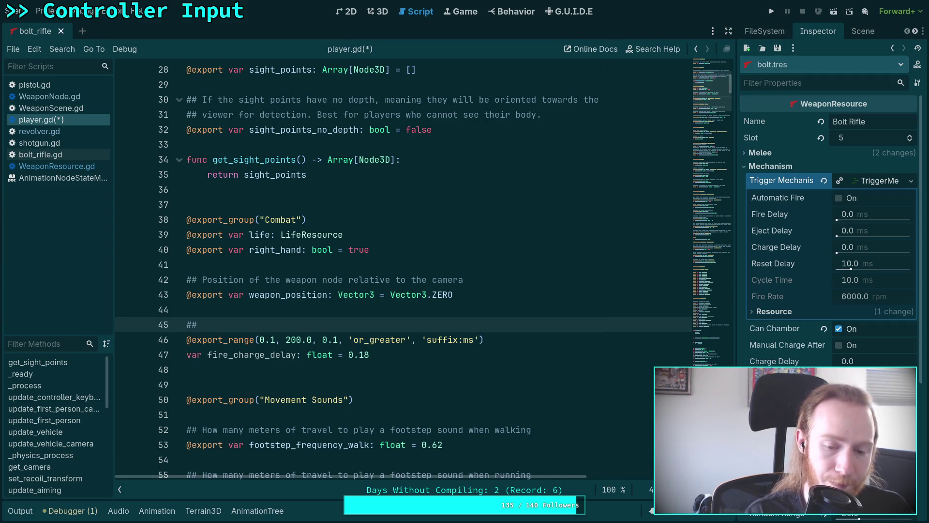
Make fire_charge_delay an int defaulting to 180, ranged 0 to 200 with step 1.
{"action": "double_click", "coordinate": [358, 355]}
{"action": "type", "text": "180"}
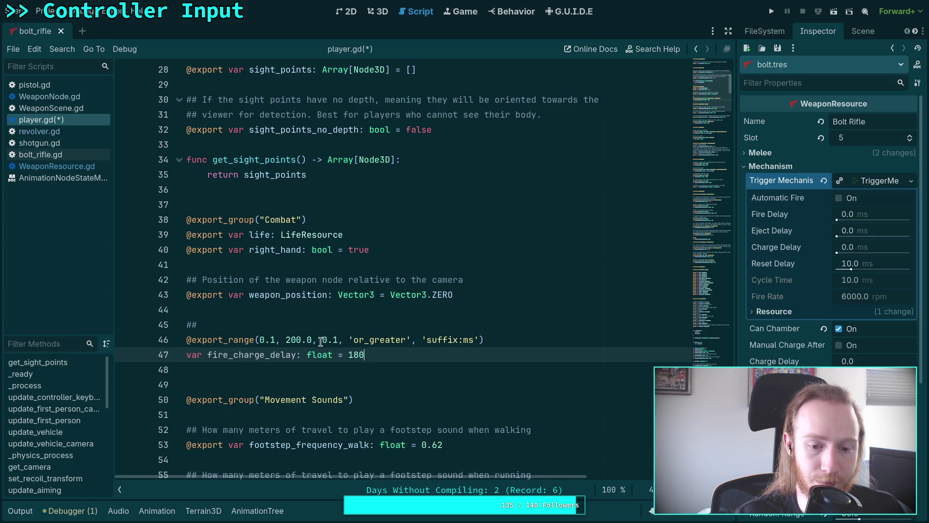
{"action": "left_click", "coordinate": [275, 340]}
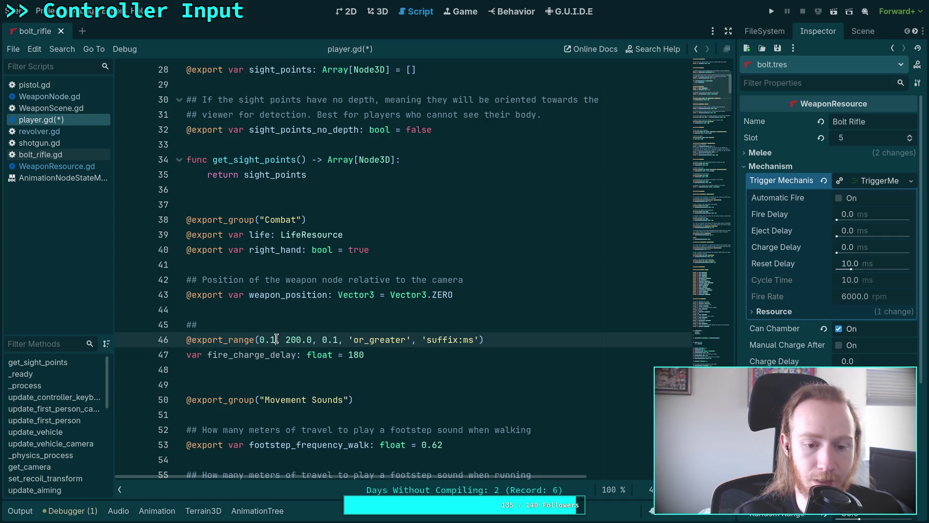
{"action": "key", "text": "BackSpace"}
{"action": "key", "text": "BackSpace"}
{"action": "left_click", "coordinate": [302, 340]}
{"action": "key", "text": "BackSpace"}
{"action": "key", "text": "BackSpace"}
{"action": "double_click", "coordinate": [307, 340]}
{"action": "key", "text": "BackSpace"}
{"action": "double_click", "coordinate": [317, 355]}
{"action": "type", "text": "int"}
Document it as the minimum delay before weapons can be manually charged, and save player.gd.
{"action": "left_click", "coordinate": [245, 324]}
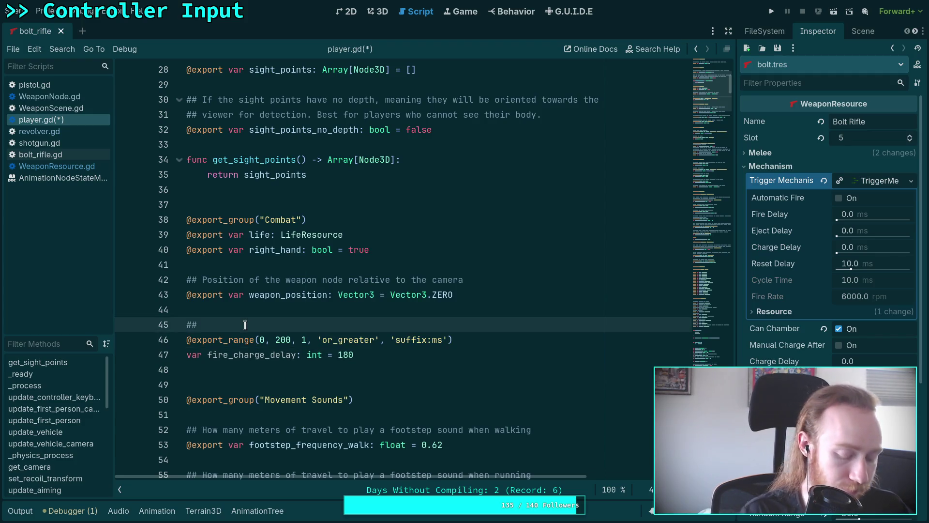
{"action": "type", "text": "When"}
{"action": "type", "text": "ing, the"}
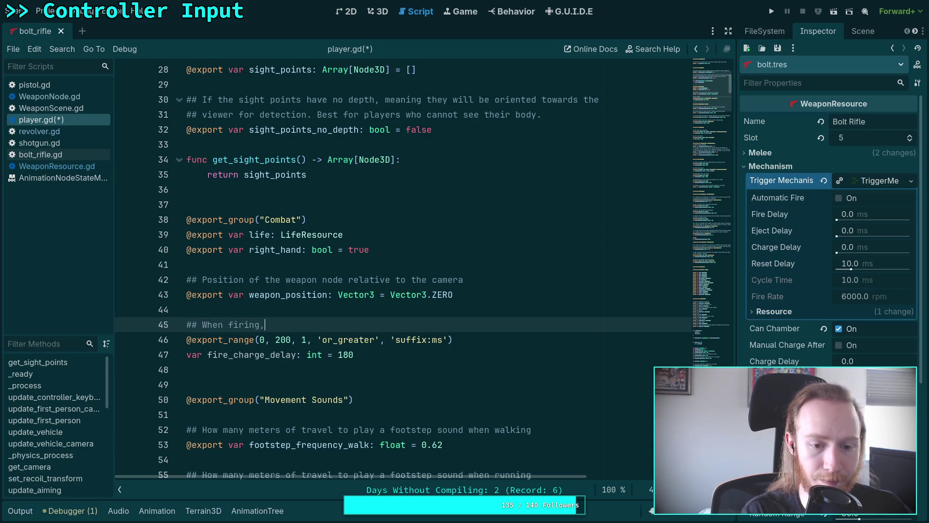
{"action": "type", "text": "inimu"}
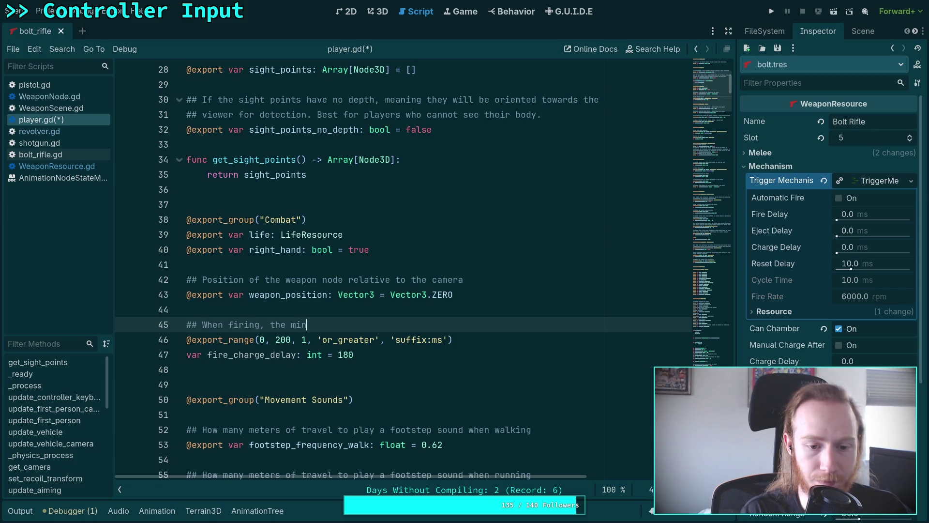
{"action": "type", "text": "time"}
{"action": "type", "text": "elay befg"}
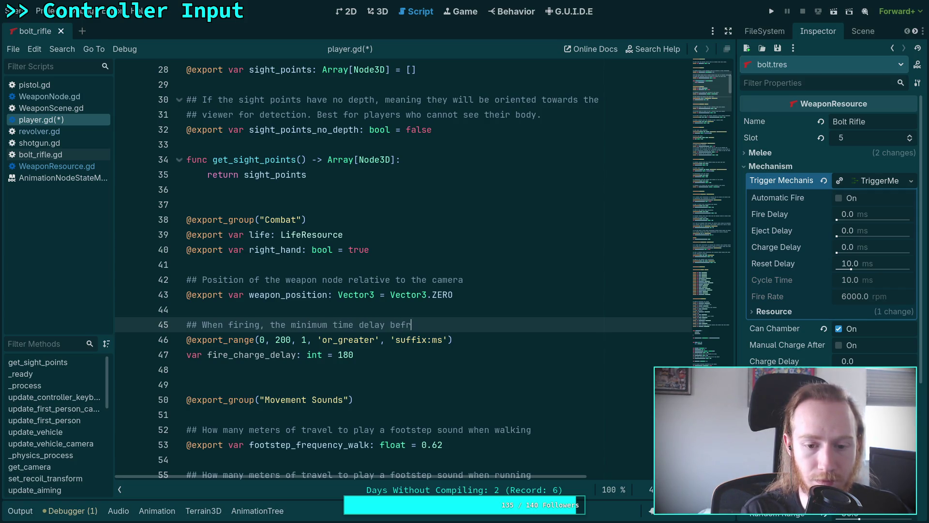
{"action": "type", "text": "re "}
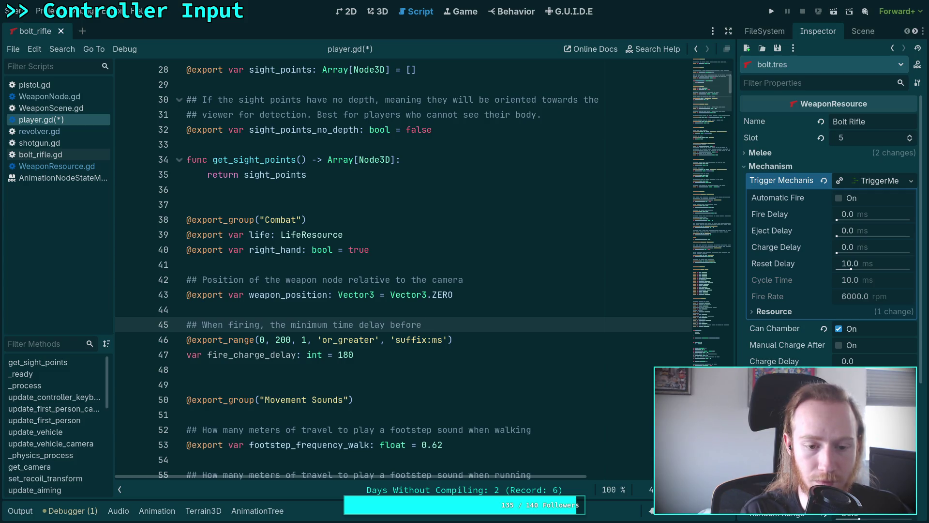
{"action": "type", "text": "weapo"}
{"action": "type", "text": "can"}
{"action": "type", "text": "manu"}
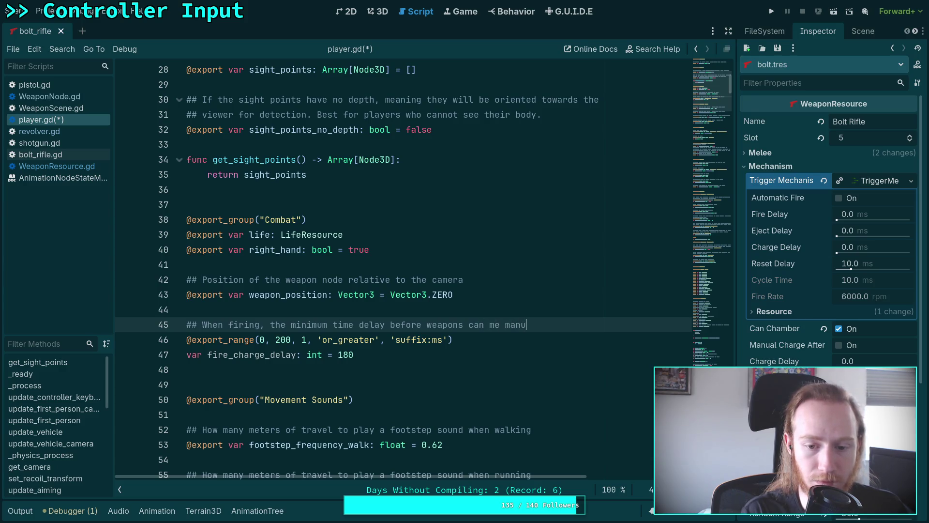
{"action": "key", "text": "BackSpace"}
{"action": "key", "text": "BackSpace"}
{"action": "key", "text": "BackSpace"}
{"action": "type", "text": "be manu"}
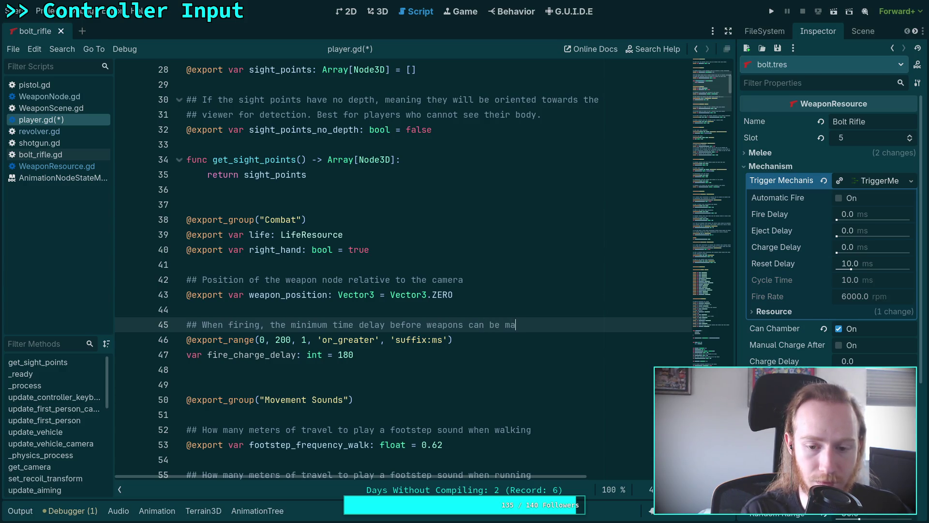
{"action": "type", "text": "ally charged"}
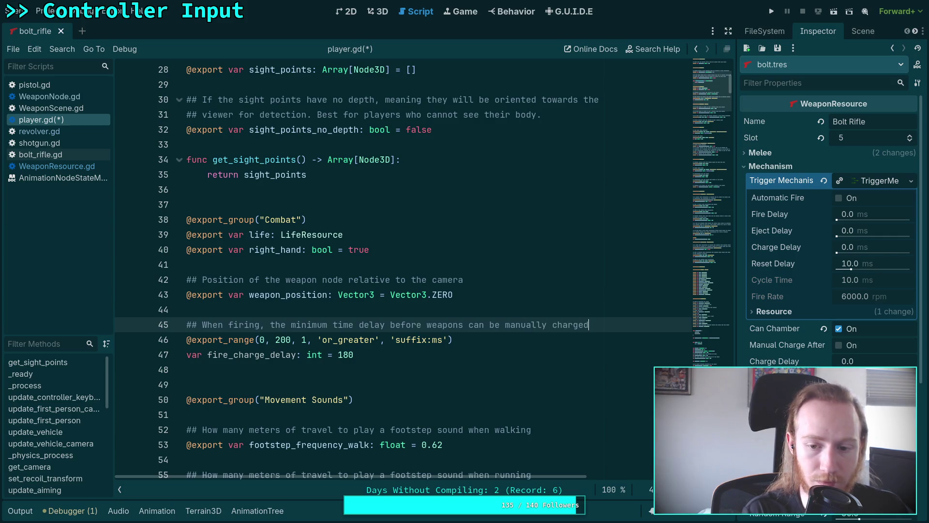
{"action": "scroll", "coordinate": [333, 349], "scroll_direction": "down", "scroll_amount": 1}
{"action": "left_click", "coordinate": [435, 320]}
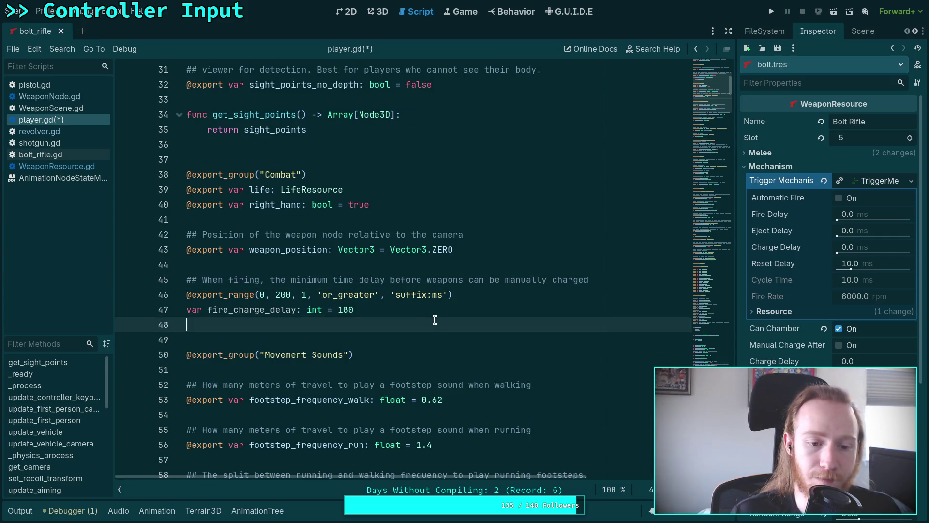
{"action": "key", "text": "ctrl+s"}
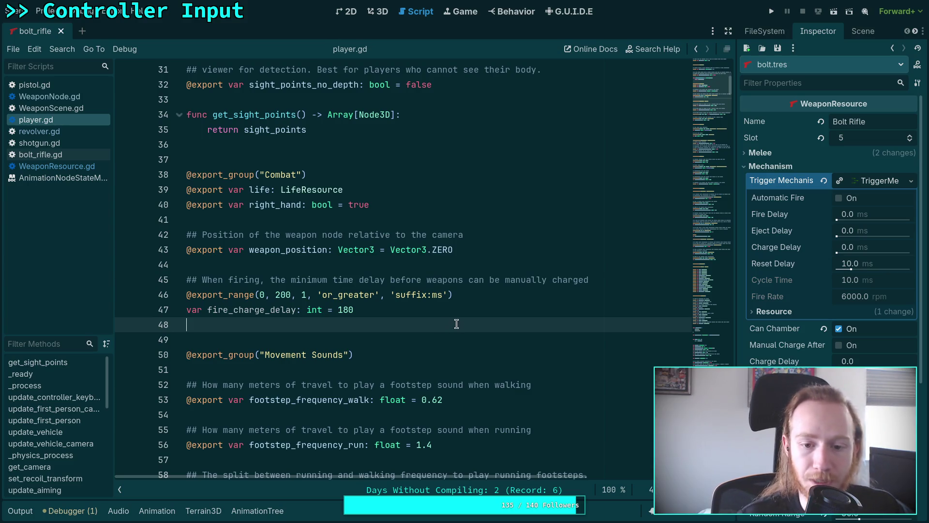
{"action": "mouse_move", "coordinate": [718, 186]}
{"action": "left_mouse_down"}
{"action": "mouse_move", "coordinate": [713, 237]}
{"action": "mouse_move", "coordinate": [713, 229]}
{"action": "left_mouse_up"}
Add 'var _charge_ready: bool = true' below _fire_ready with a '## Charge can be activated' comment.
{"action": "scroll", "coordinate": [317, 236], "scroll_direction": "up", "scroll_amount": 3}
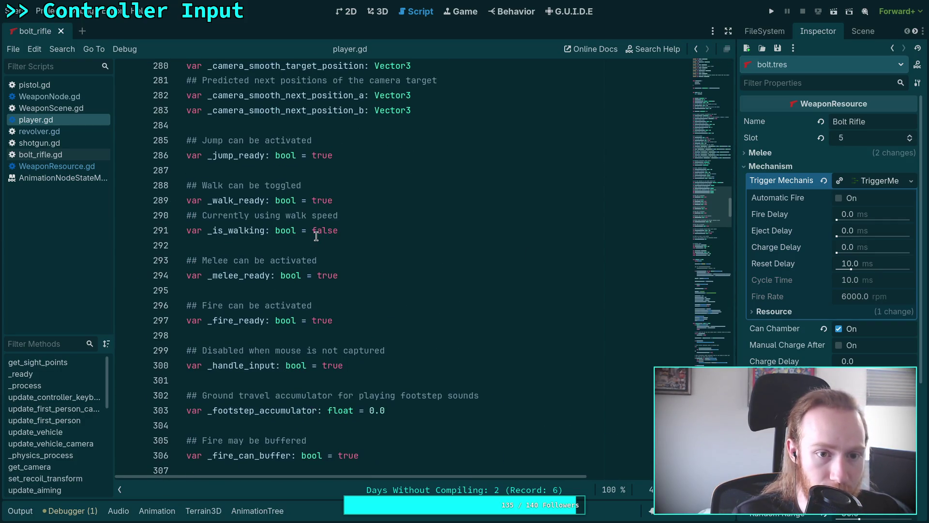
{"action": "scroll", "coordinate": [344, 308], "scroll_direction": "down", "scroll_amount": 1}
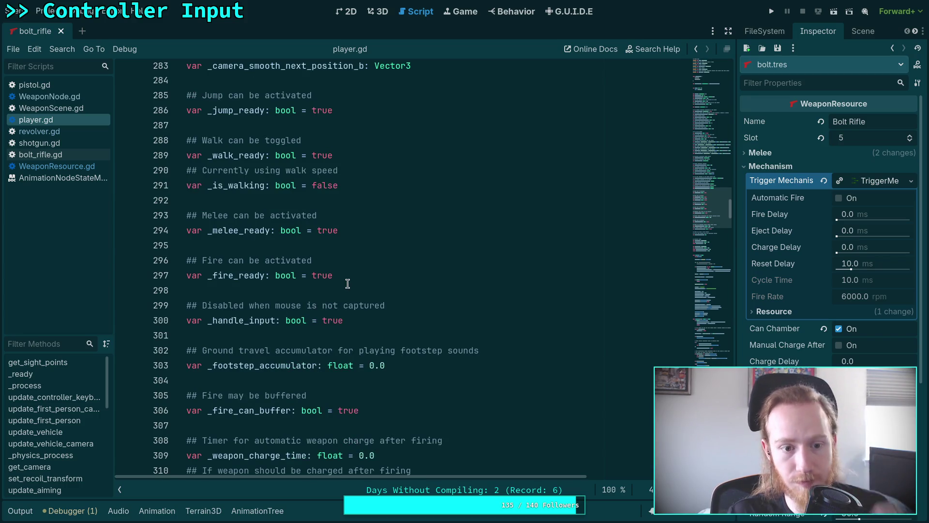
{"action": "left_click", "coordinate": [348, 285]}
{"action": "key", "text": "Return"}
{"action": "key", "text": "Return"}
{"action": "key", "text": "Up"}
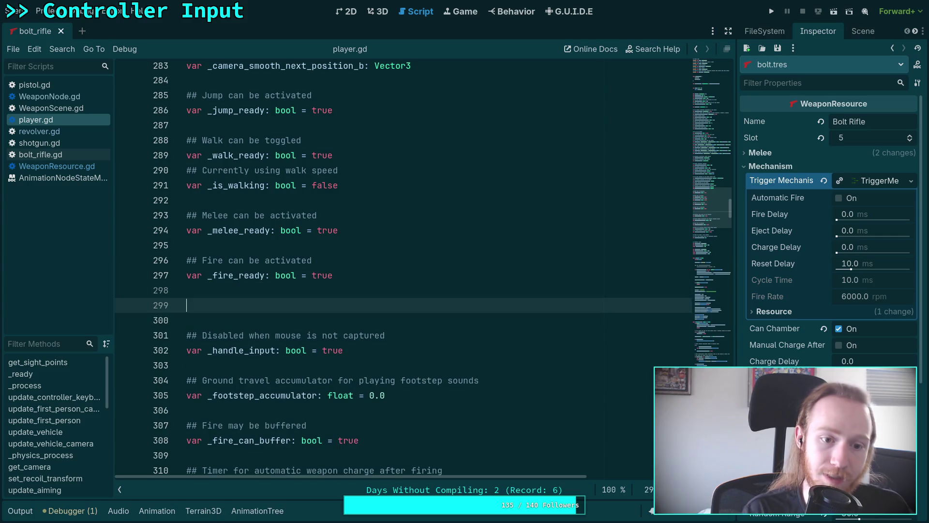
{"action": "type", "text": "ar charg"}
{"action": "key", "text": "BackSpace"}
{"action": "key", "text": "BackSpace"}
{"action": "key", "text": "BackSpace"}
{"action": "type", "text": "charge_ready: b"}
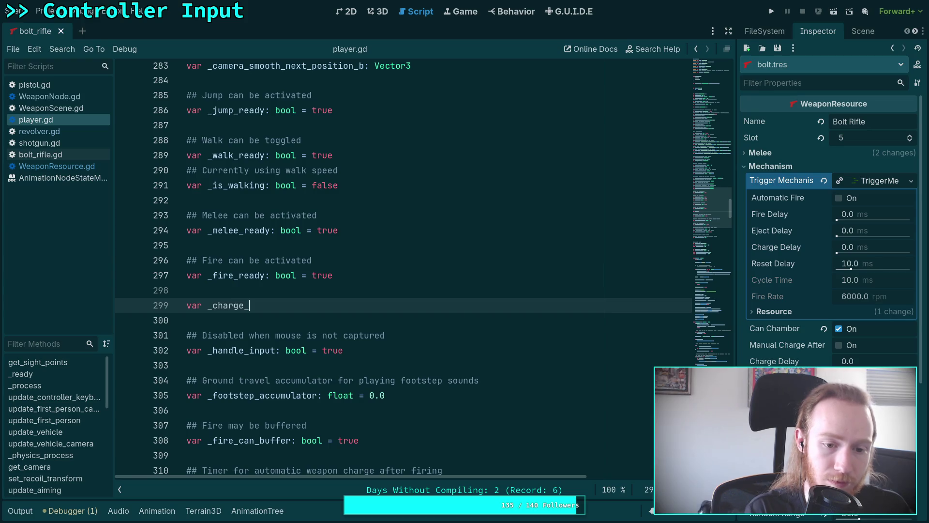
{"action": "type", "text": "ool"}
{"action": "key", "text": "BackSpace"}
{"action": "type", "text": "true"}
{"action": "key", "text": "ctrl+shift+Return"}
{"action": "type", "text": "# C"}
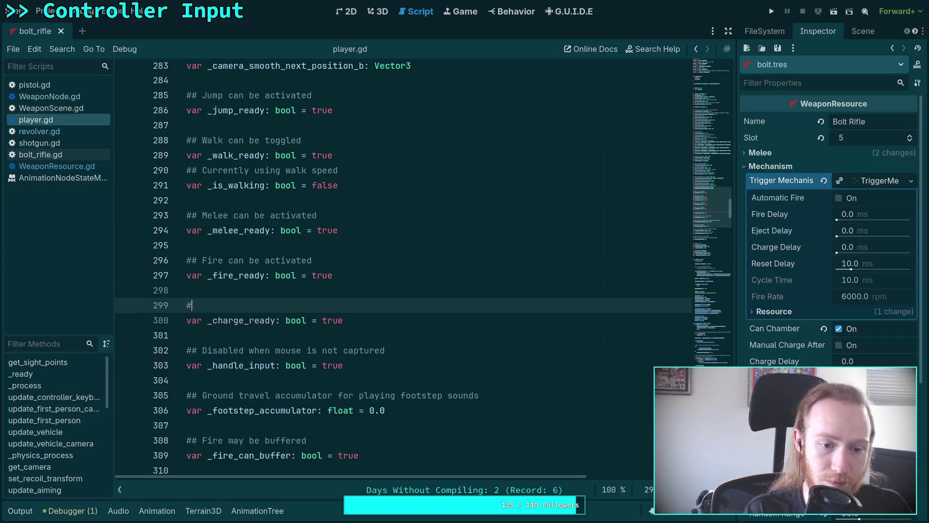
{"action": "type", "text": "harge can be activated"}
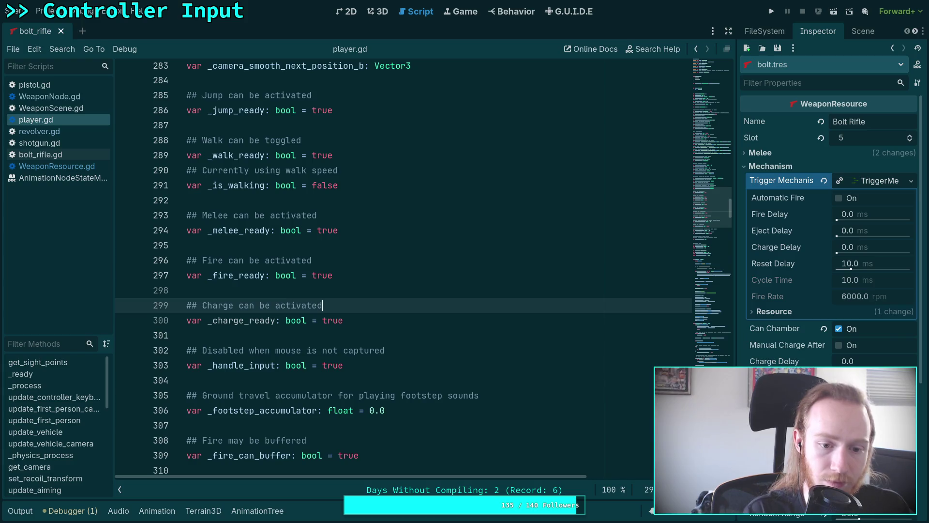
Delete the manual-charge comment and variable, then undo to restore them.
{"action": "scroll", "coordinate": [347, 308], "scroll_direction": "down", "scroll_amount": 10}
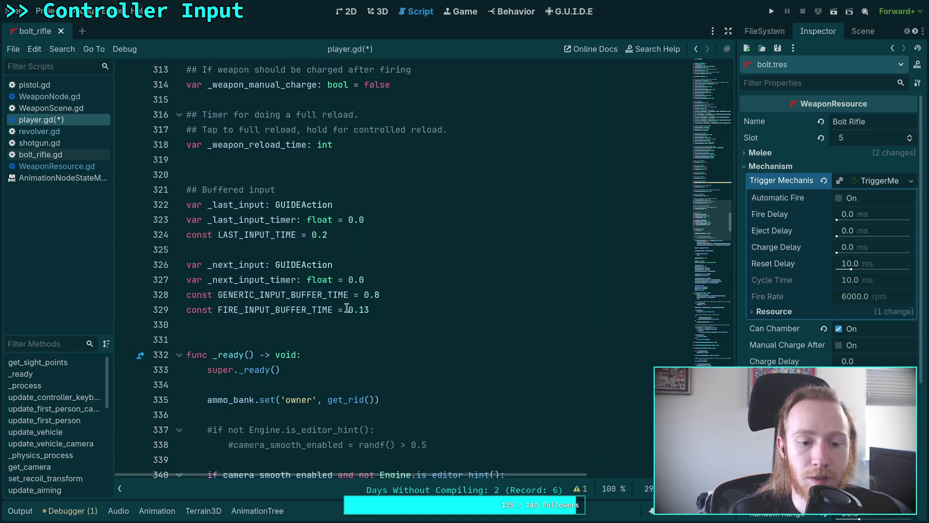
{"action": "scroll", "coordinate": [390, 317], "scroll_direction": "up", "scroll_amount": 5}
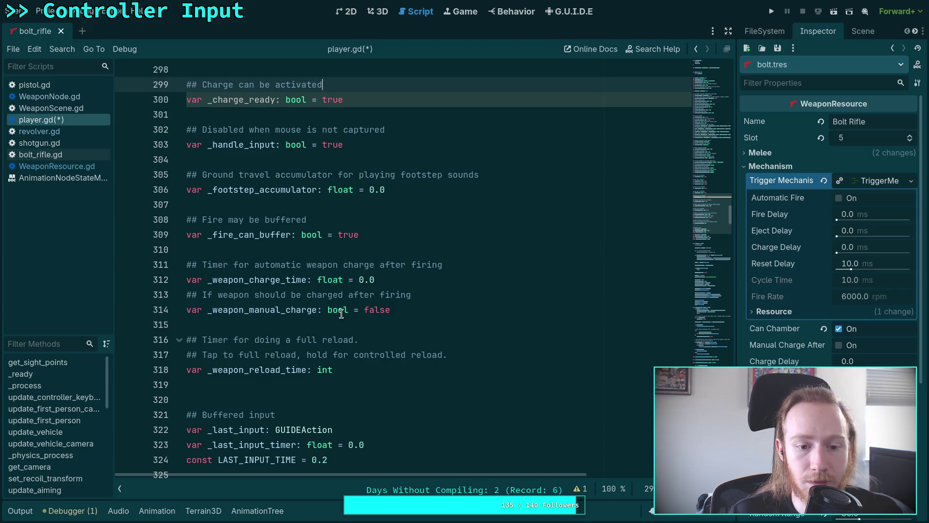
{"action": "left_click_drag", "start_coordinate": [436, 309], "coordinate": [438, 284]}
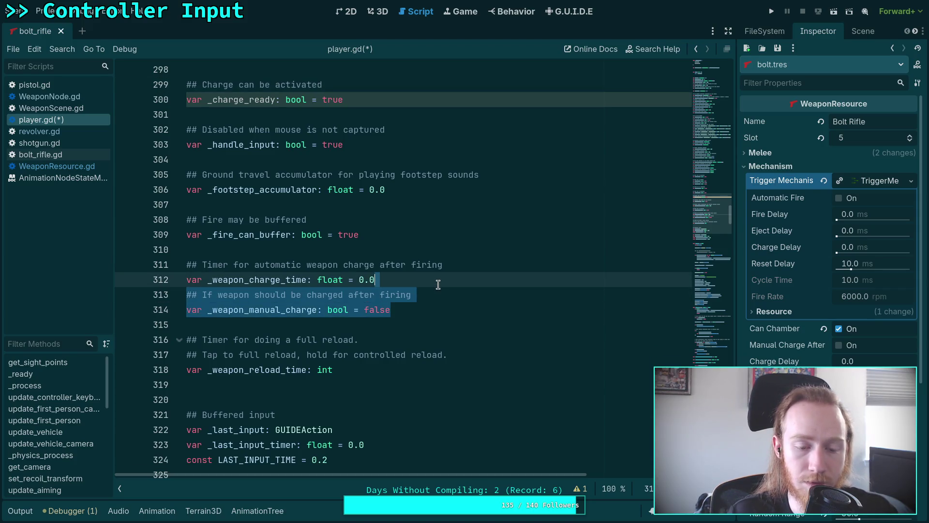
{"action": "key", "text": "BackSpace"}
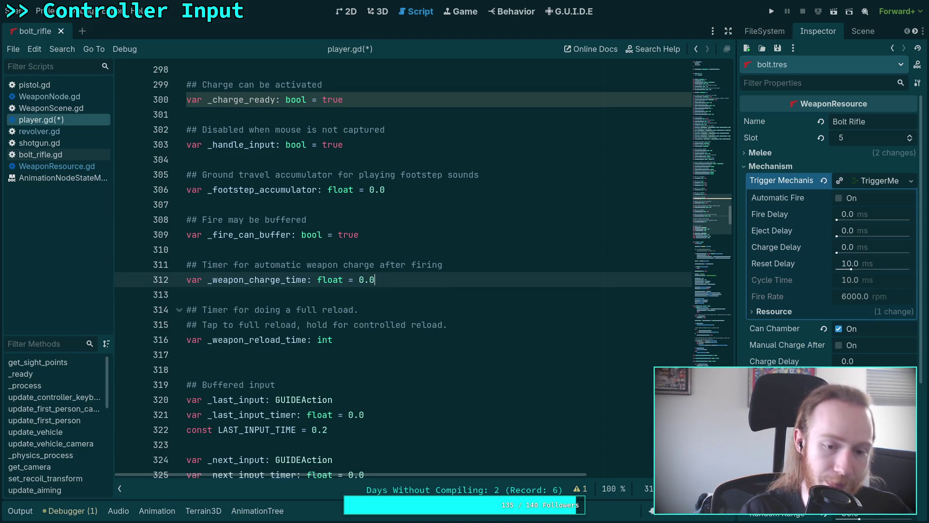
{"action": "key", "text": "ctrl+z"}
{"action": "left_click", "coordinate": [321, 310]}
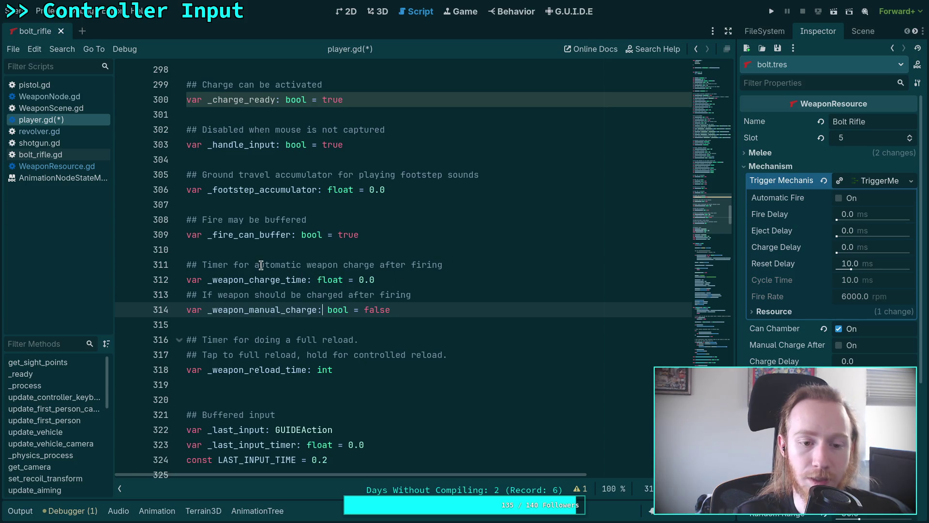
Reword the timer comment to 'Timer for weapon charging after firing' and save player.gd.
{"action": "left_click_drag", "start_coordinate": [257, 265], "coordinate": [308, 265]}
{"action": "key", "text": "BackSpace"}
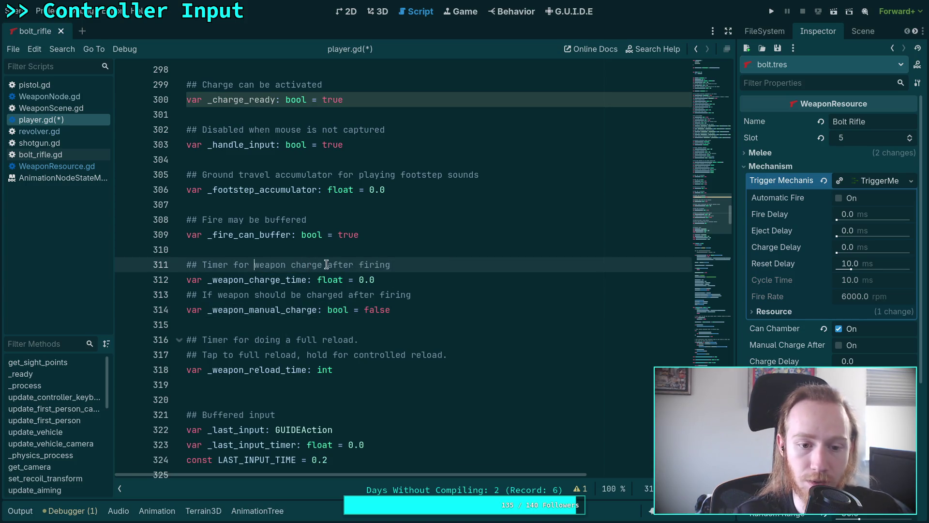
{"action": "left_click", "coordinate": [320, 265]}
{"action": "key", "text": "BackSpace"}
{"action": "type", "text": "ing"}
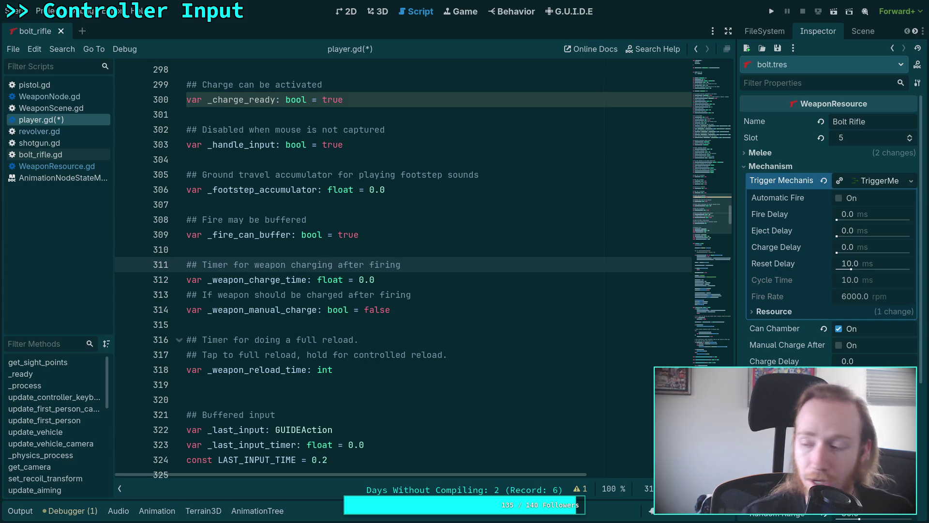
{"action": "scroll", "coordinate": [401, 319], "scroll_direction": "down", "scroll_amount": 2}
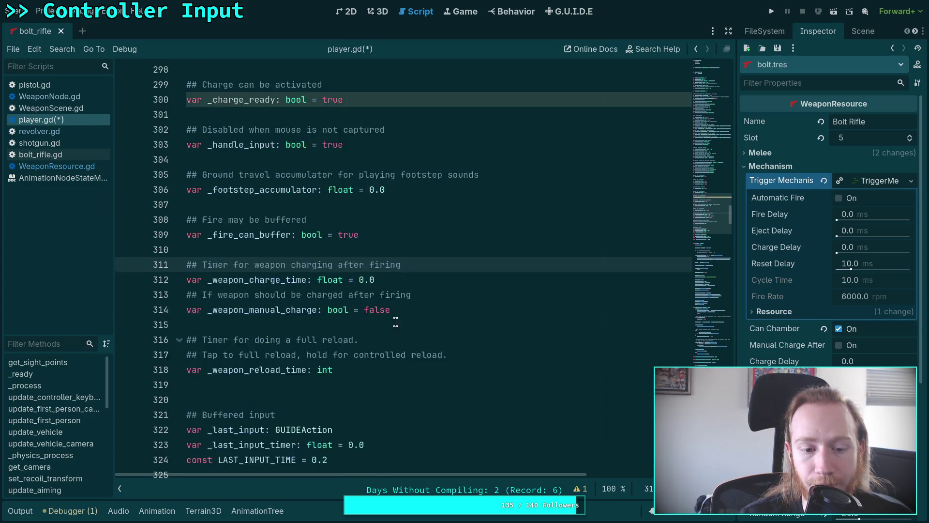
{"action": "scroll", "coordinate": [401, 320], "scroll_direction": "down", "scroll_amount": 2}
{"action": "scroll", "coordinate": [402, 320], "scroll_direction": "up", "scroll_amount": 3}
{"action": "left_click", "coordinate": [413, 311]}
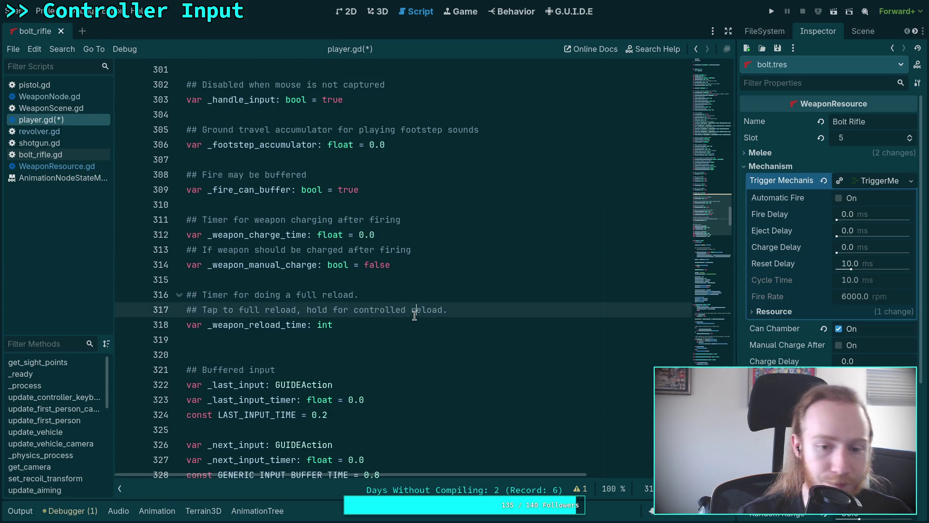
{"action": "key", "text": "ctrl+s"}
{"action": "scroll", "coordinate": [710, 250], "scroll_direction": "down", "scroll_amount": 20}
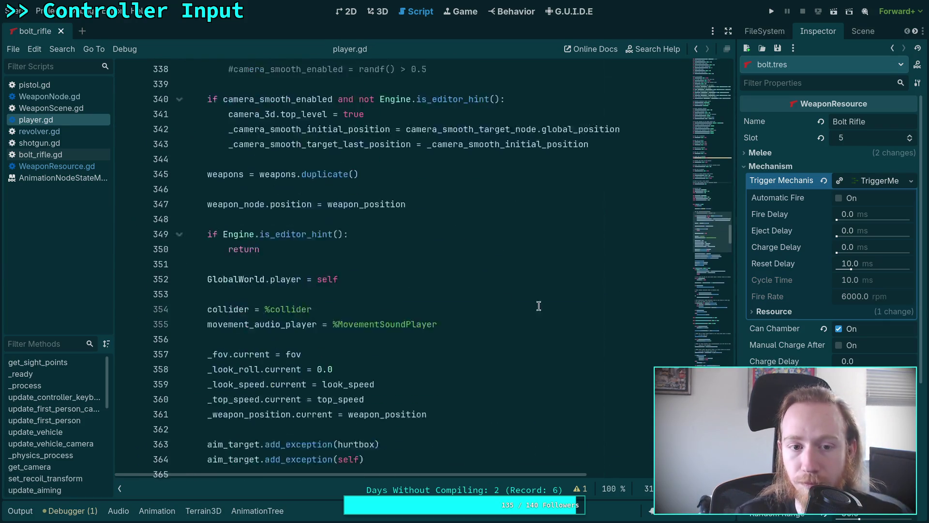
Fold select_weapon and update_last_input and bring the on_weapon_fired header into view.
{"action": "left_click_drag", "start_coordinate": [710, 250], "coordinate": [710, 315]}
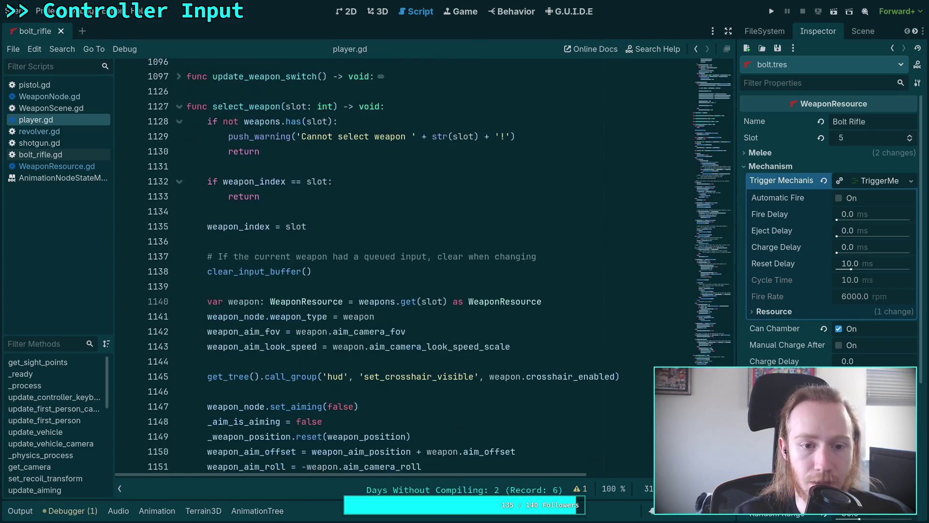
{"action": "left_click", "coordinate": [180, 107]}
{"action": "scroll", "coordinate": [310, 286], "scroll_direction": "up", "scroll_amount": 5}
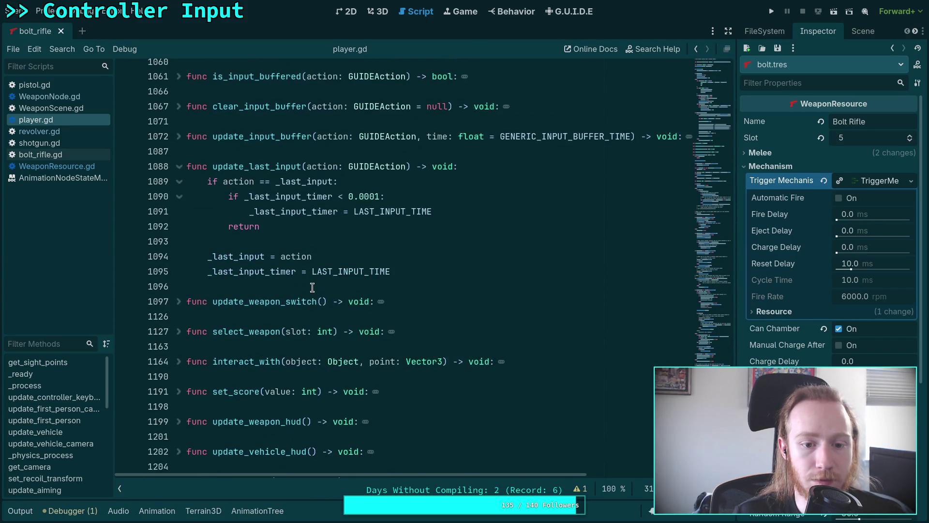
{"action": "scroll", "coordinate": [242, 290], "scroll_direction": "up", "scroll_amount": 4}
{"action": "left_click", "coordinate": [179, 302]}
{"action": "scroll", "coordinate": [194, 223], "scroll_direction": "up", "scroll_amount": 3}
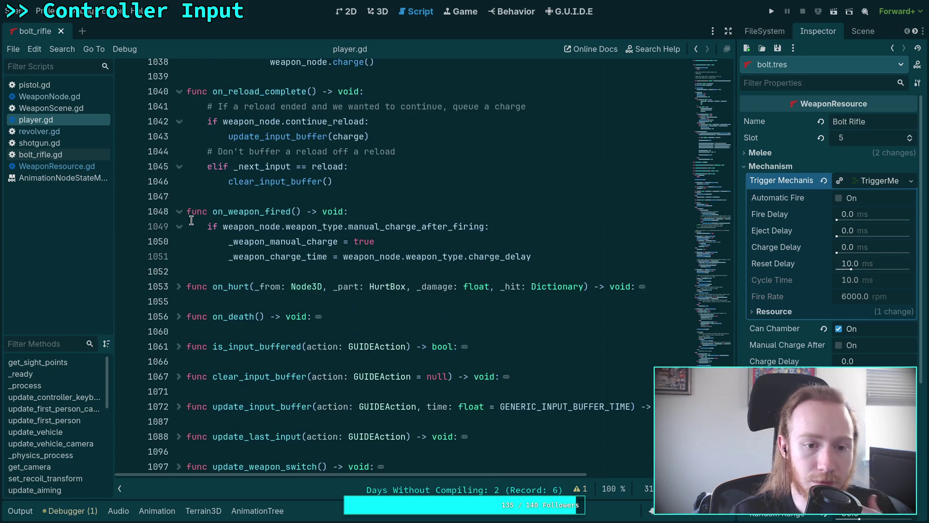
{"action": "scroll", "coordinate": [197, 226], "scroll_direction": "up", "scroll_amount": 2}
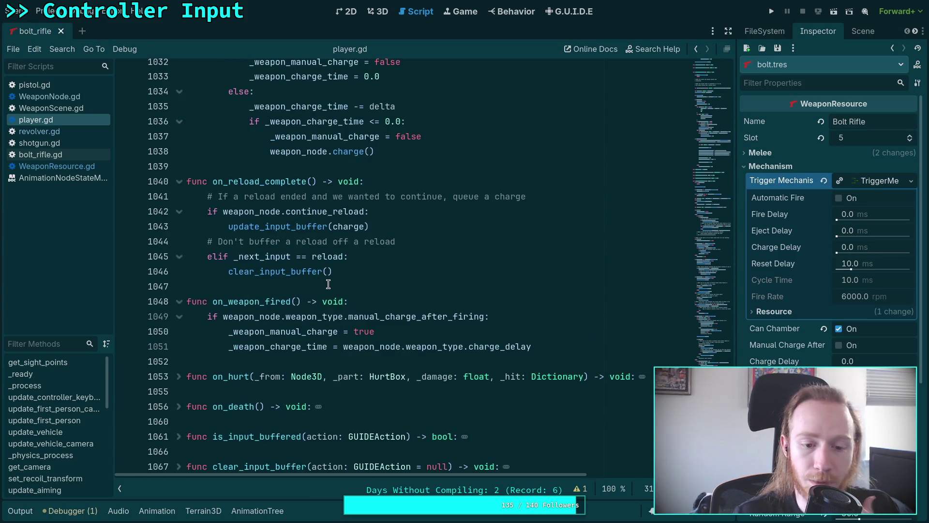
{"action": "left_click", "coordinate": [413, 304]}
Add a line in on_weapon_fired setting _weapon_charge_time to float(fire_charge_delay) / 1000.0.
{"action": "key", "text": "Return"}
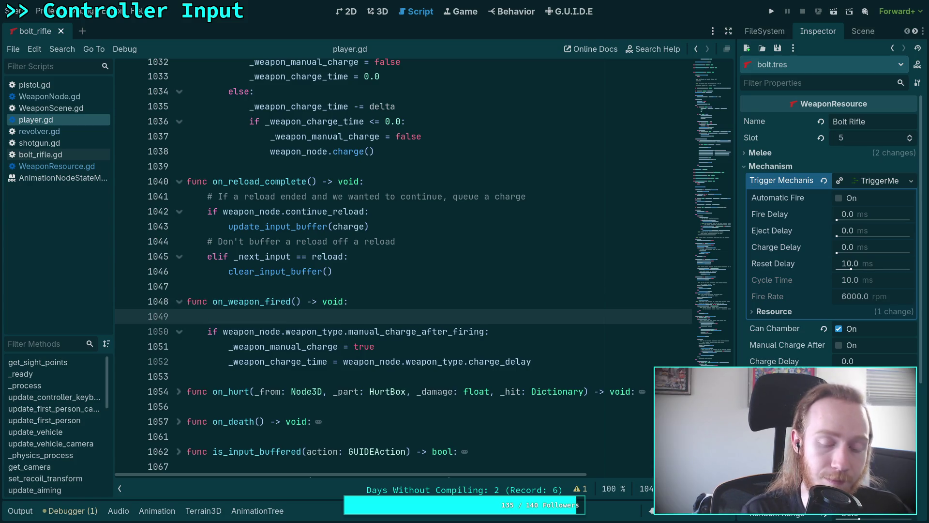
{"action": "type", "text": "weapon_charge_time "}
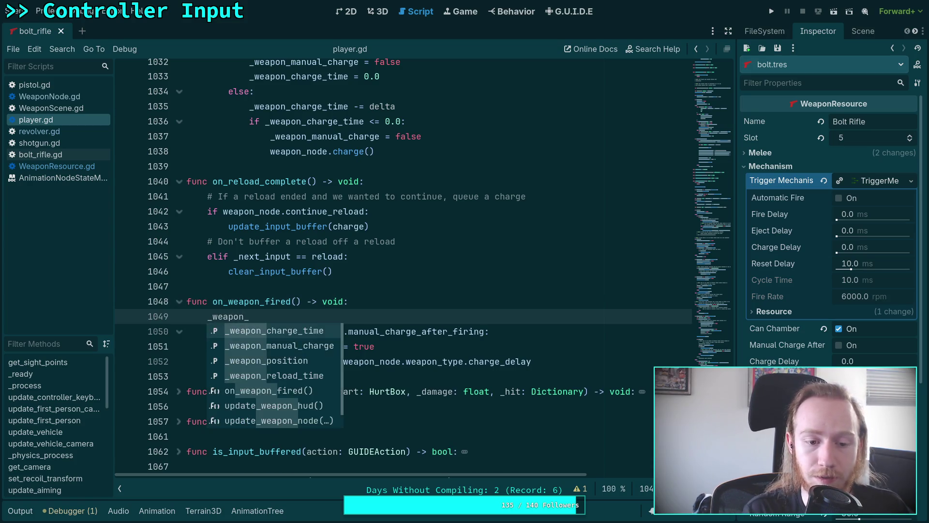
{"action": "type", "text": "= "}
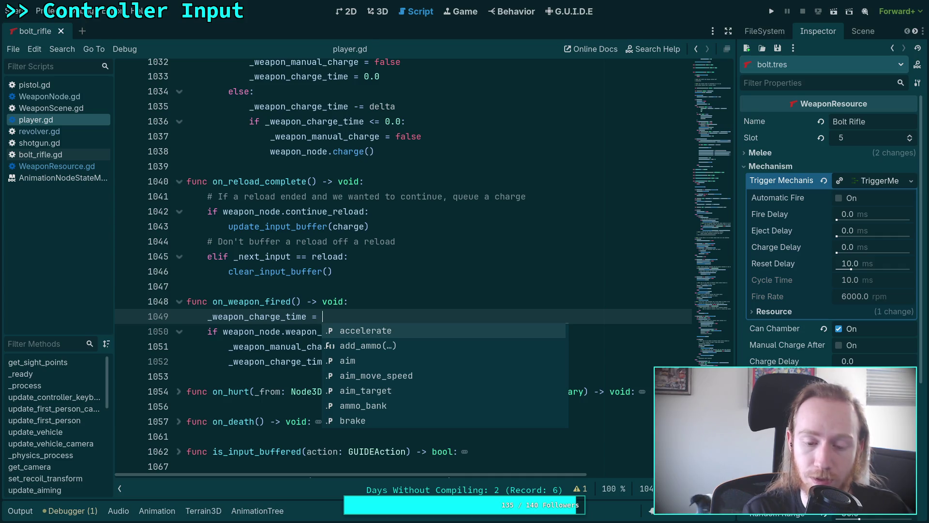
{"action": "type", "text": "charg"}
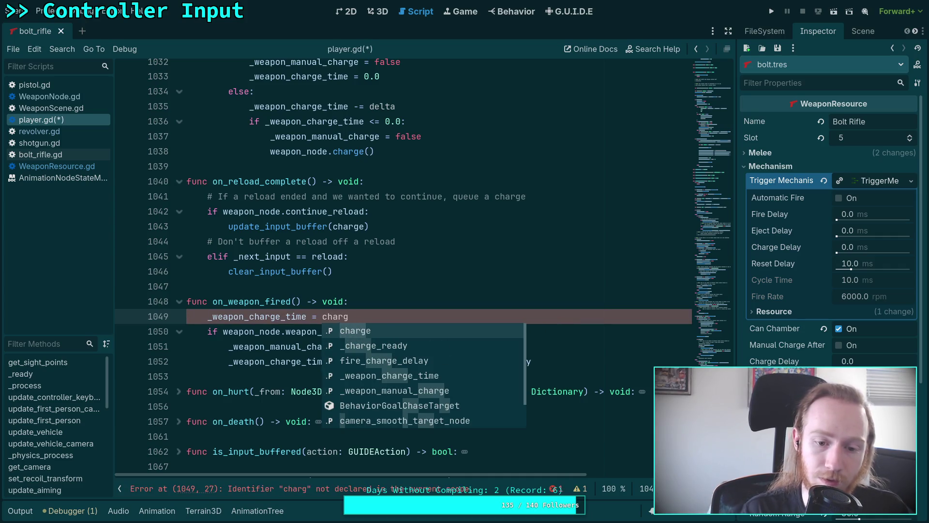
{"action": "key", "text": "Down"}
{"action": "key", "text": "Down"}
{"action": "key", "text": "Return"}
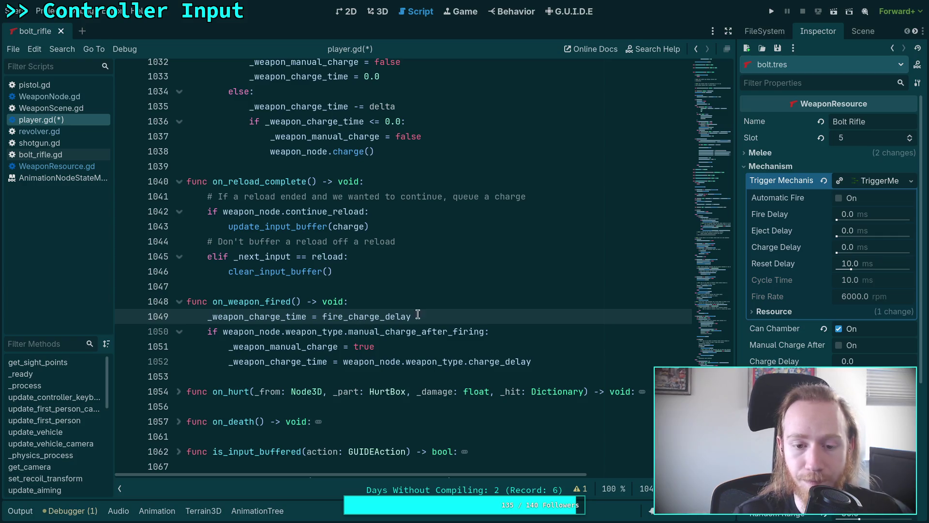
{"action": "key", "text": "BackSpace"}
{"action": "key", "text": "BackSpace"}
{"action": "key", "text": "BackSpace"}
{"action": "type", "text": "loat(fir"}
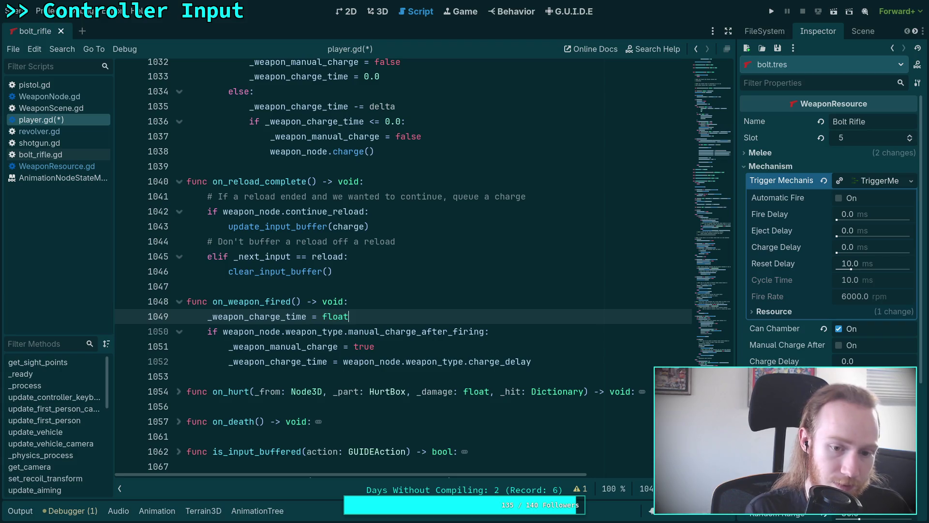
{"action": "type", "text": "e_ch"}
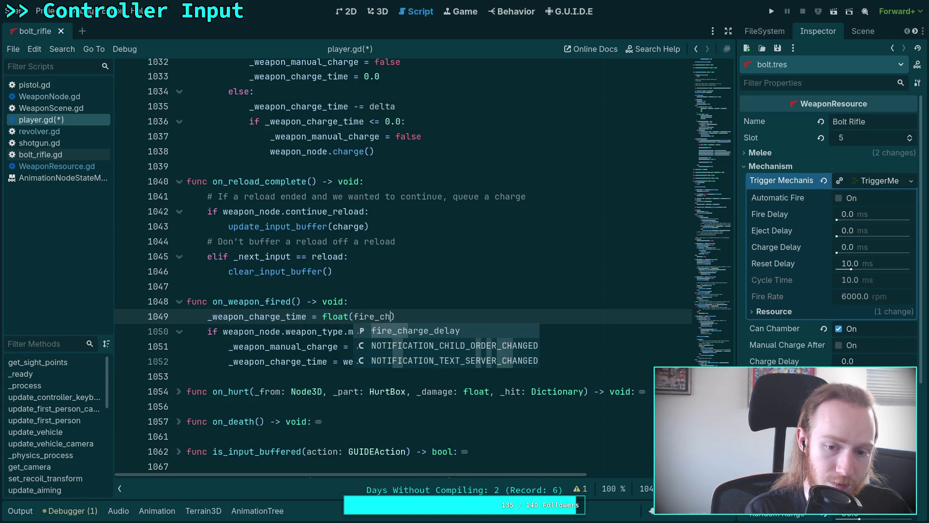
{"action": "key", "text": "Return"}
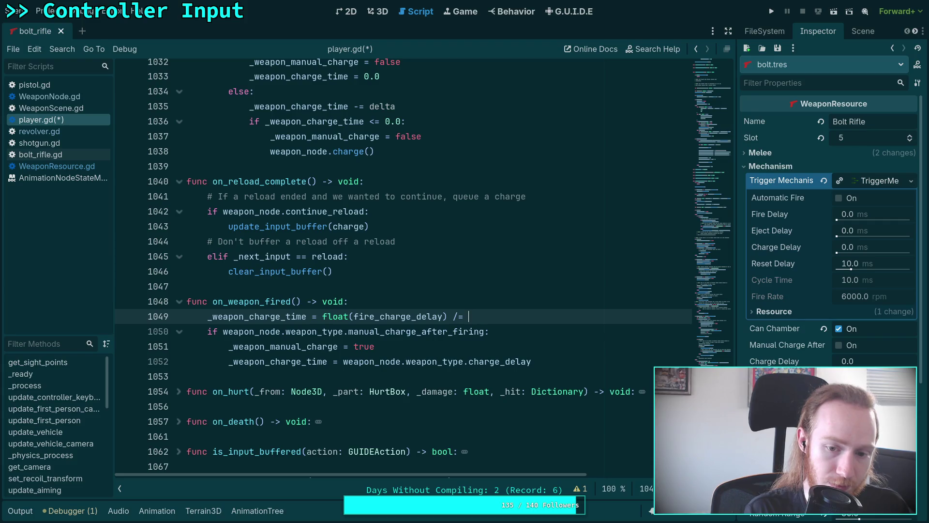
{"action": "type", "text": "1000.0"}
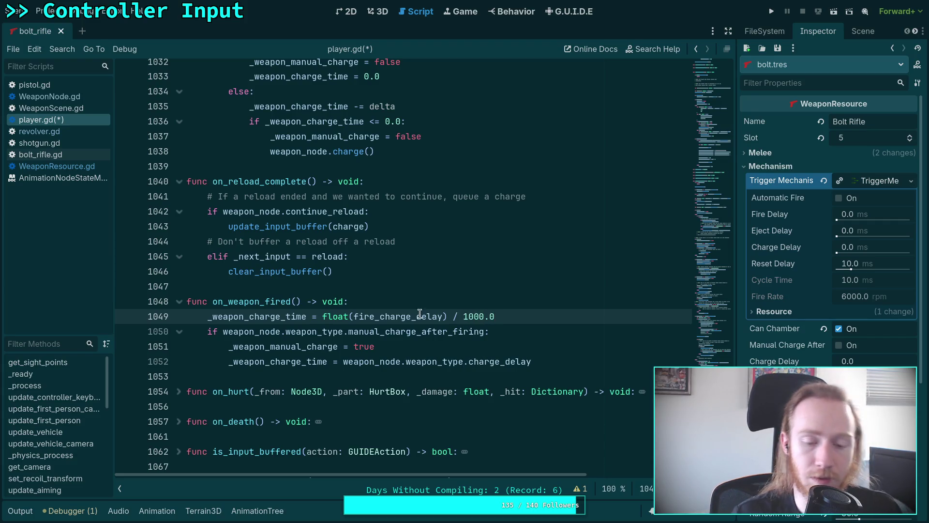
{"action": "left_click", "coordinate": [392, 349]}
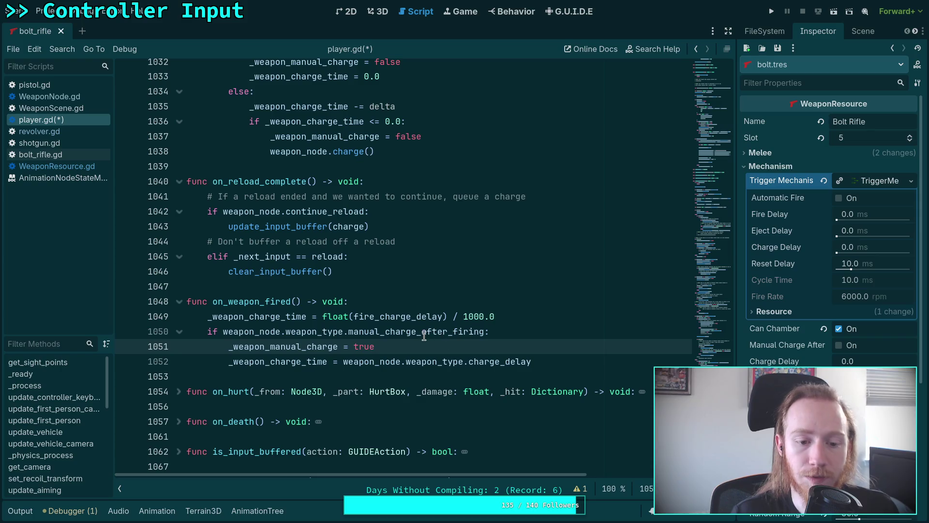
{"action": "left_click", "coordinate": [538, 314]}
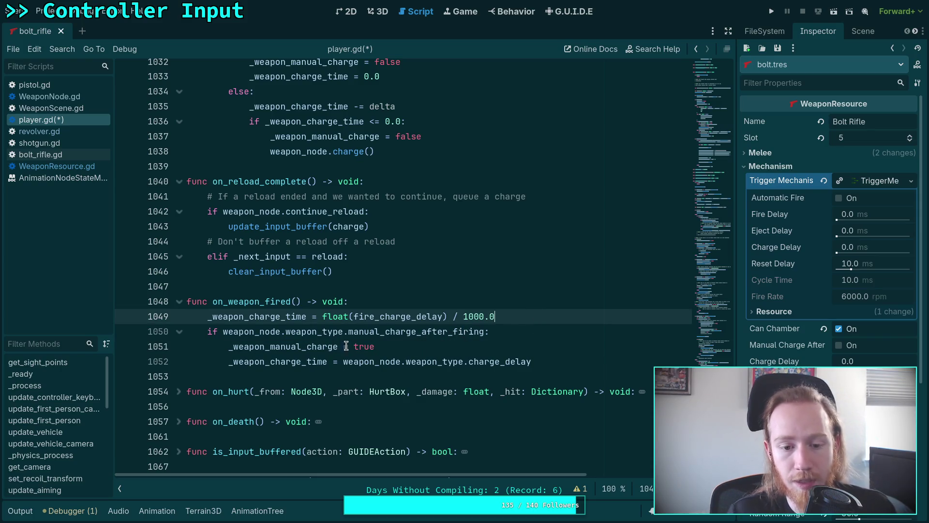
{"action": "key", "text": "Return"}
Replace manual_charge_after_firing with can_auto_charge in the weapon condition.
{"action": "left_click", "coordinate": [366, 346]}
{"action": "double_click", "coordinate": [366, 346]}
{"action": "key", "text": "BackSpace"}
{"action": "type", "text": "cha"}
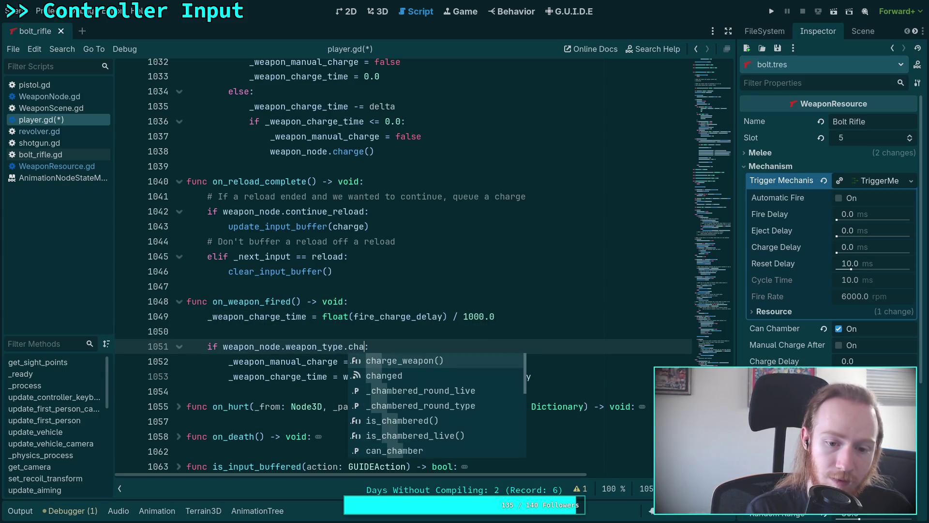
{"action": "key", "text": "Down"}
{"action": "key", "text": "Down"}
{"action": "key", "text": "Down"}
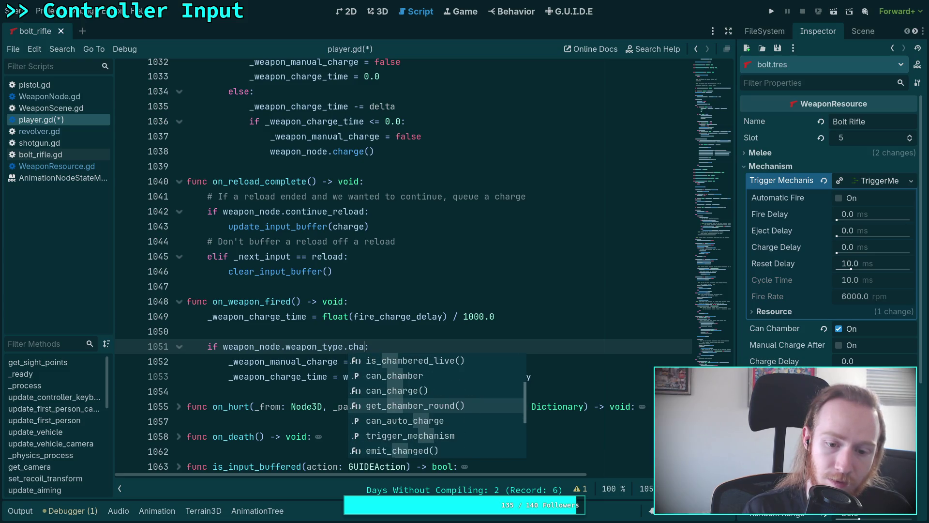
{"action": "key", "text": "Down"}
{"action": "key", "text": "Return"}
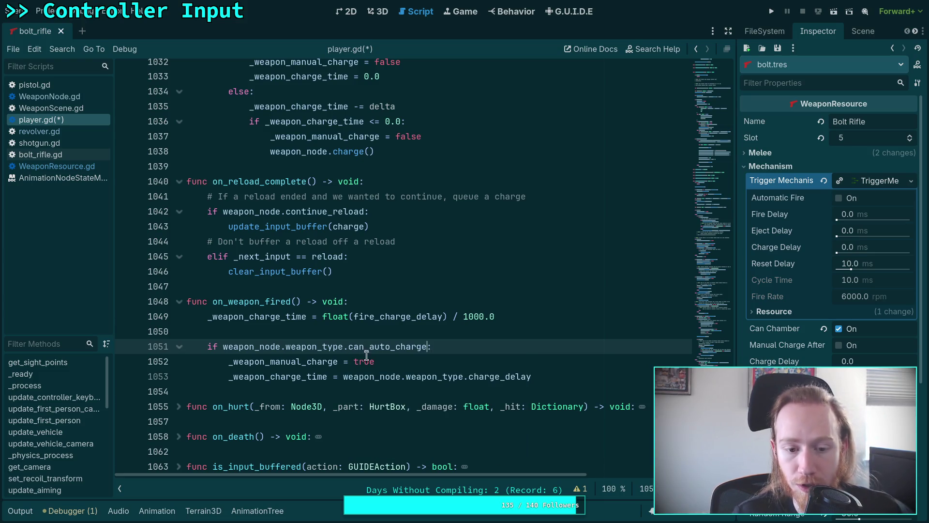
Delete the charge_delay assignment line and rename _weapon_manual_charge to _weapon_auto_charge.
{"action": "left_click_drag", "start_coordinate": [575, 376], "coordinate": [566, 363]}
{"action": "key", "text": "BackSpace"}
{"action": "left_click_drag", "start_coordinate": [270, 361], "coordinate": [299, 362]}
{"action": "type", "text": "auto"}
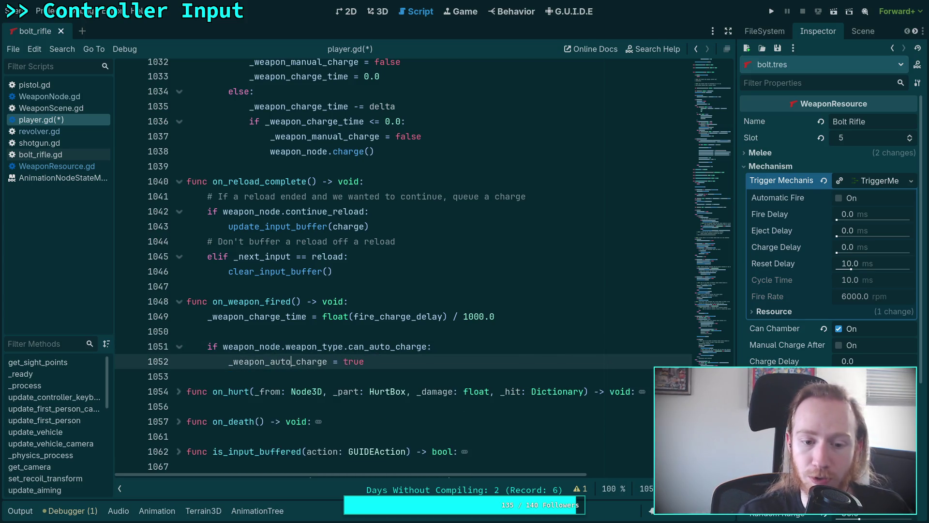
{"action": "double_click", "coordinate": [295, 361]}
{"action": "key", "text": "ctrl+c"}
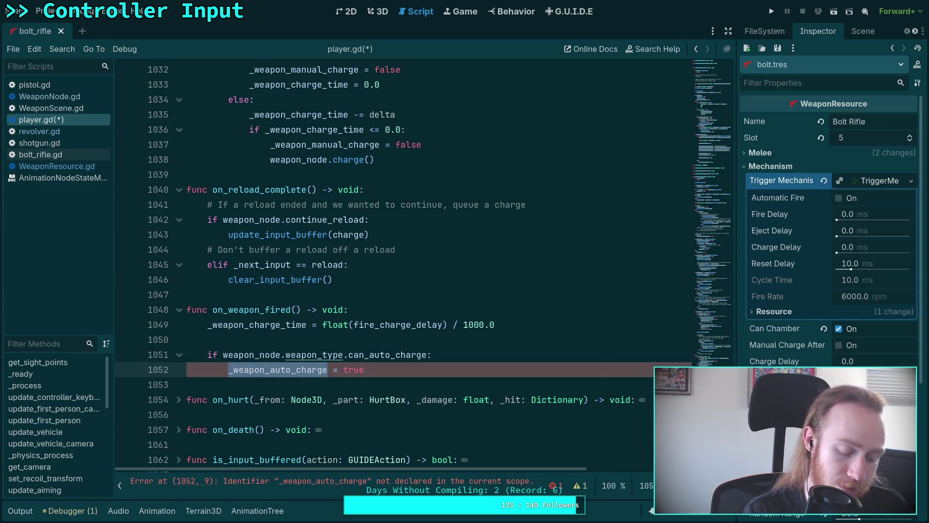
Rename the line 314 declaration to _weapon_auto_charge and reword its comment with 'automatically'.
{"action": "key", "text": "ctrl+f"}
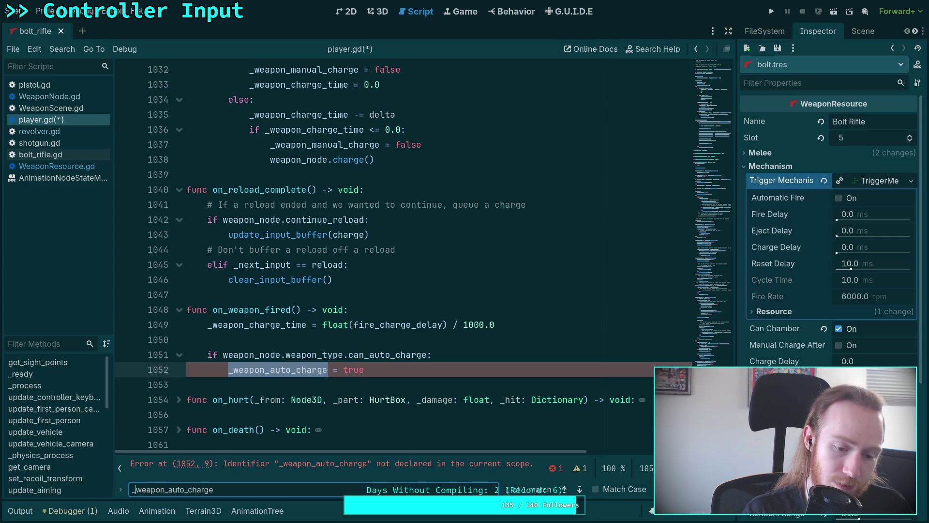
{"action": "key", "text": "BackSpace"}
{"action": "key", "text": "Delete"}
{"action": "key", "text": "Delete"}
{"action": "key", "text": "Delete"}
{"action": "type", "text": "manu"}
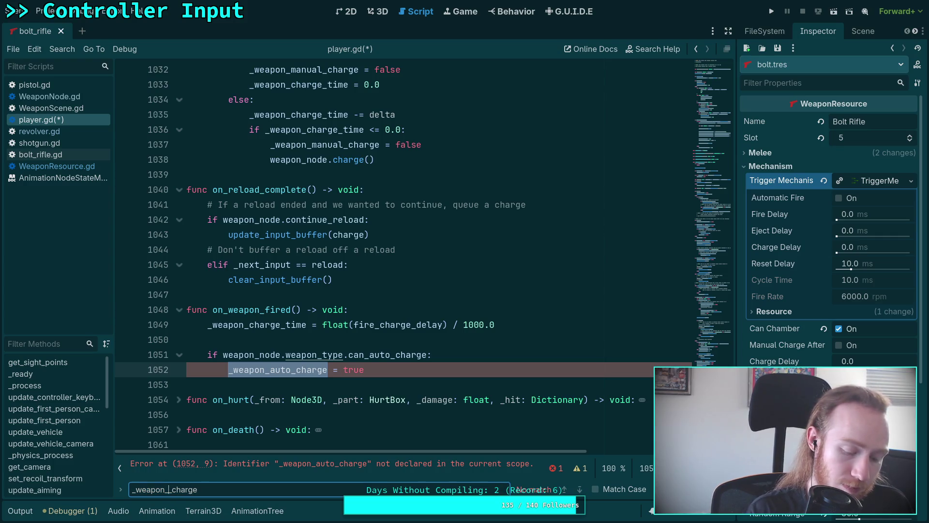
{"action": "type", "text": "al_"}
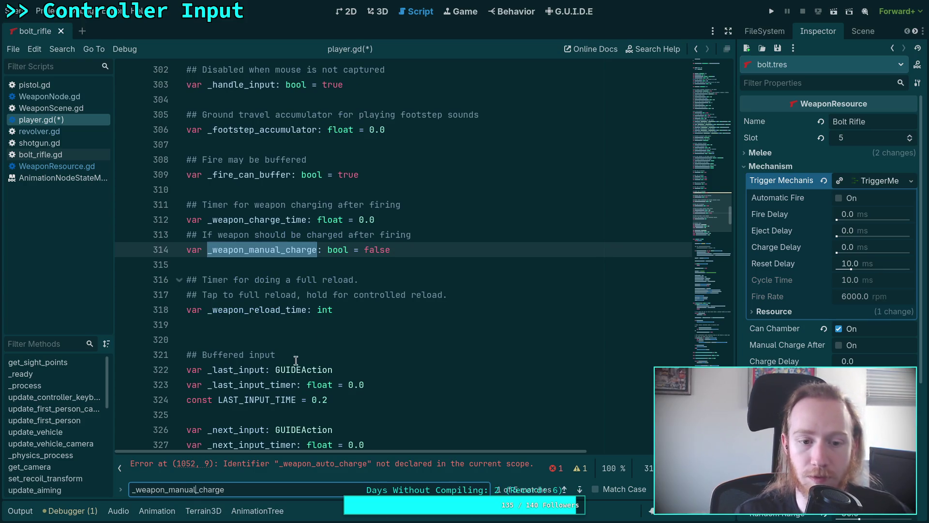
{"action": "double_click", "coordinate": [252, 251]}
{"action": "key", "text": "ctrl+v"}
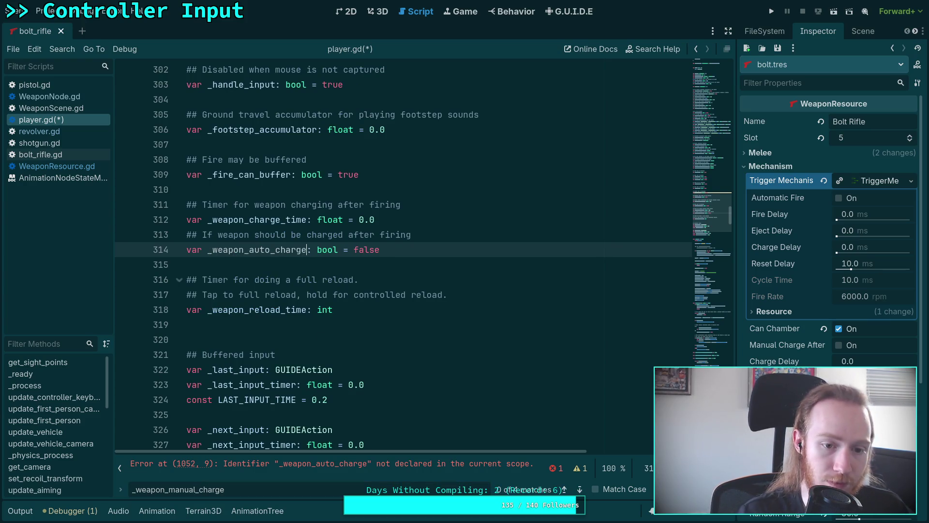
{"action": "double_click", "coordinate": [256, 246]}
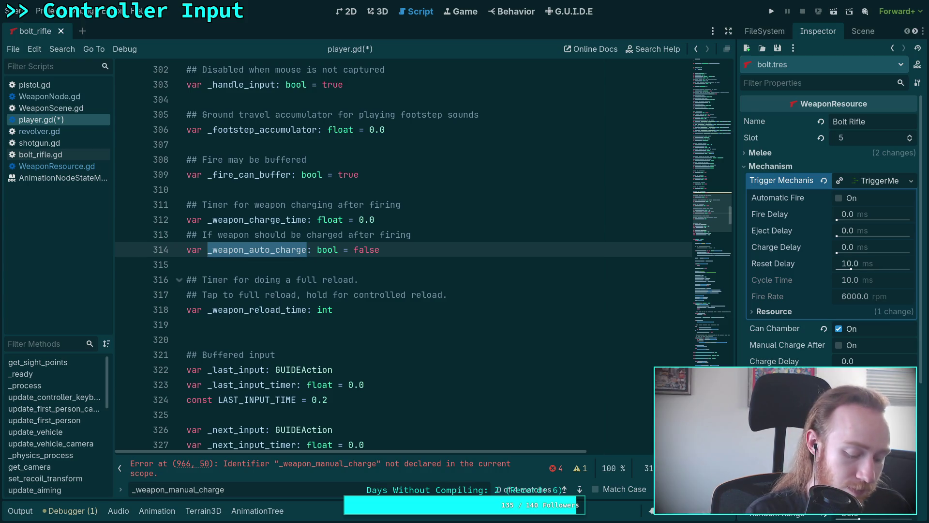
{"action": "left_click", "coordinate": [307, 234]}
{"action": "type", "text": "automatically"}
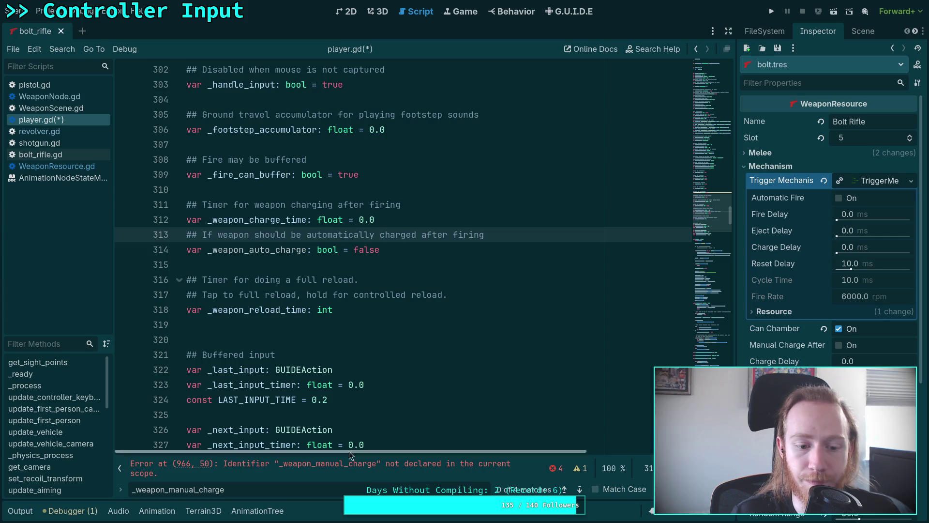
Replace the _weapon_manual_charge use on line 966 with _weapon_auto_charge.
{"action": "left_click", "coordinate": [583, 492]}
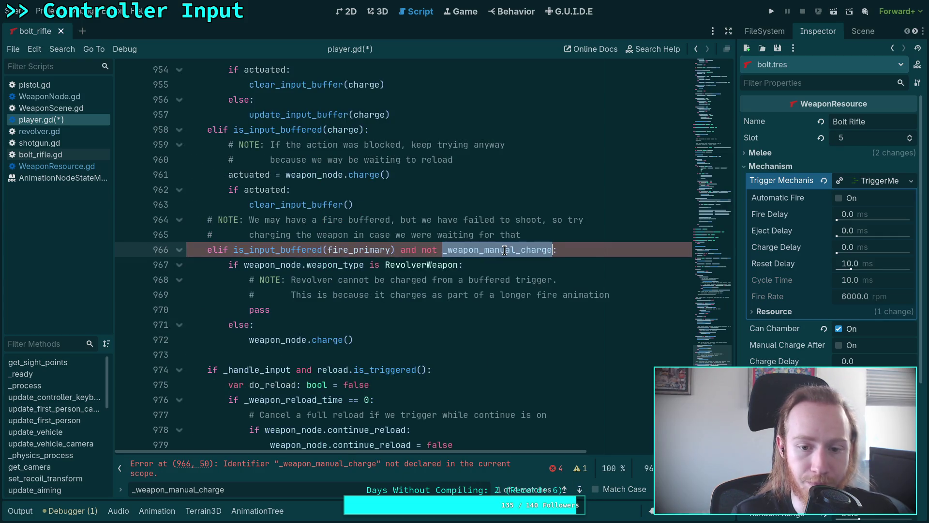
{"action": "key", "text": "ctrl+v"}
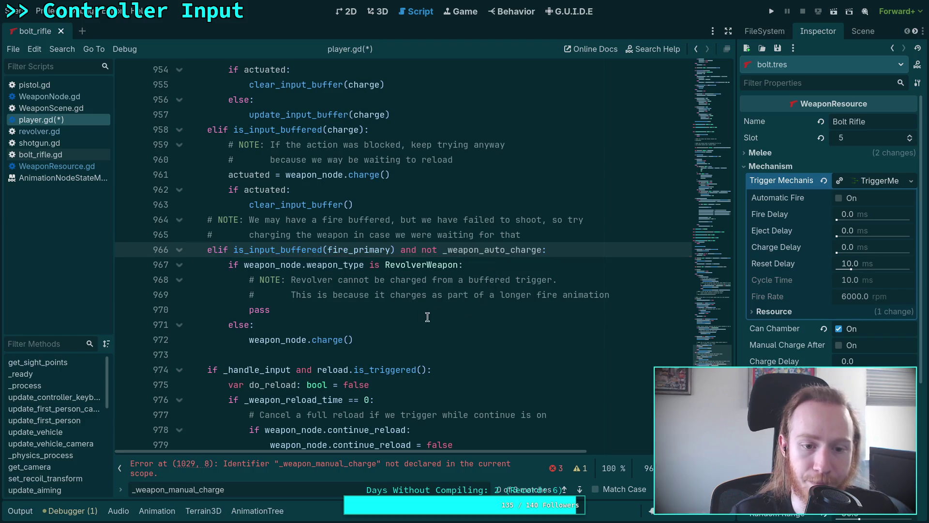
{"action": "scroll", "coordinate": [367, 310], "scroll_direction": "up", "scroll_amount": 1}
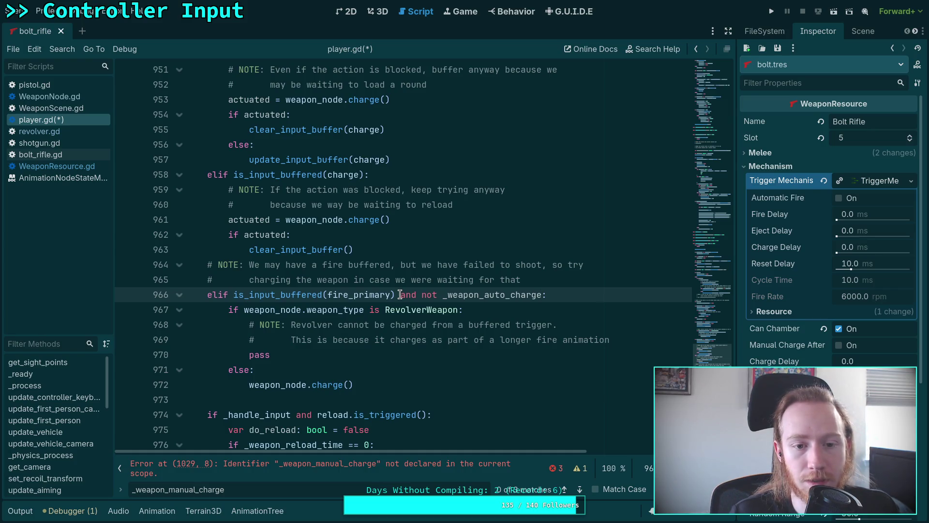
{"action": "left_click_drag", "start_coordinate": [395, 294], "coordinate": [541, 296]}
{"action": "key", "text": "BackSpace"}
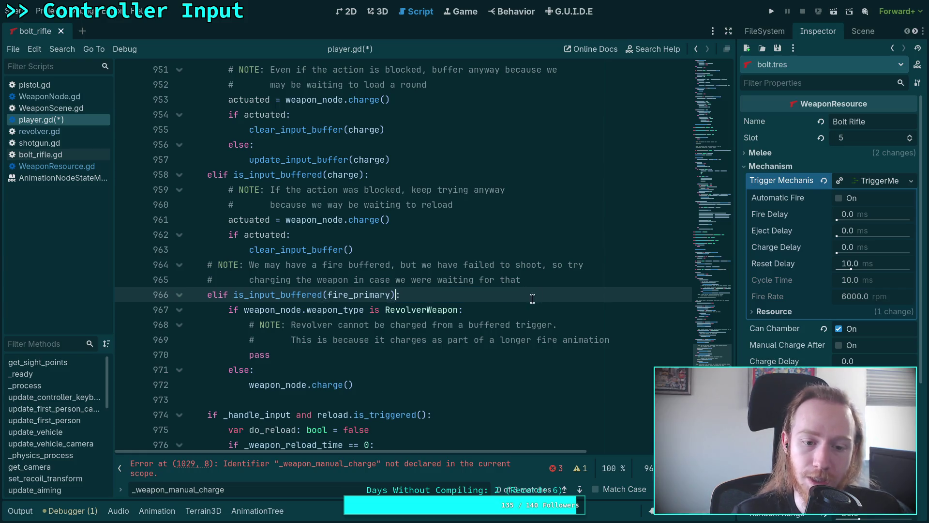
{"action": "scroll", "coordinate": [421, 339], "scroll_direction": "up", "scroll_amount": 4}
{"action": "scroll", "coordinate": [421, 340], "scroll_direction": "down", "scroll_amount": 2}
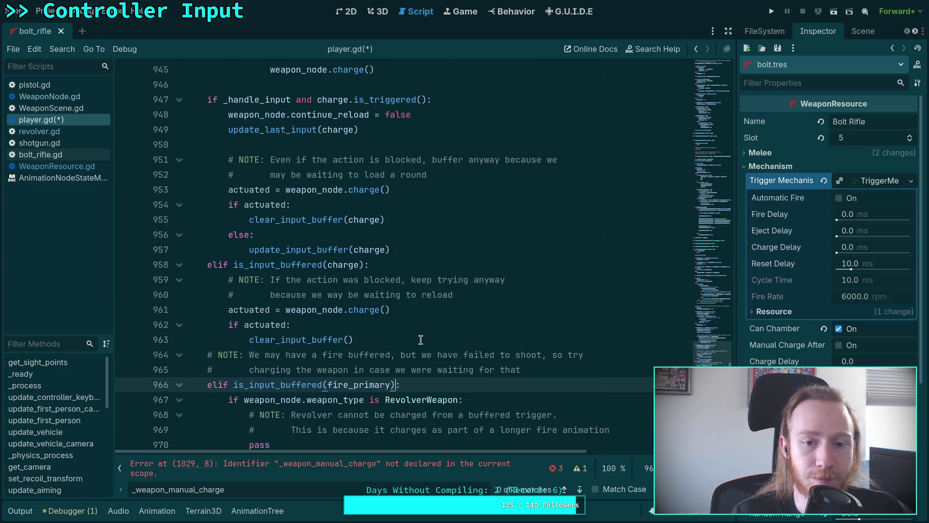
{"action": "scroll", "coordinate": [421, 340], "scroll_direction": "up", "scroll_amount": 5}
{"action": "scroll", "coordinate": [415, 331], "scroll_direction": "down", "scroll_amount": 4}
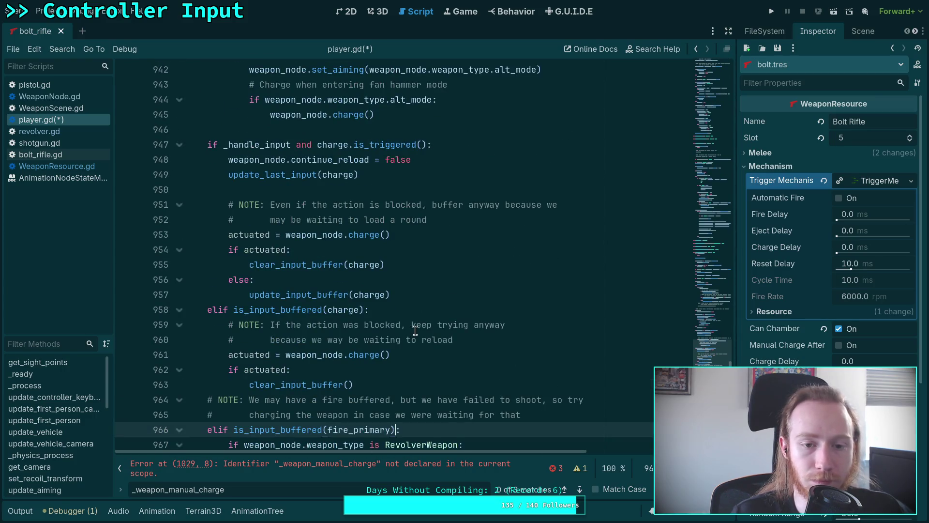
{"action": "scroll", "coordinate": [416, 331], "scroll_direction": "down", "scroll_amount": 3}
{"action": "scroll", "coordinate": [414, 328], "scroll_direction": "up", "scroll_amount": 4}
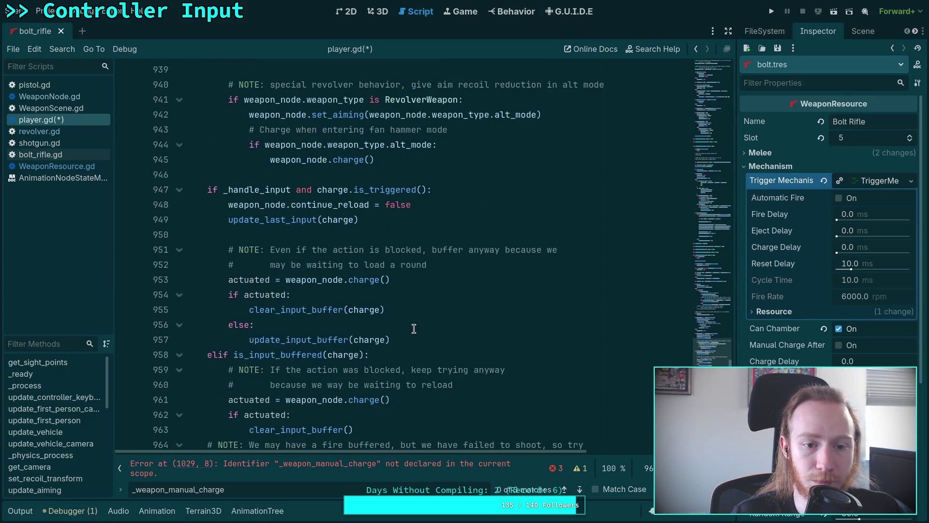
{"action": "scroll", "coordinate": [414, 329], "scroll_direction": "up", "scroll_amount": 11}
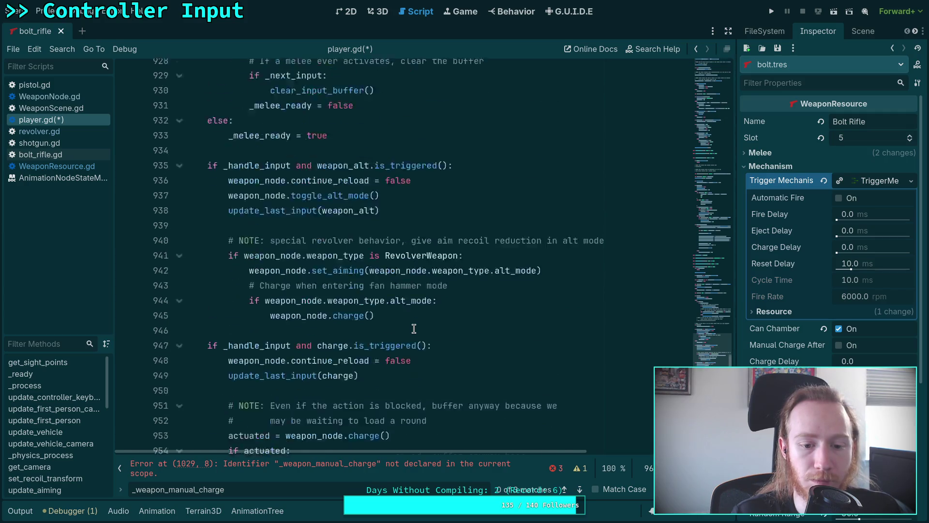
{"action": "scroll", "coordinate": [414, 329], "scroll_direction": "down", "scroll_amount": 11}
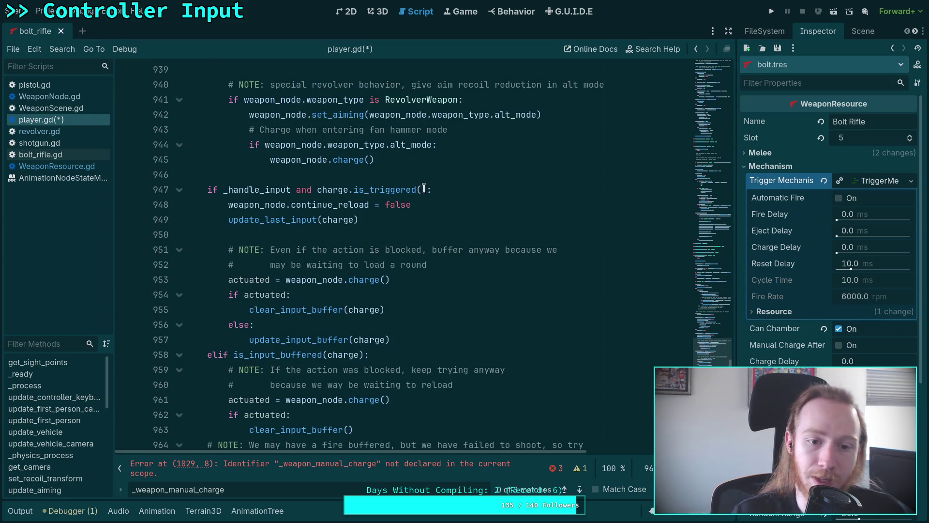
{"action": "left_click", "coordinate": [426, 190]}
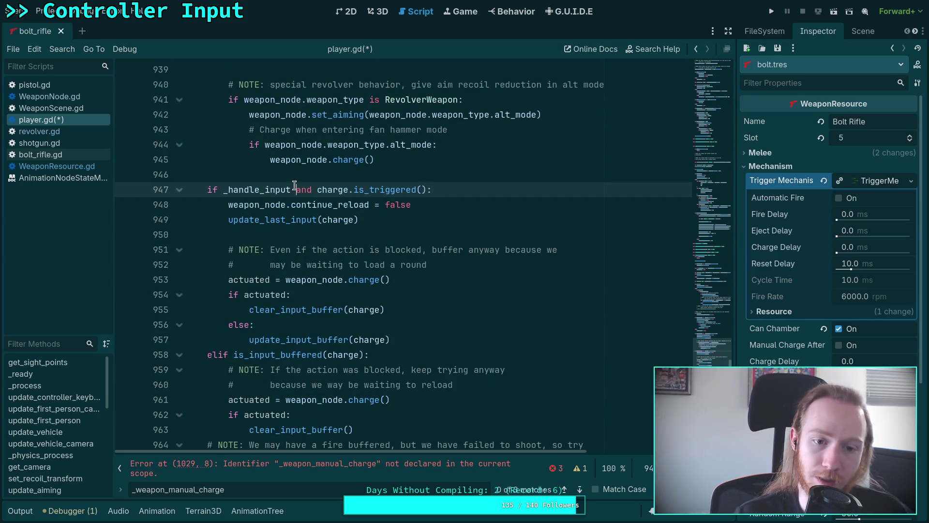
{"action": "scroll", "coordinate": [472, 286], "scroll_direction": "up", "scroll_amount": 7}
{"action": "scroll", "coordinate": [472, 286], "scroll_direction": "up", "scroll_amount": 9}
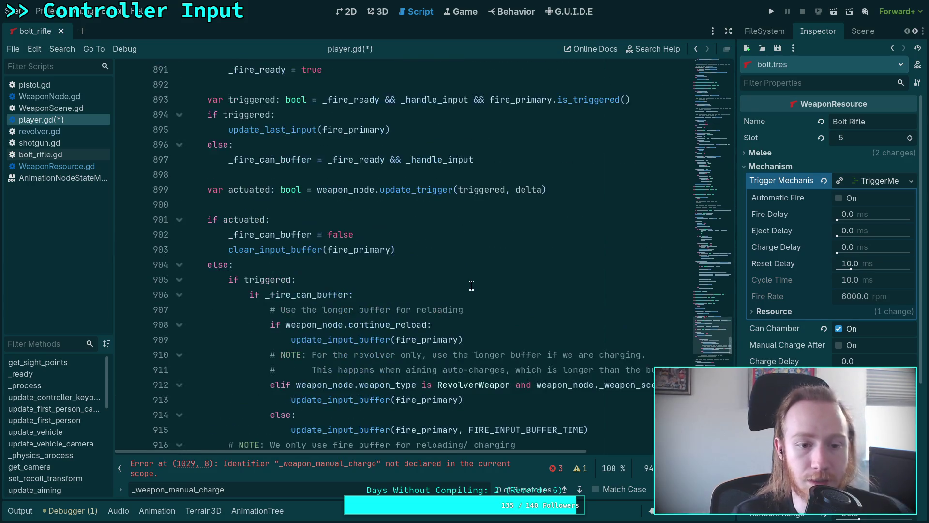
{"action": "scroll", "coordinate": [472, 285], "scroll_direction": "up", "scroll_amount": 2}
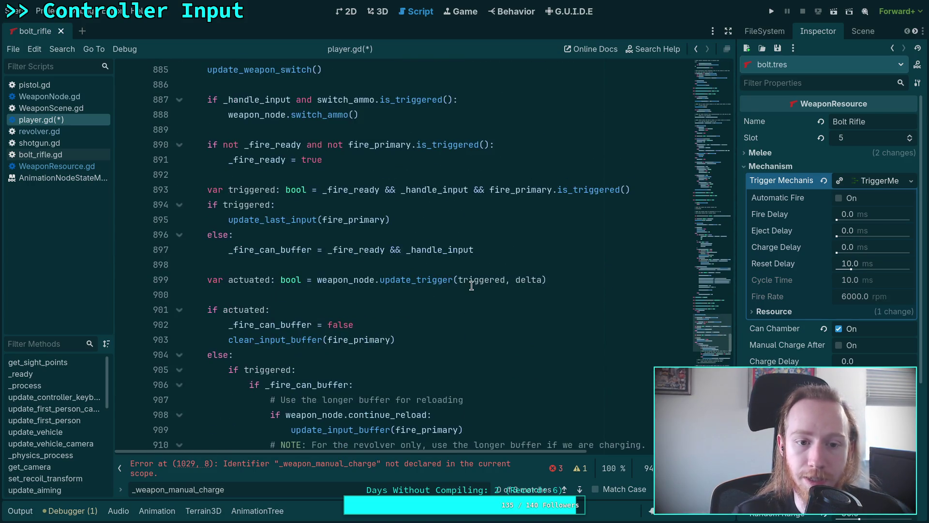
{"action": "double_click", "coordinate": [259, 154]}
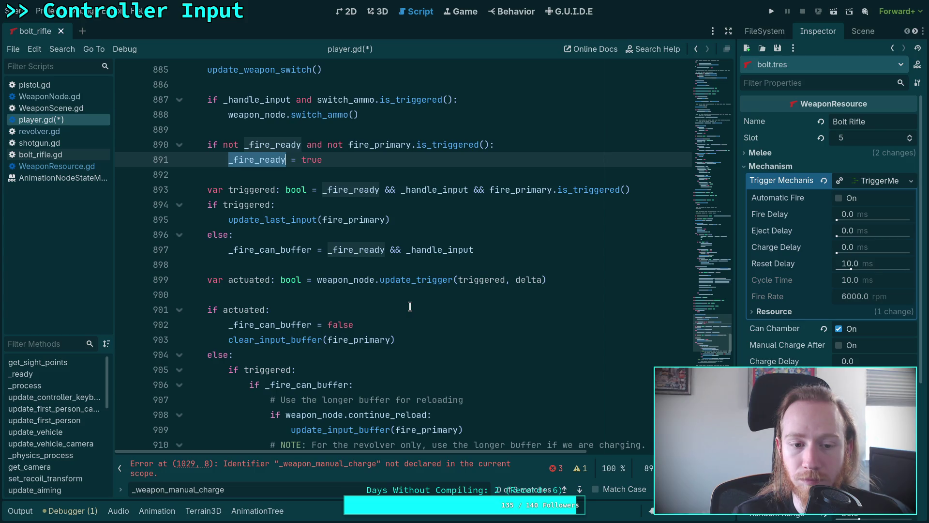
{"action": "scroll", "coordinate": [410, 306], "scroll_direction": "down", "scroll_amount": 1}
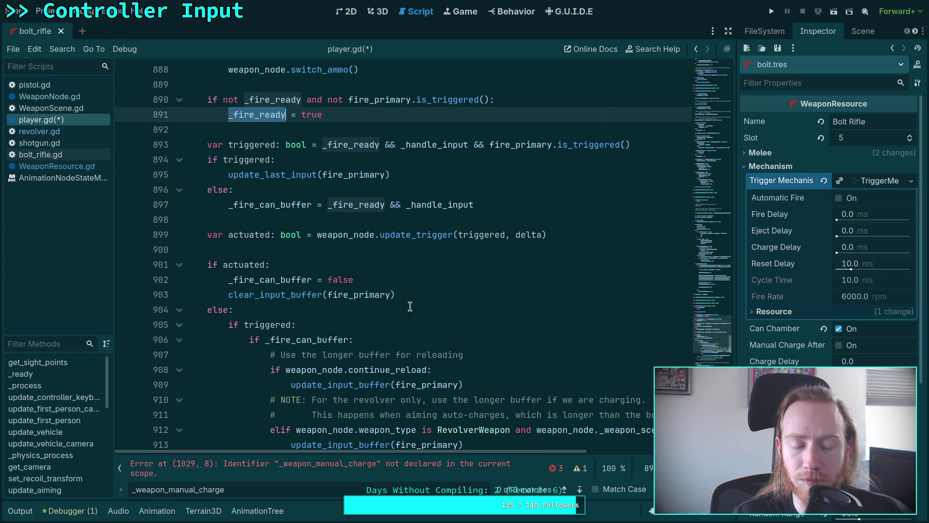
{"action": "scroll", "coordinate": [410, 306], "scroll_direction": "down", "scroll_amount": 4}
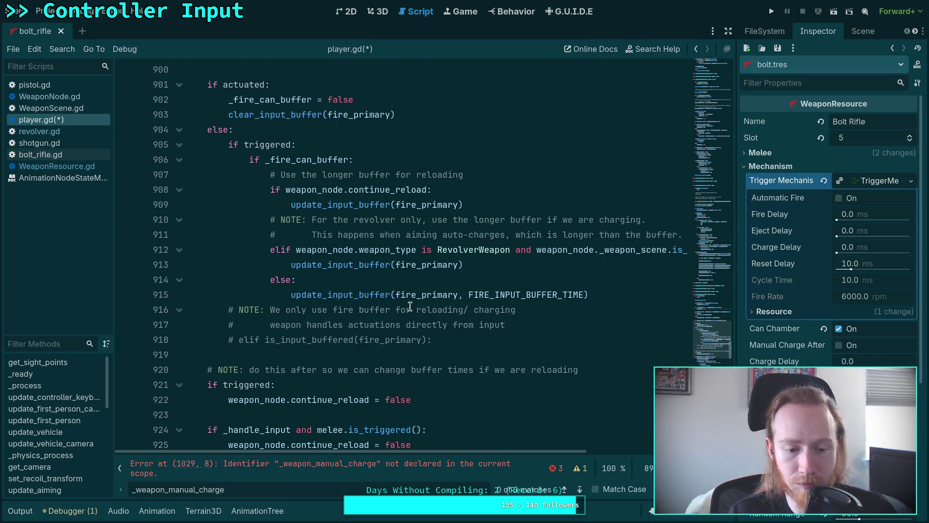
{"action": "scroll", "coordinate": [410, 306], "scroll_direction": "down", "scroll_amount": 4}
{"action": "scroll", "coordinate": [410, 306], "scroll_direction": "down", "scroll_amount": 2}
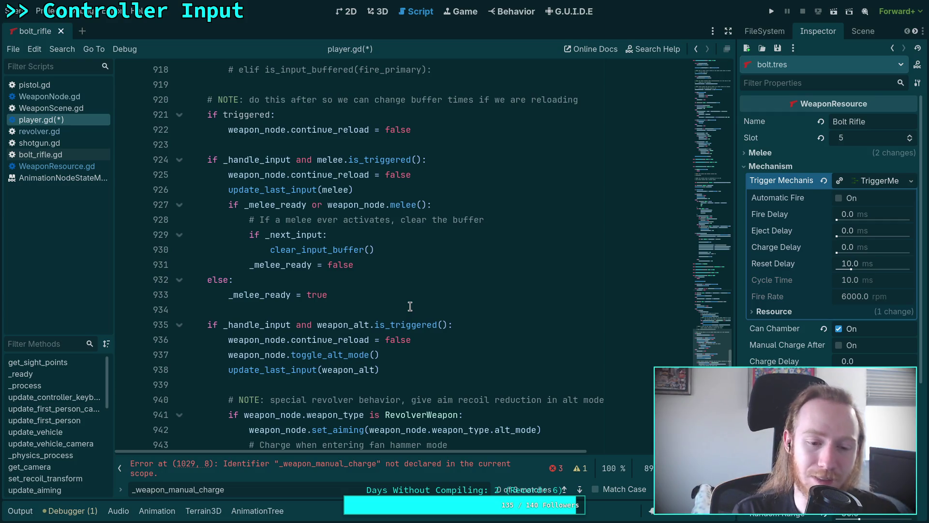
{"action": "scroll", "coordinate": [410, 306], "scroll_direction": "down", "scroll_amount": 11}
{"action": "scroll", "coordinate": [383, 299], "scroll_direction": "down", "scroll_amount": 10}
{"action": "scroll", "coordinate": [383, 299], "scroll_direction": "down", "scroll_amount": 6}
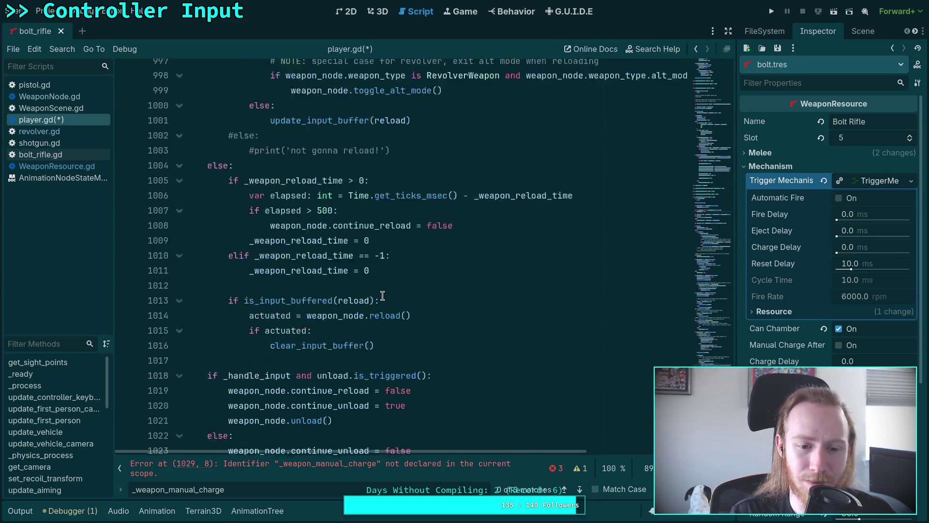
{"action": "scroll", "coordinate": [383, 296], "scroll_direction": "down", "scroll_amount": 5}
{"action": "scroll", "coordinate": [383, 296], "scroll_direction": "down", "scroll_amount": 3}
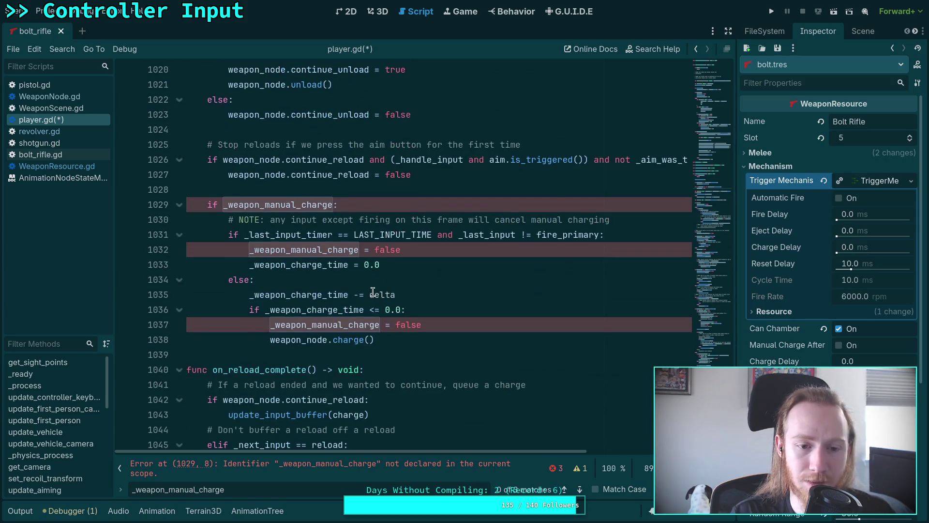
{"action": "mouse_move", "coordinate": [395, 338]}
{"action": "left_mouse_down"}
{"action": "mouse_move", "coordinate": [279, 286]}
{"action": "mouse_move", "coordinate": [189, 189]}
{"action": "left_mouse_up"}
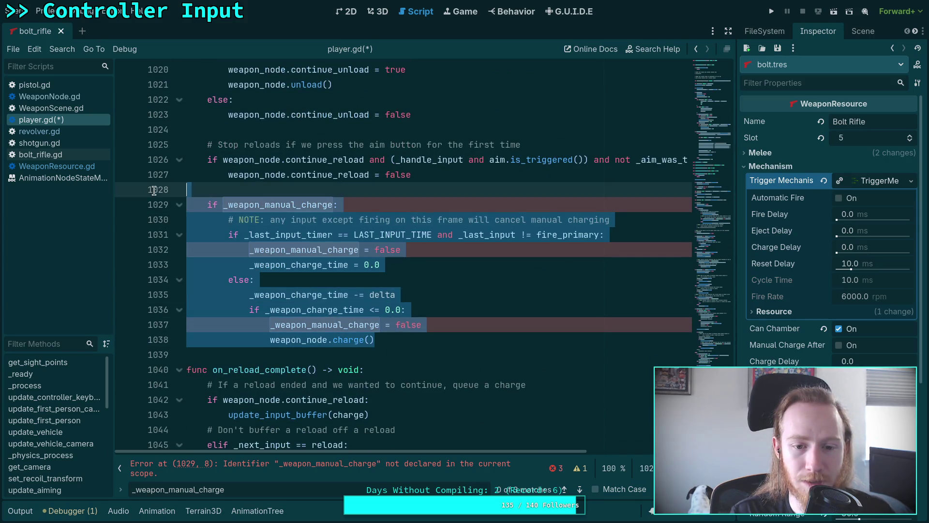
{"action": "scroll", "coordinate": [445, 305], "scroll_direction": "up", "scroll_amount": 5}
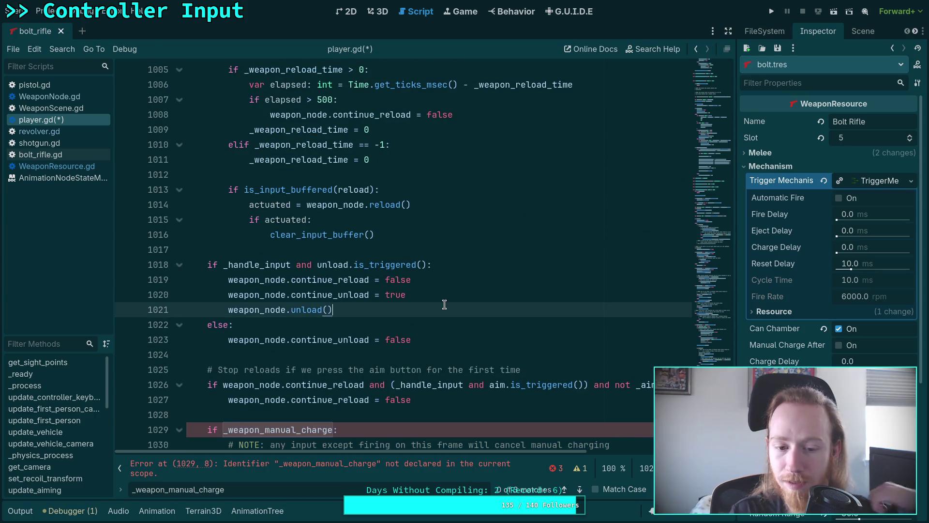
{"action": "scroll", "coordinate": [444, 304], "scroll_direction": "up", "scroll_amount": 10}
{"action": "scroll", "coordinate": [444, 304], "scroll_direction": "up", "scroll_amount": 12}
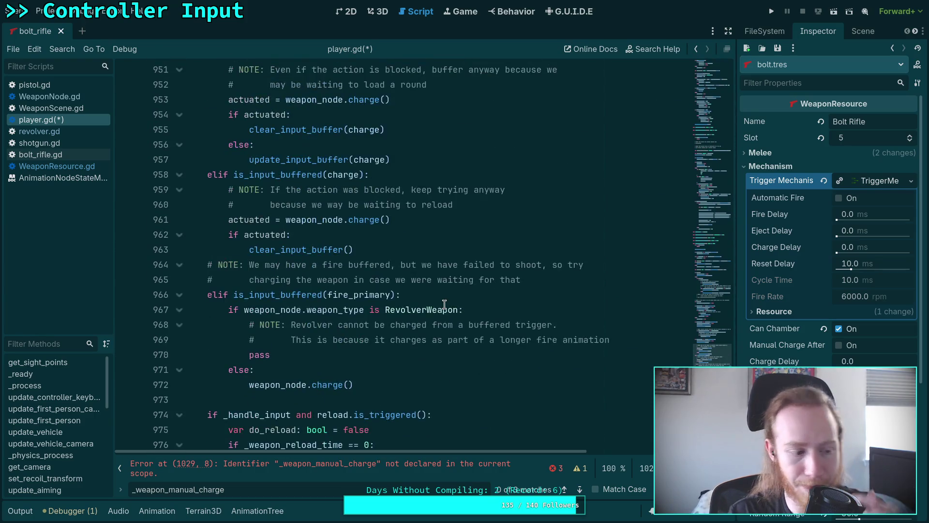
{"action": "scroll", "coordinate": [365, 294], "scroll_direction": "up", "scroll_amount": 3}
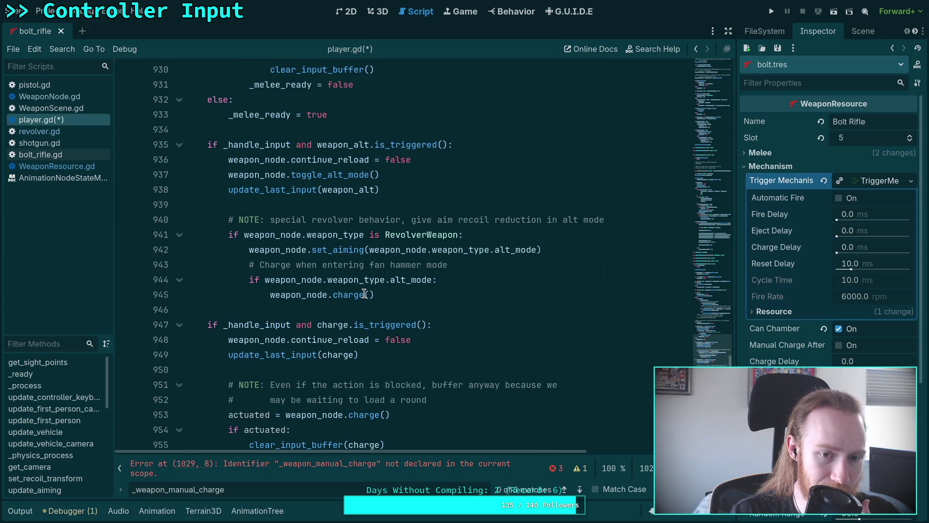
{"action": "scroll", "coordinate": [364, 294], "scroll_direction": "up", "scroll_amount": 5}
{"action": "double_click", "coordinate": [317, 249]}
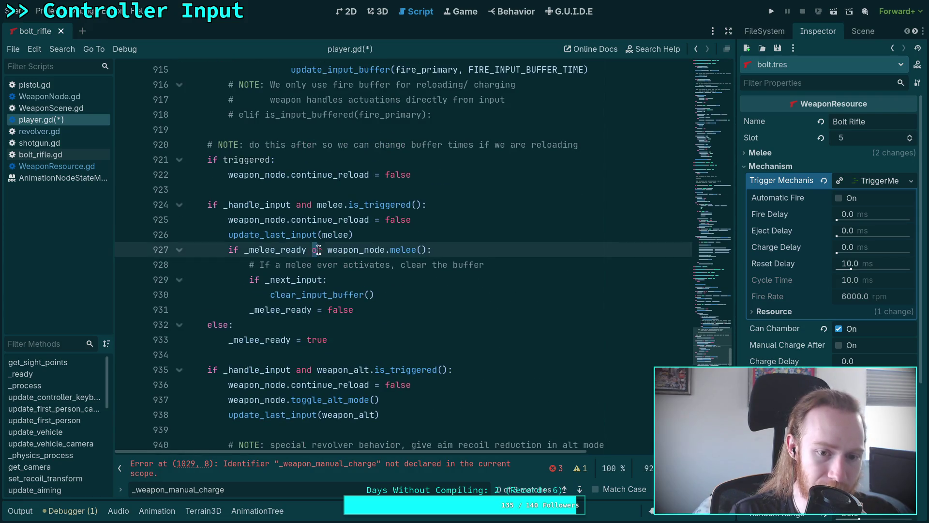
Change 'or' to 'and' so line 927 requires both _melee_ready and weapon_node.melee().
{"action": "type", "text": "and"}
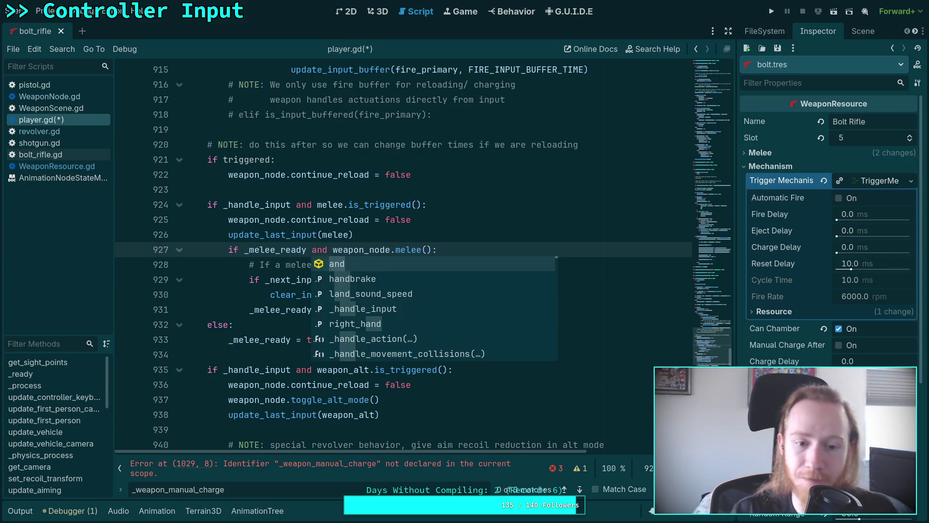
{"action": "left_click", "coordinate": [389, 236]}
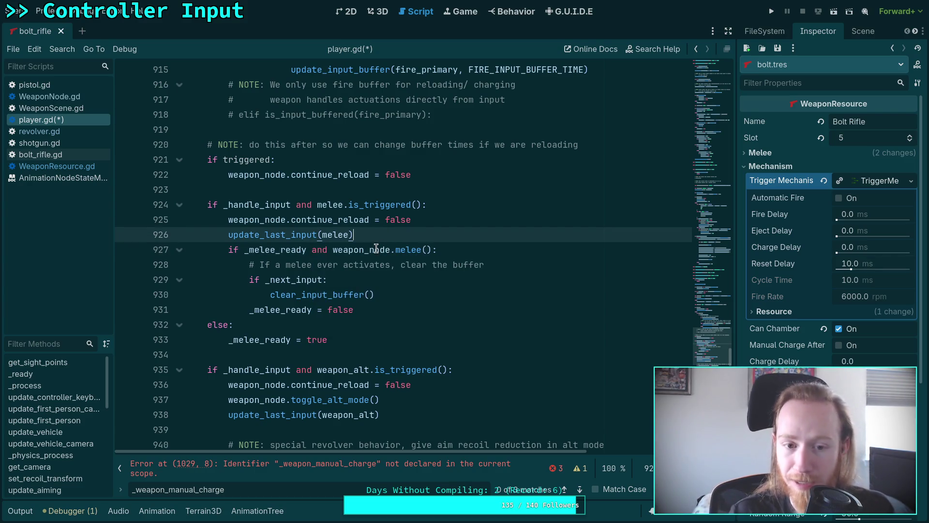
{"action": "scroll", "coordinate": [318, 235], "scroll_direction": "up", "scroll_amount": 1}
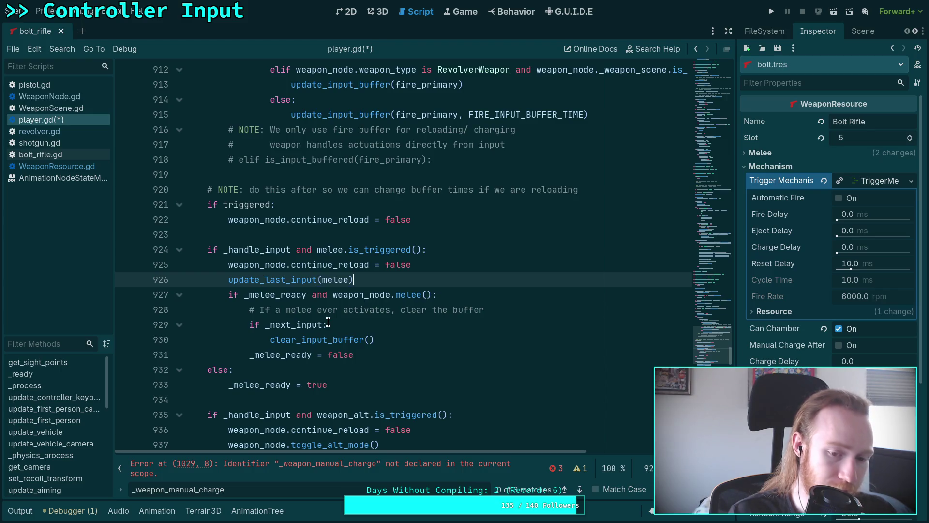
{"action": "scroll", "coordinate": [329, 322], "scroll_direction": "down", "scroll_amount": 4}
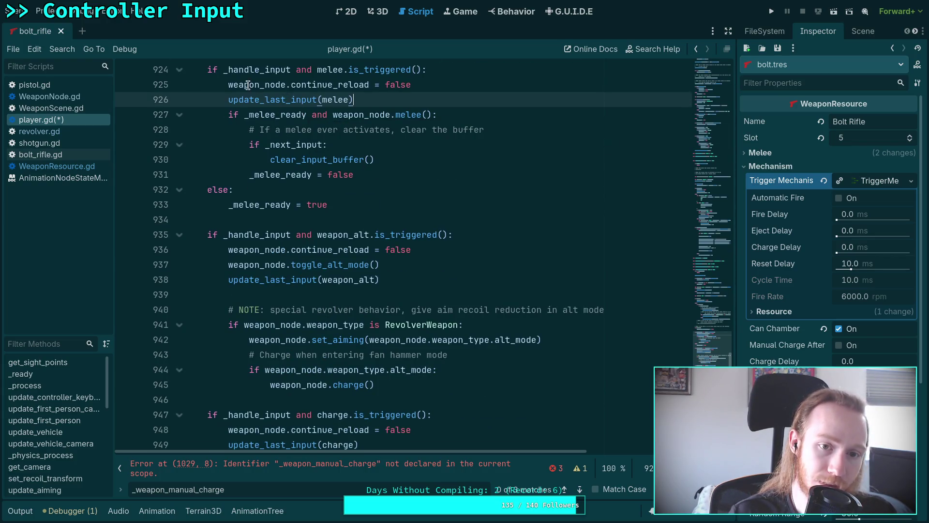
{"action": "left_click_drag", "start_coordinate": [249, 85], "coordinate": [411, 83]}
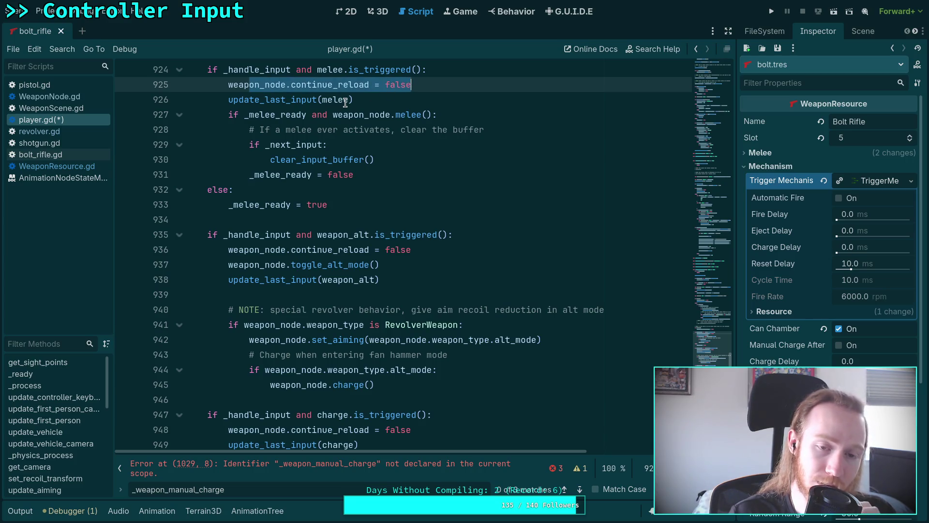
{"action": "scroll", "coordinate": [302, 275], "scroll_direction": "down", "scroll_amount": 3}
{"action": "scroll", "coordinate": [302, 275], "scroll_direction": "down", "scroll_amount": 2}
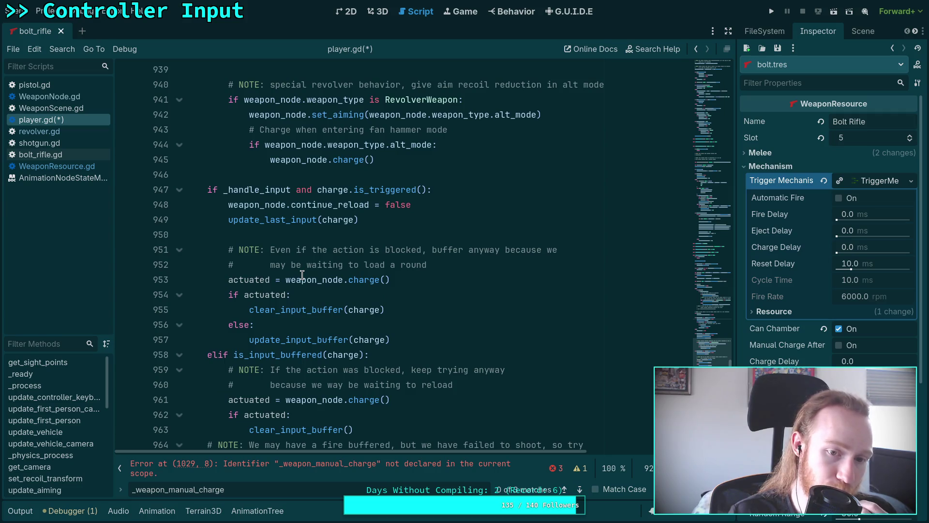
{"action": "scroll", "coordinate": [302, 274], "scroll_direction": "down", "scroll_amount": 1}
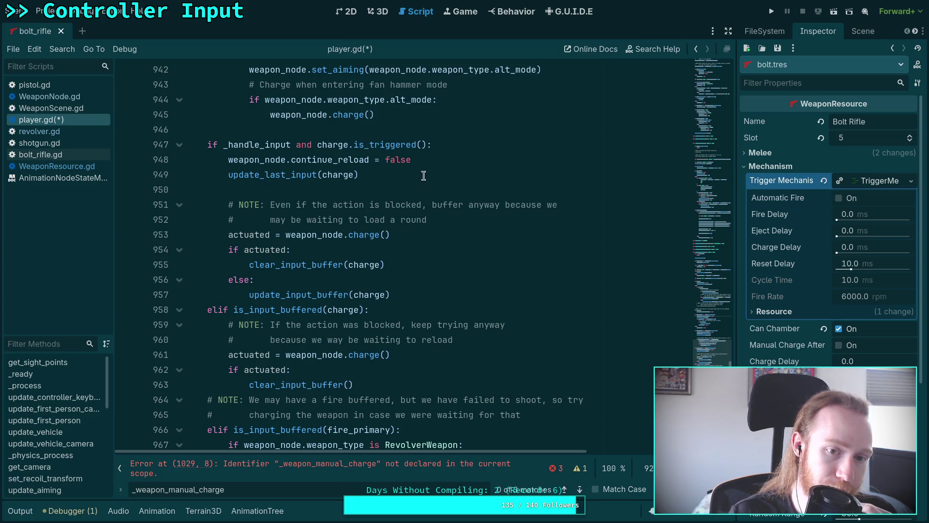
{"action": "left_click", "coordinate": [228, 235]}
{"action": "mouse_move", "coordinate": [228, 234]}
{"action": "left_mouse_down"}
{"action": "mouse_move", "coordinate": [280, 229]}
{"action": "mouse_move", "coordinate": [271, 233]}
{"action": "left_mouse_up"}
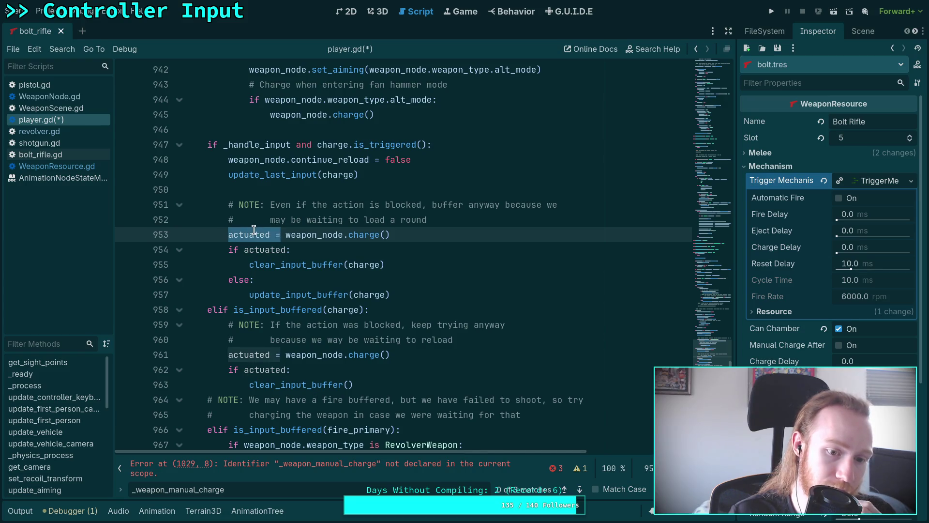
{"action": "scroll", "coordinate": [311, 255], "scroll_direction": "down", "scroll_amount": 3}
{"action": "scroll", "coordinate": [311, 255], "scroll_direction": "down", "scroll_amount": 15}
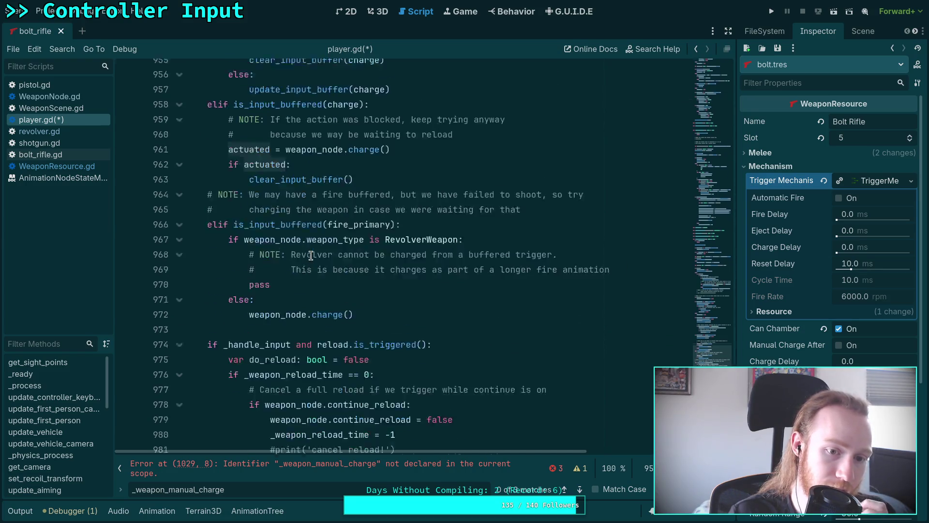
{"action": "scroll", "coordinate": [310, 255], "scroll_direction": "down", "scroll_amount": 12}
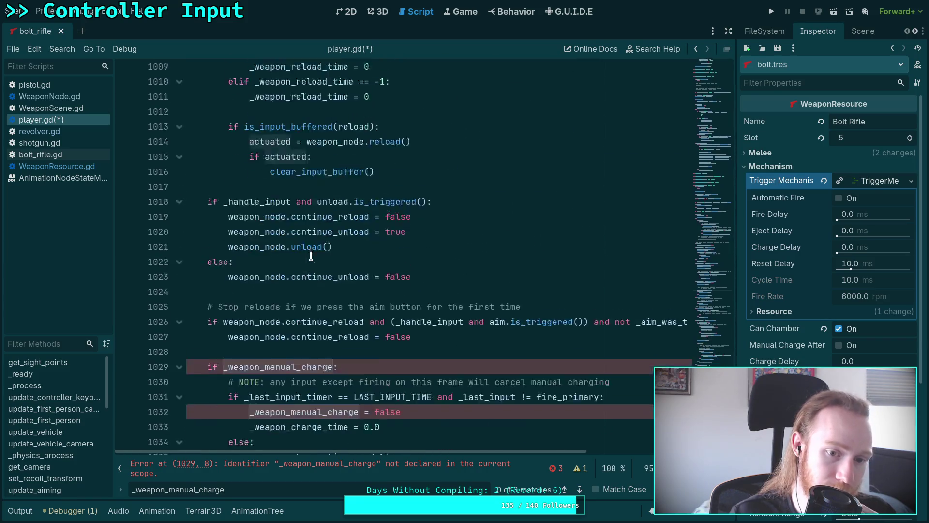
{"action": "scroll", "coordinate": [311, 255], "scroll_direction": "up", "scroll_amount": 5}
{"action": "scroll", "coordinate": [311, 255], "scroll_direction": "up", "scroll_amount": 17}
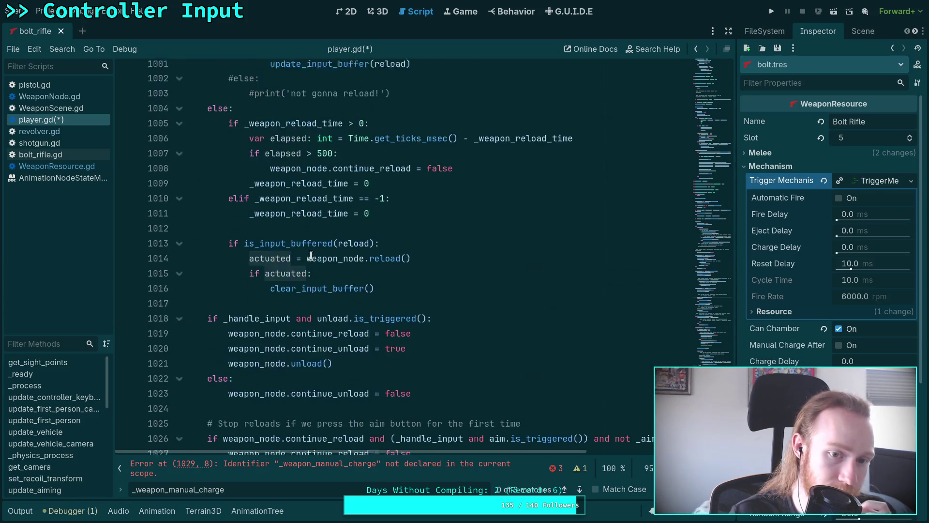
{"action": "scroll", "coordinate": [310, 255], "scroll_direction": "up", "scroll_amount": 8}
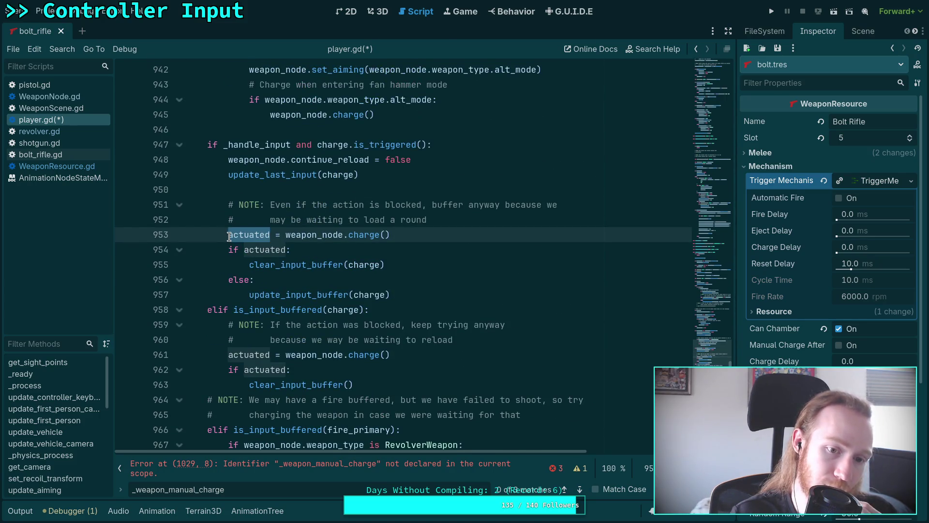
{"action": "left_click", "coordinate": [234, 240]}
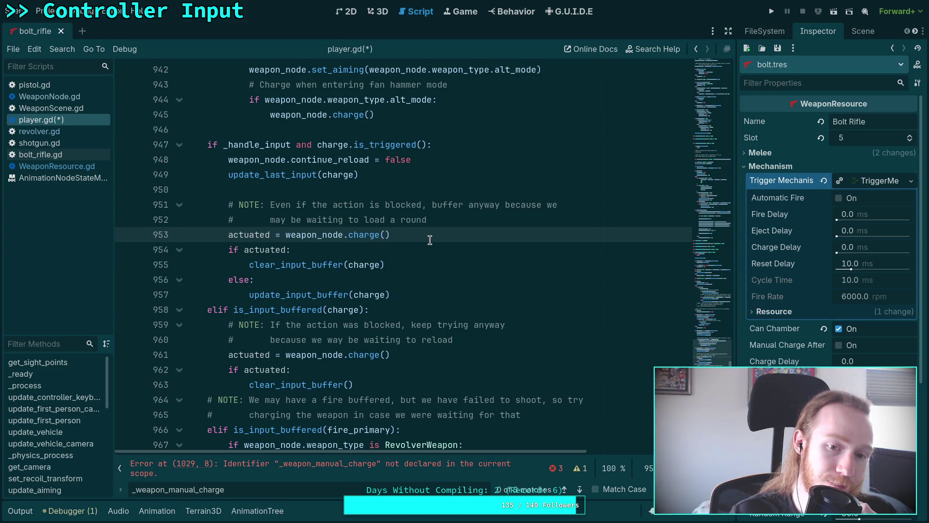